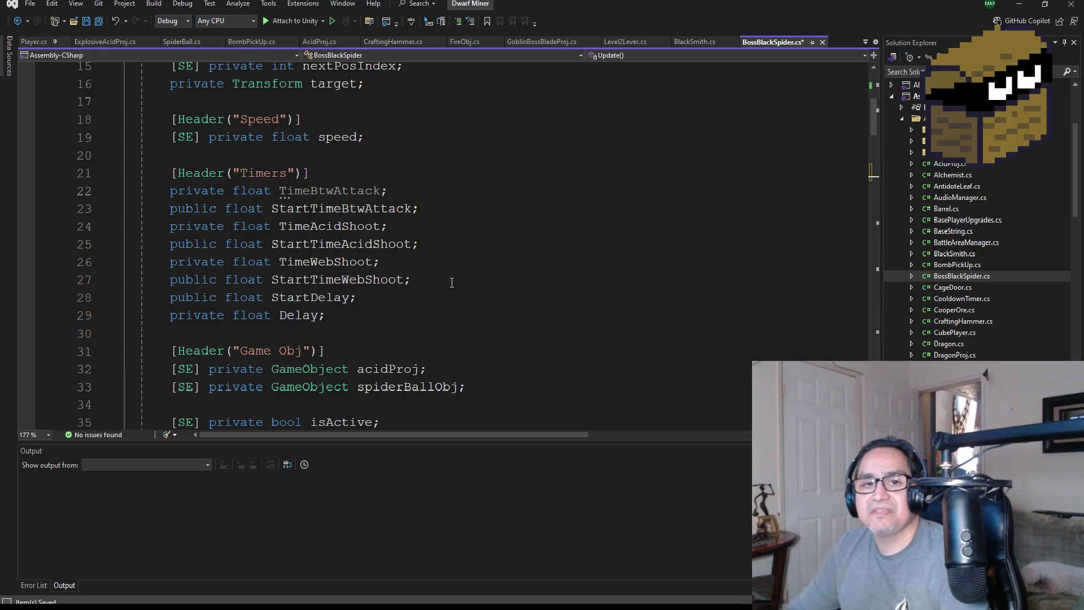
# - Save BossBlackSpider.cs with Update calling Shoot() only when HP > midHP, plus an empty else
pyautogui.scroll(5, 439, 240)
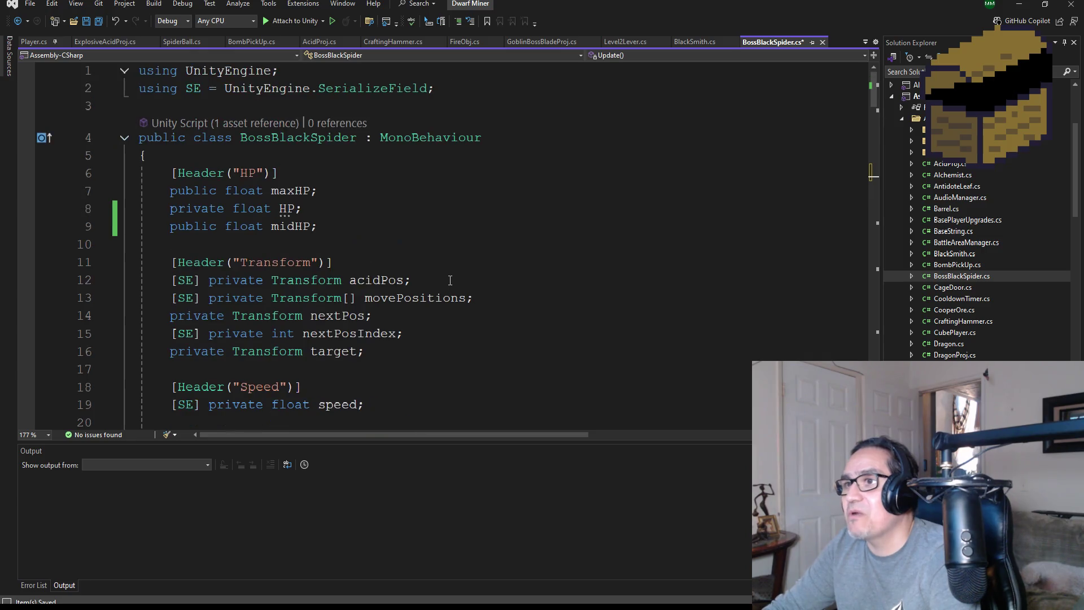
pyautogui.scroll(-7, 384, 262)
pyautogui.scroll(-9, 383, 262)
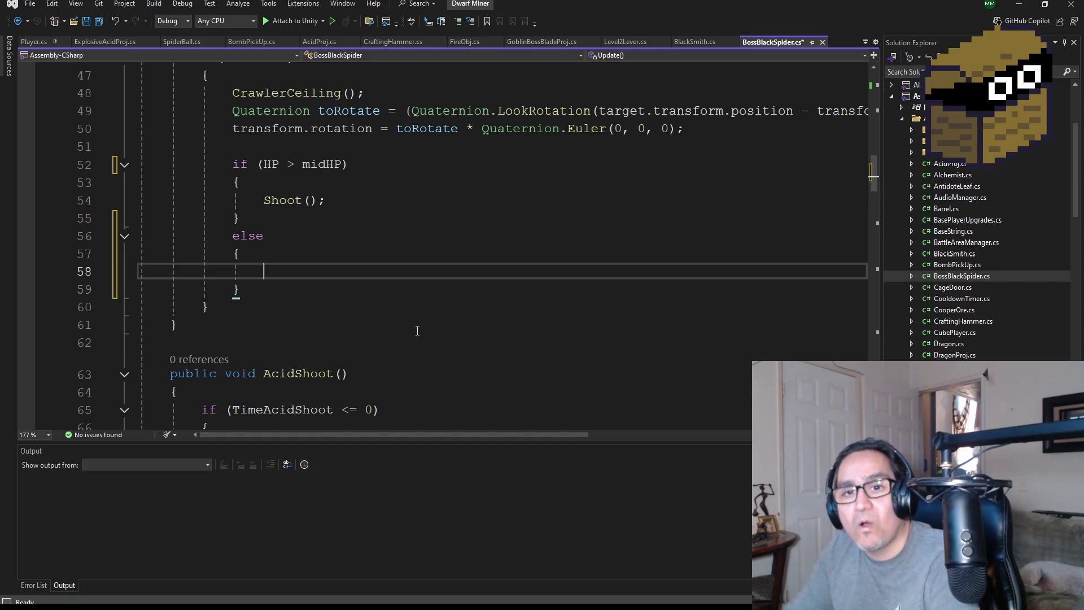
pyautogui.hotkey('ctrl', 's')
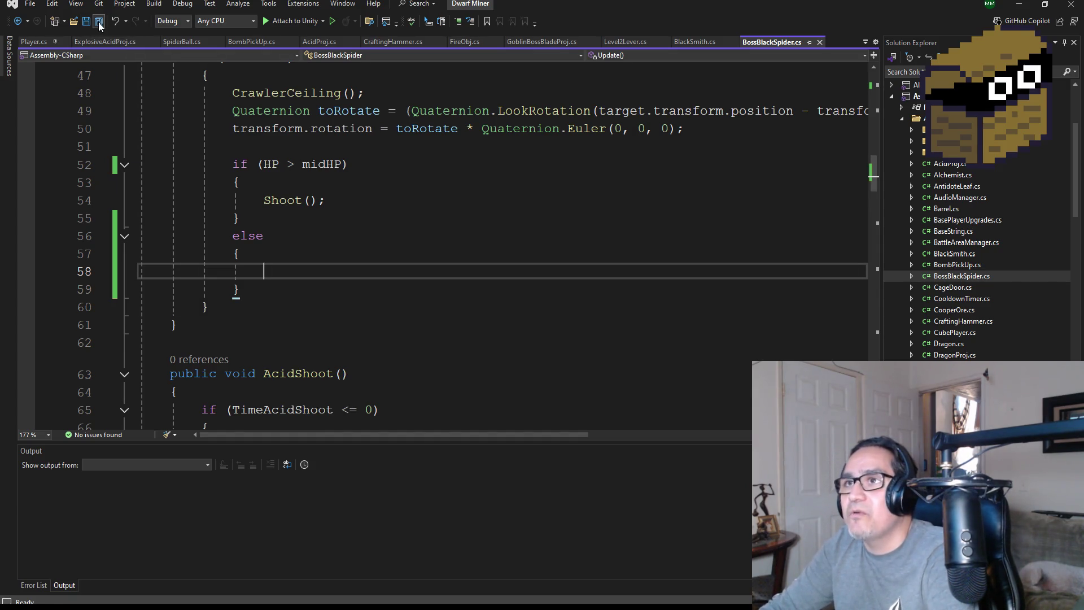
# - Insert blank lines after Update's closing brace, before the AcidShoot method
pyautogui.scroll(2, 442, 342)
pyautogui.scroll(-8, 442, 341)
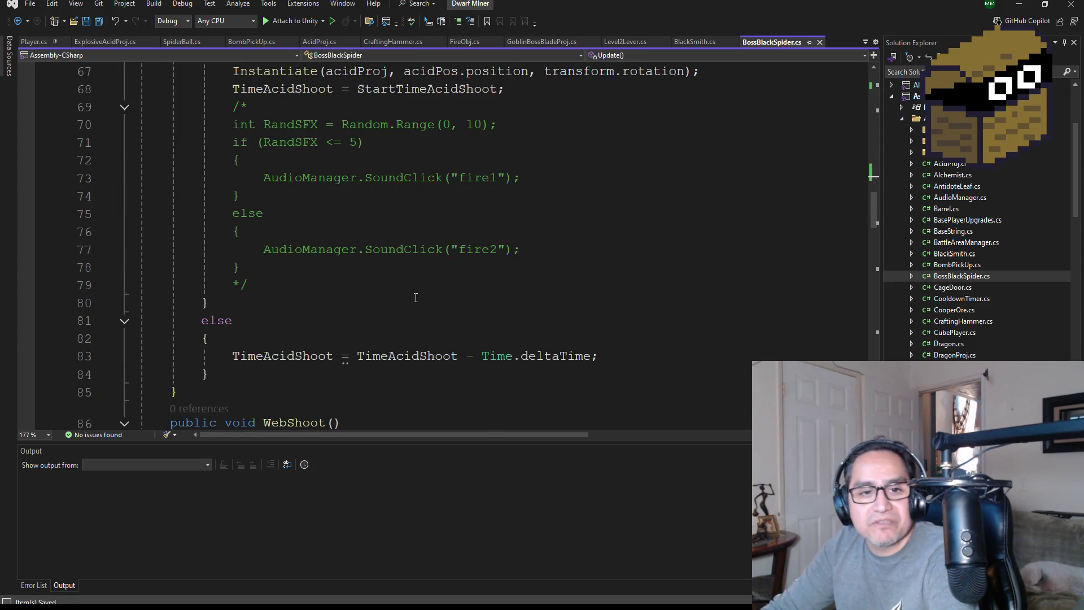
pyautogui.scroll(7, 432, 316)
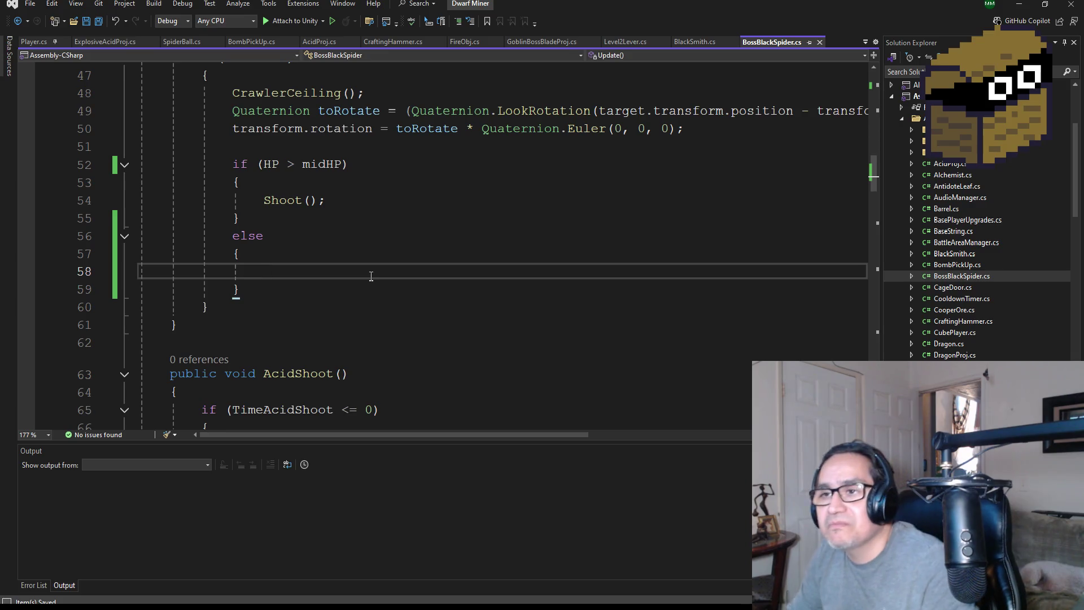
pyautogui.scroll(-3, 370, 276)
pyautogui.scroll(-13, 337, 302)
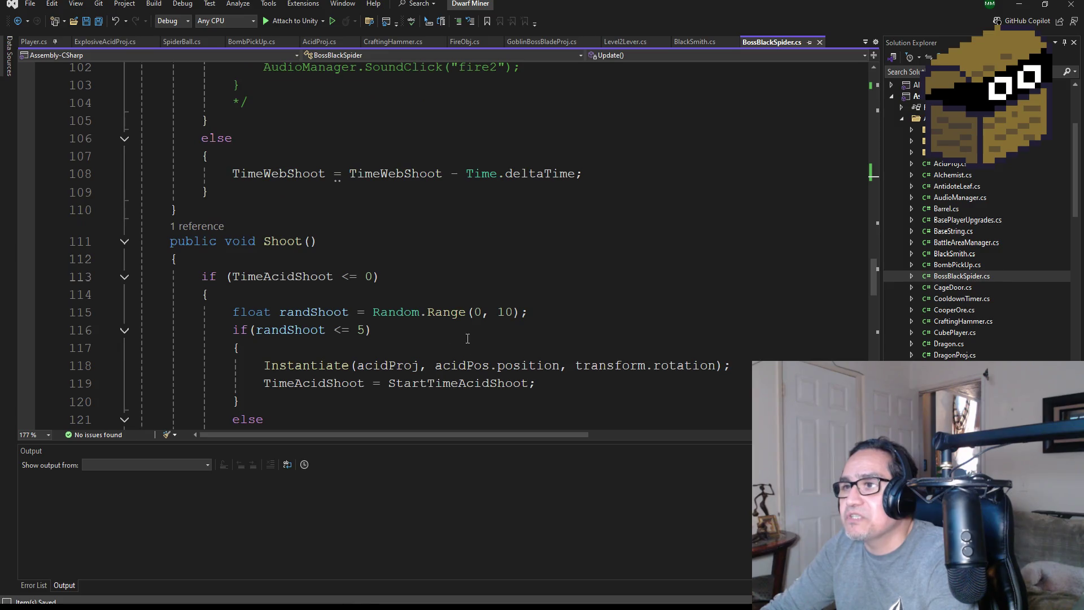
pyautogui.scroll(15, 379, 317)
pyautogui.scroll(2, 367, 302)
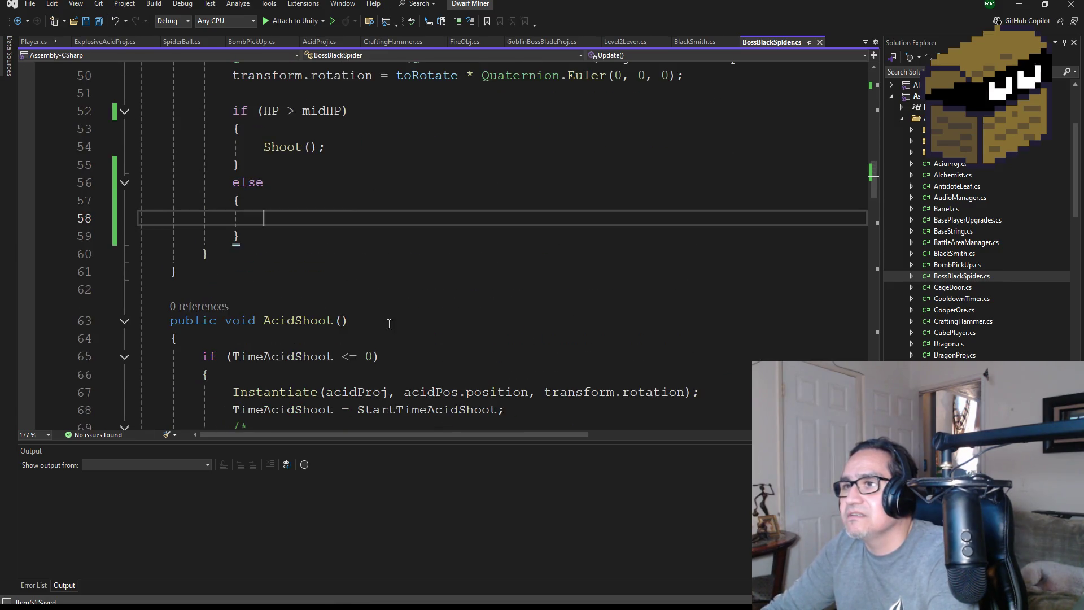
pyautogui.click(243, 289)
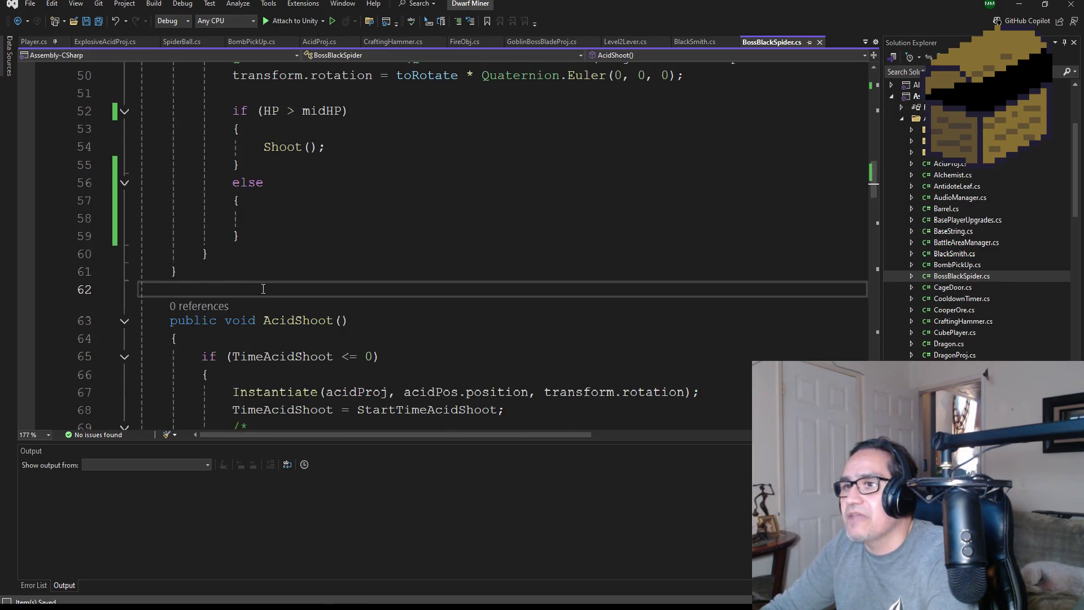
pyautogui.press('Return')
pyautogui.press('Return')
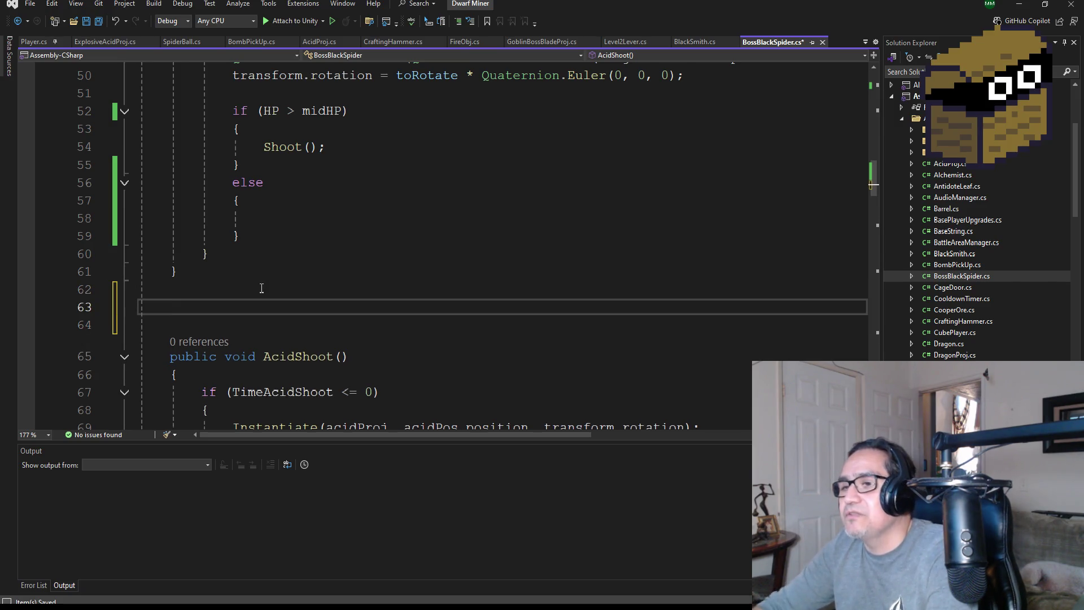
# - Select the whole AcidShoot method
pyautogui.scroll(-9, 357, 258)
pyautogui.scroll(-2, 358, 257)
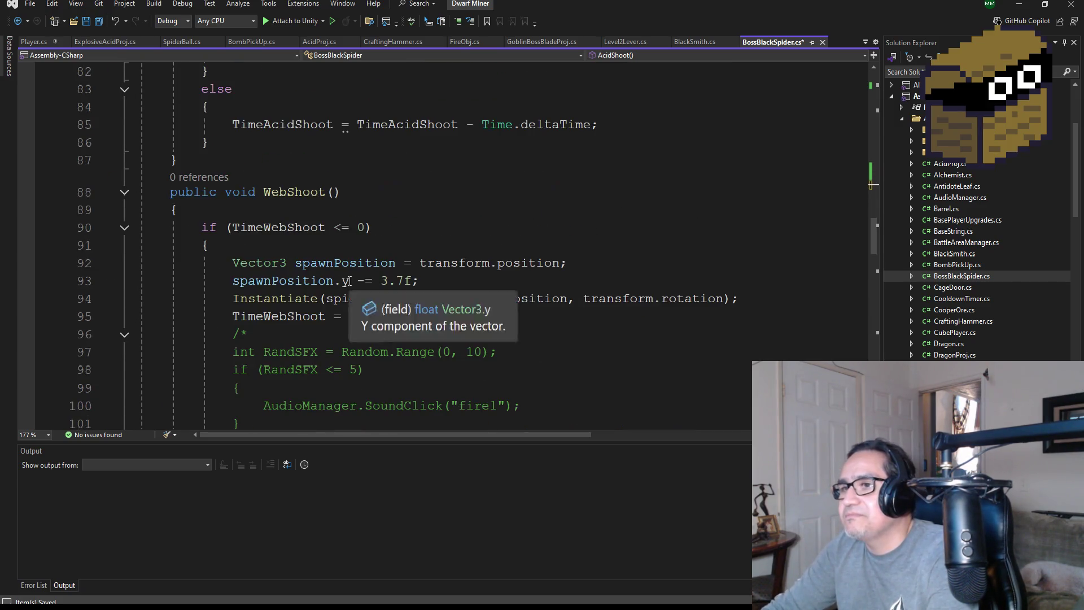
pyautogui.moveTo(177, 160)
pyautogui.mouseDown()
pyautogui.moveTo(187, 148)
pyautogui.moveTo(156, 4)
pyautogui.moveTo(138, 132)
pyautogui.moveTo(123, 100)
pyautogui.mouseUp()
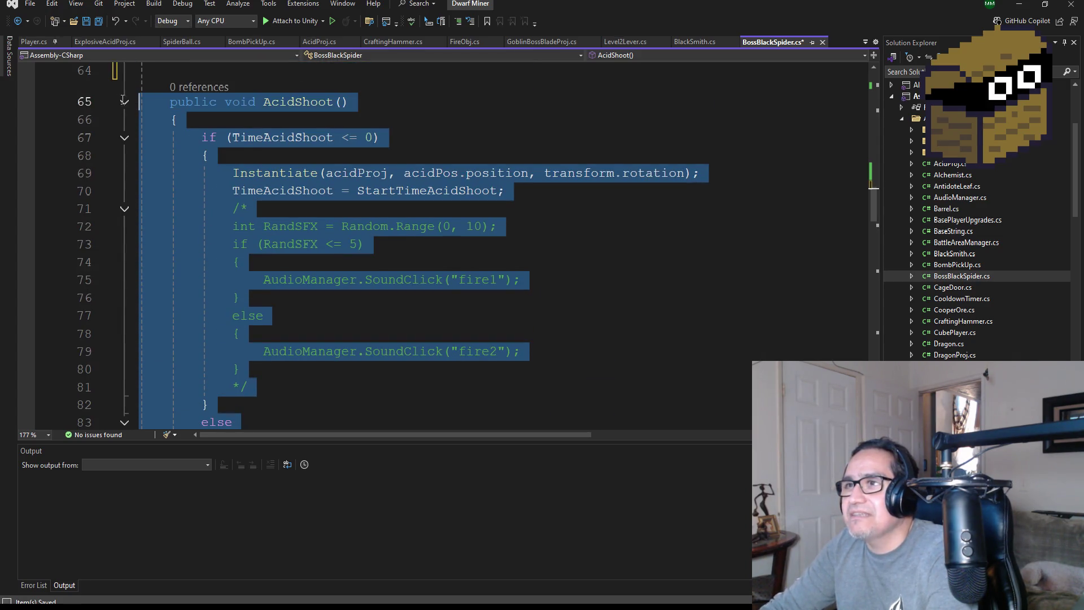
# - Delete AcidShoot, tidy the blank lines, and start a 'public void' declaration above WebShoot
pyautogui.press('Delete')
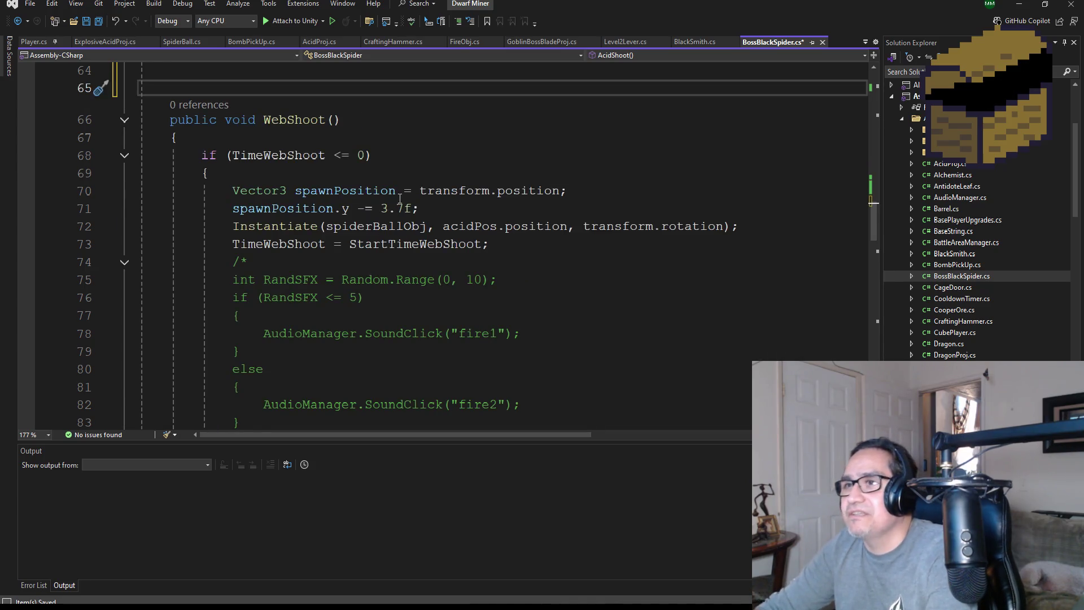
pyautogui.scroll(3, 382, 288)
pyautogui.press('BackSpace')
pyautogui.press('BackSpace')
pyautogui.press('BackSpace')
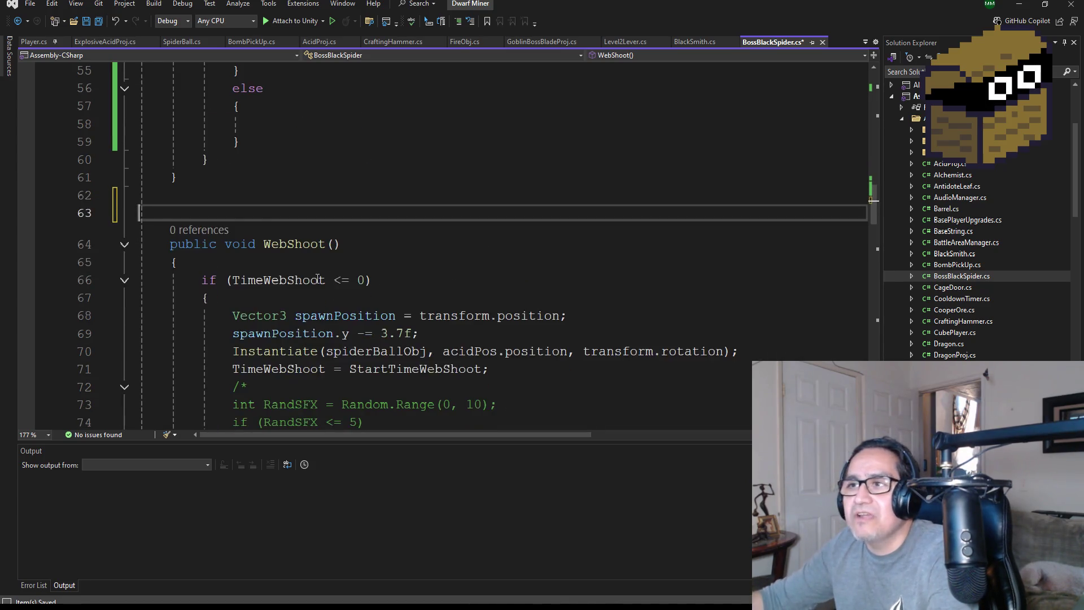
pyautogui.press('Return')
pyautogui.press('Up')
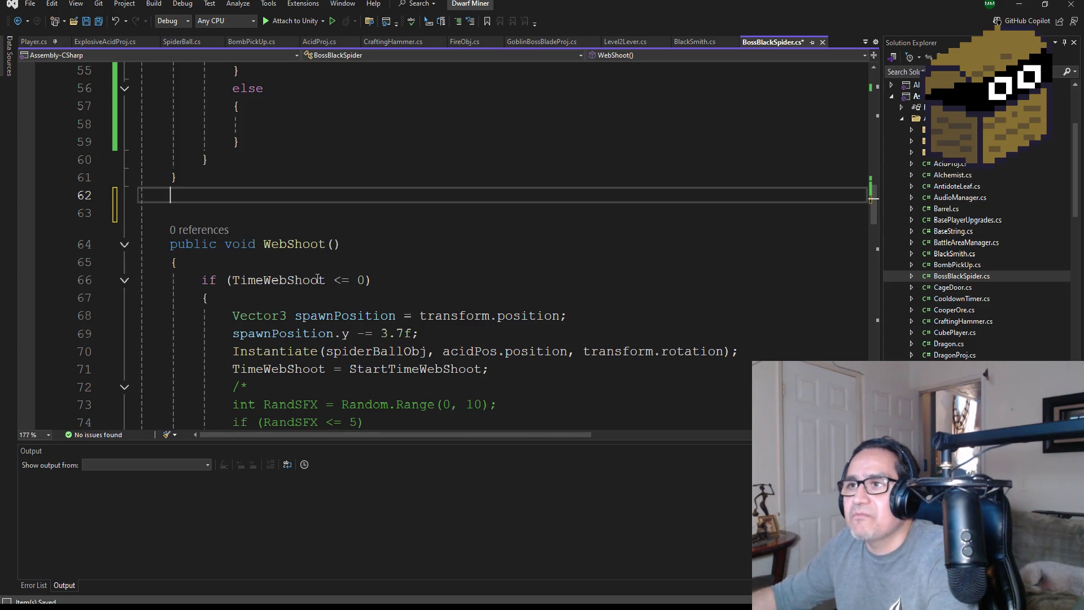
pyautogui.press('Return')
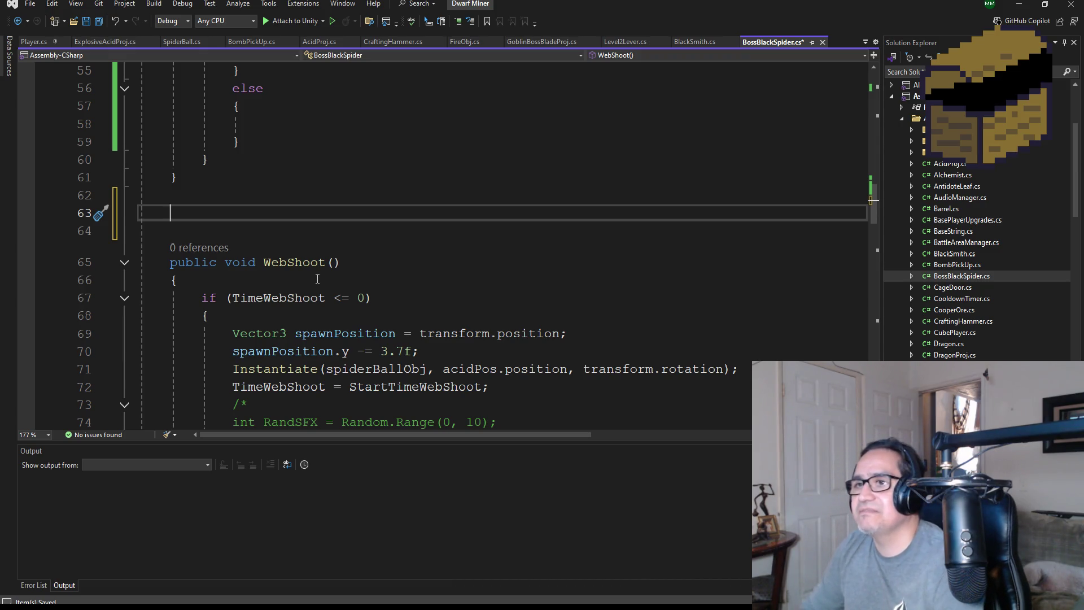
pyautogui.write('public void')
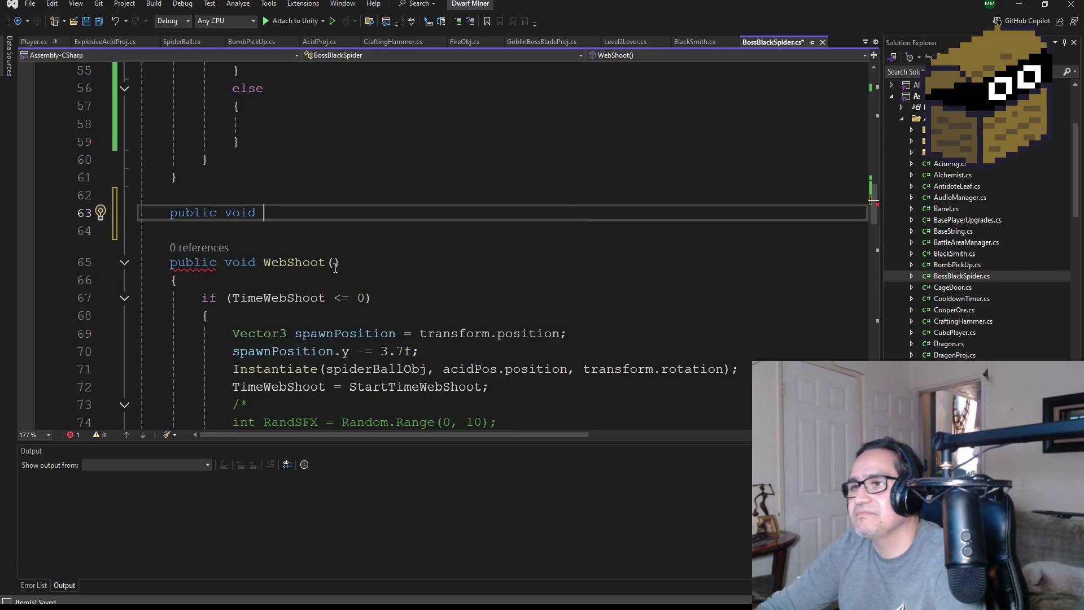
pyautogui.scroll(3, 448, 244)
pyautogui.scroll(-1, 425, 260)
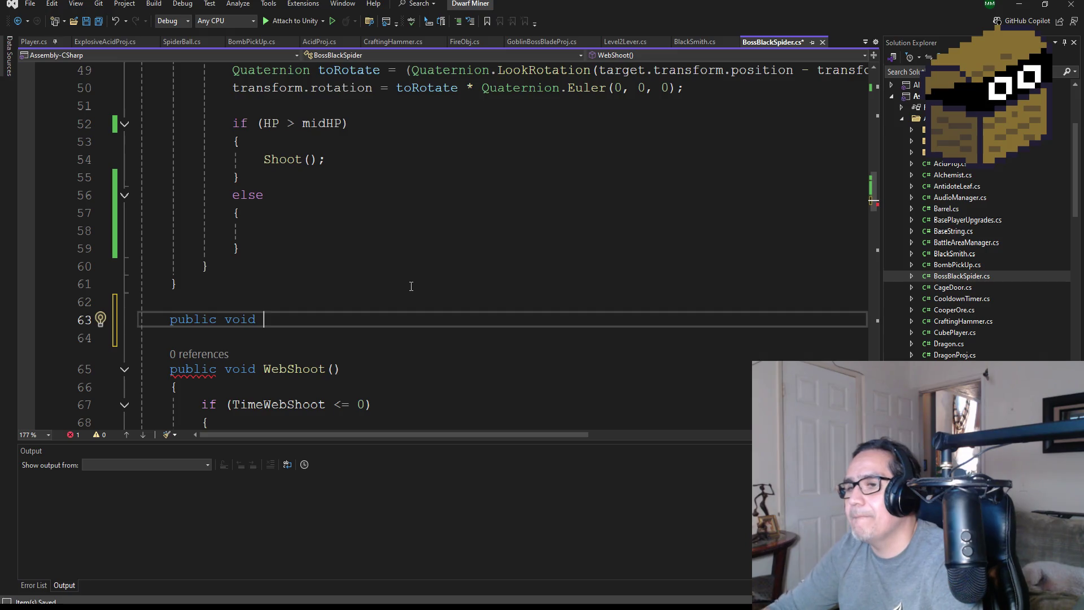
pyautogui.write('C')
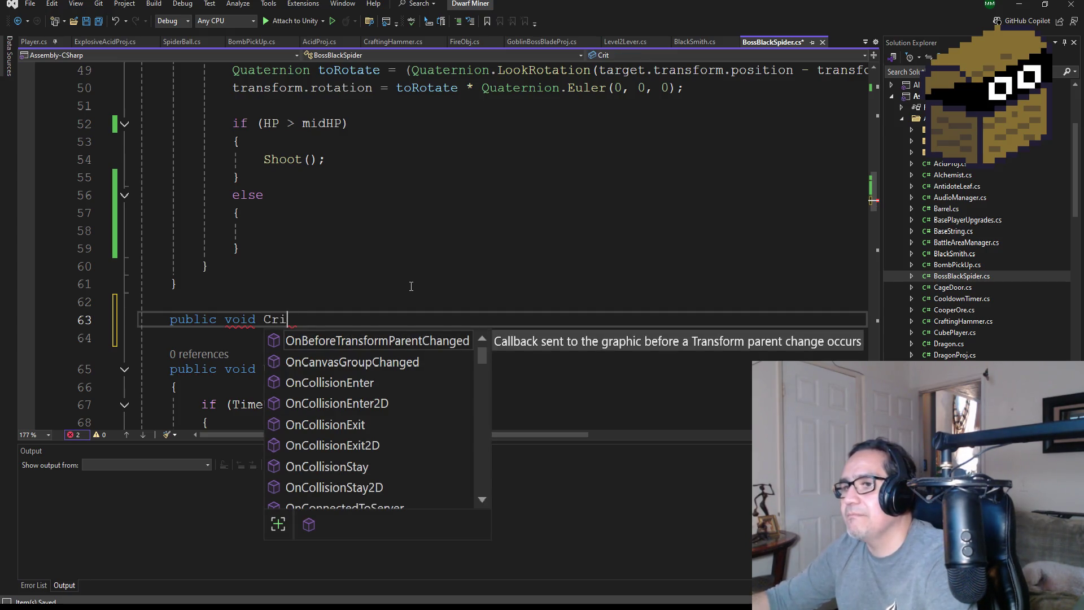
pyautogui.press('BackSpace')
pyautogui.write('Mid')
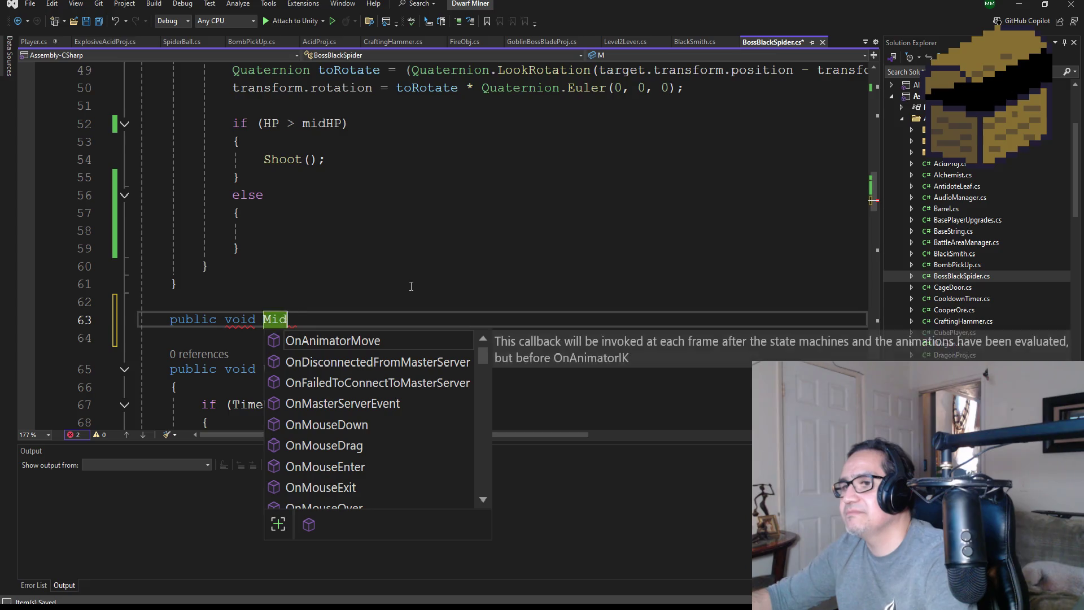
pyautogui.write('Shoot()')
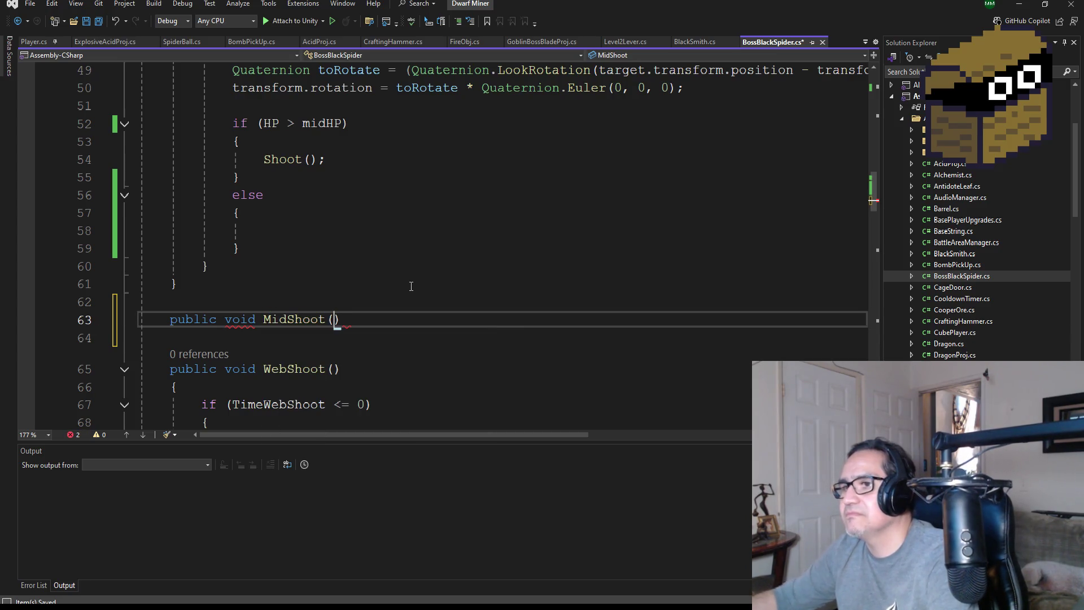
pyautogui.press('Return')
pyautogui.write('{')
pyautogui.press('Return')
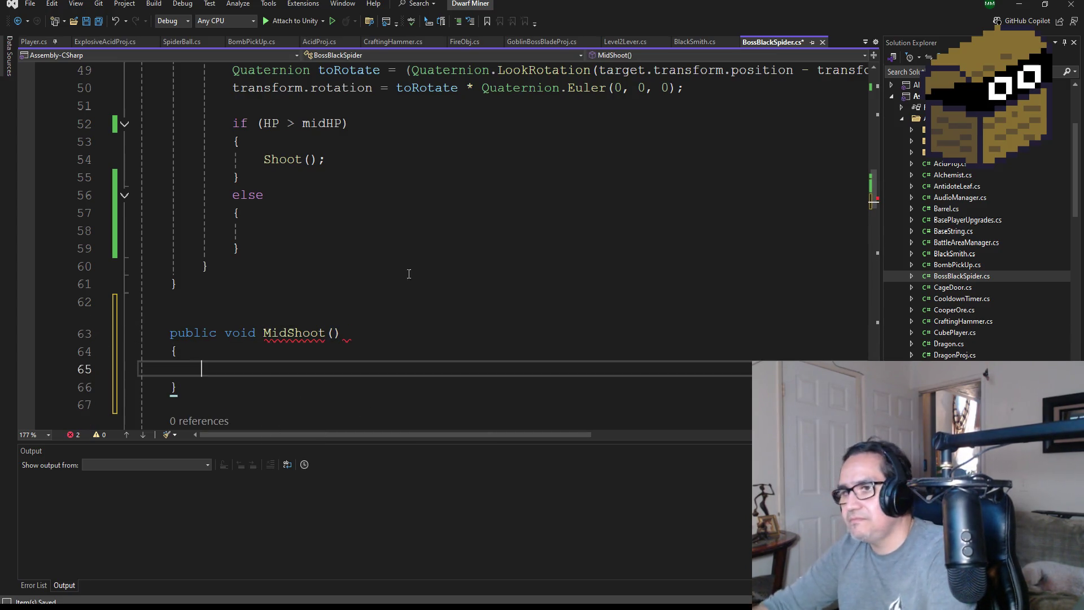
pyautogui.scroll(-4, 458, 247)
pyautogui.scroll(12, 453, 306)
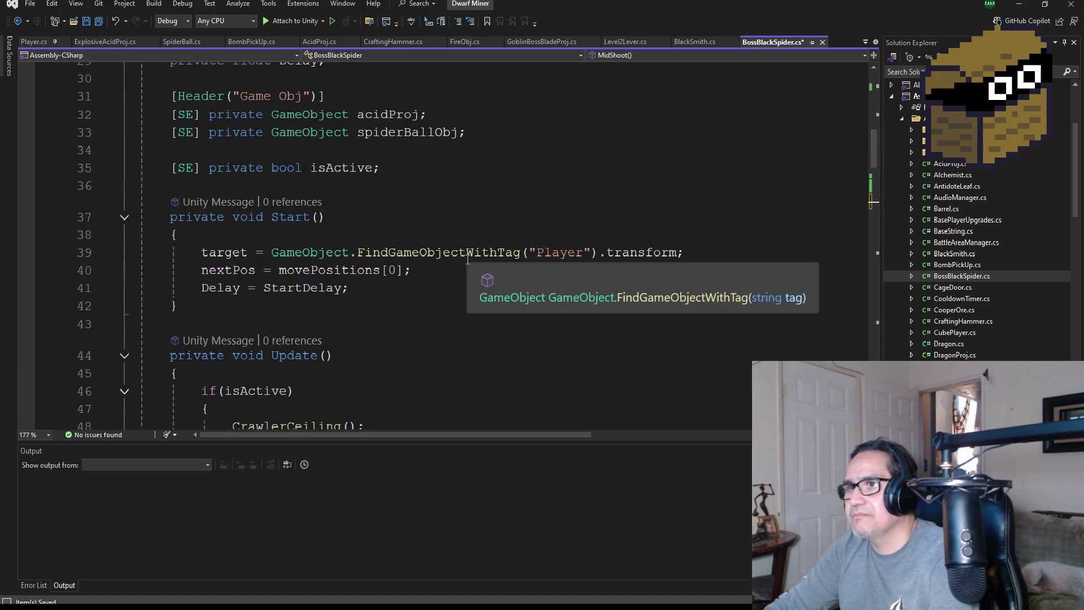
pyautogui.click(491, 239)
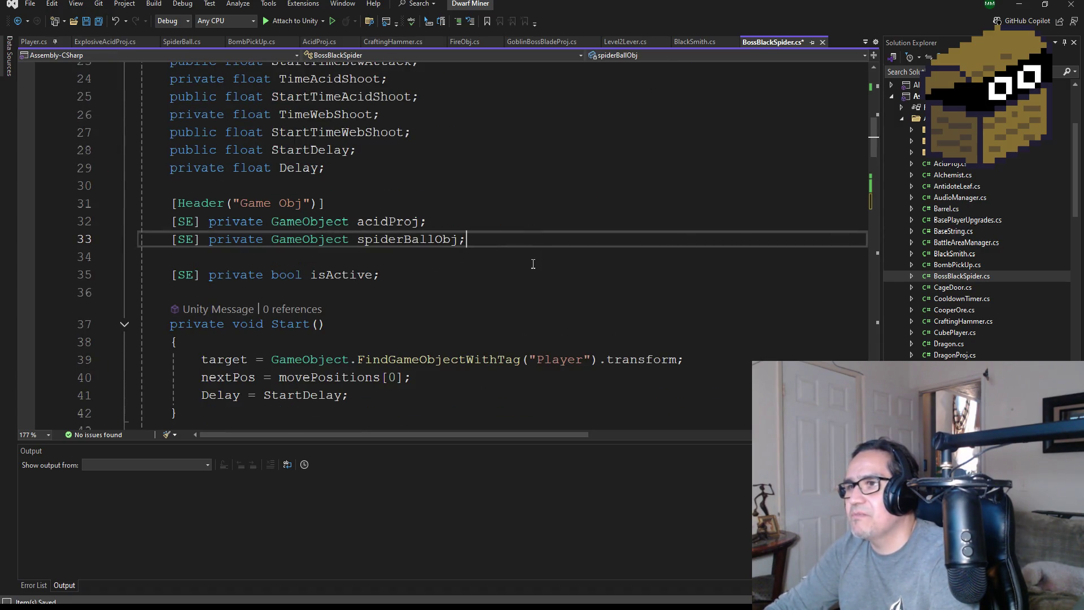
pyautogui.scroll(-14, 532, 264)
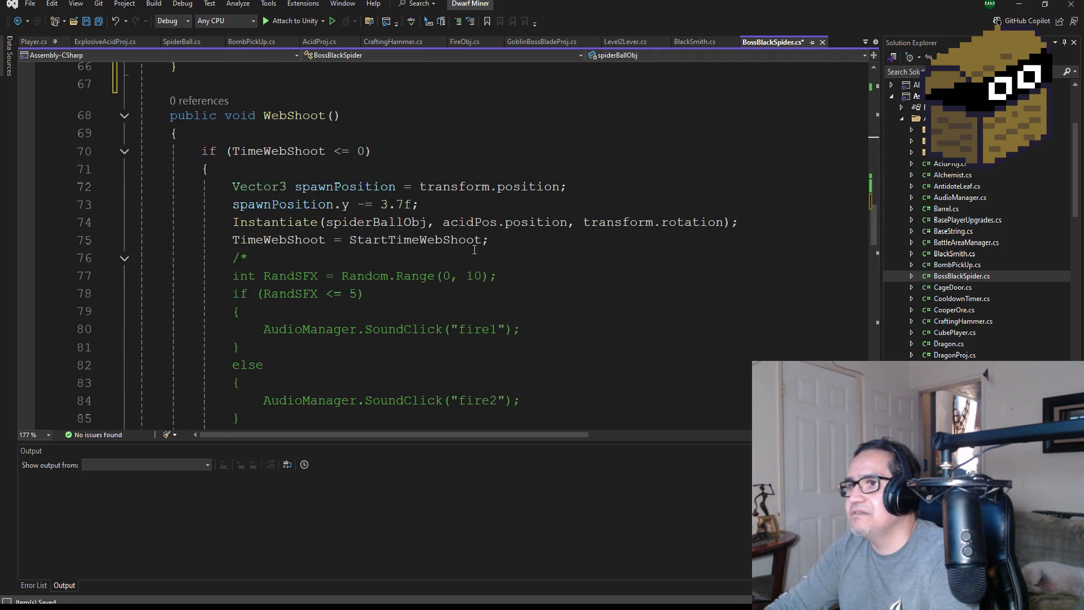
pyautogui.scroll(-4, 493, 296)
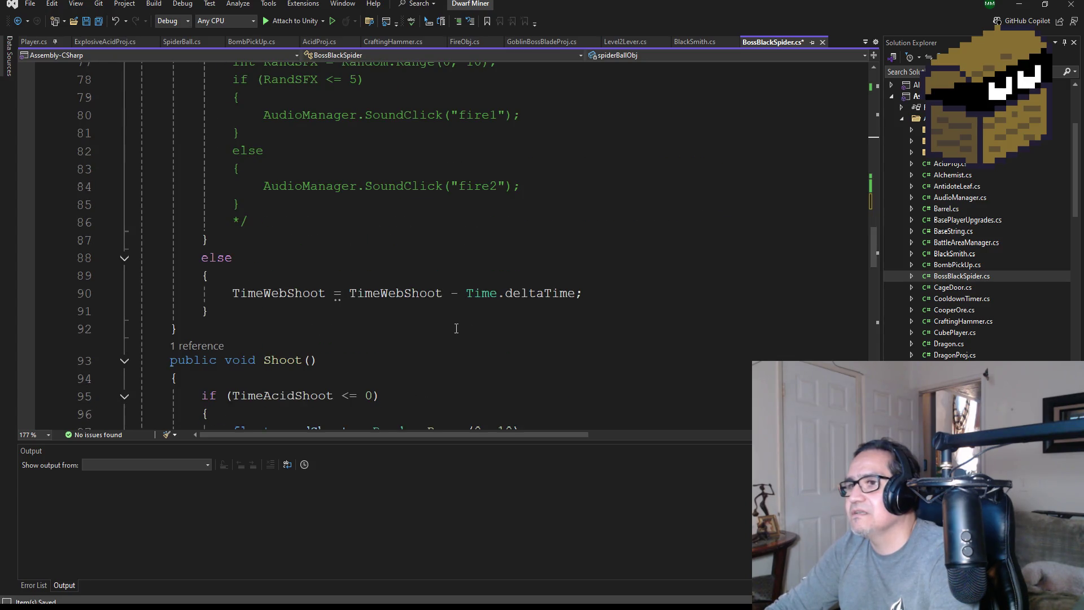
pyautogui.scroll(-3, 456, 327)
pyautogui.scroll(7, 495, 316)
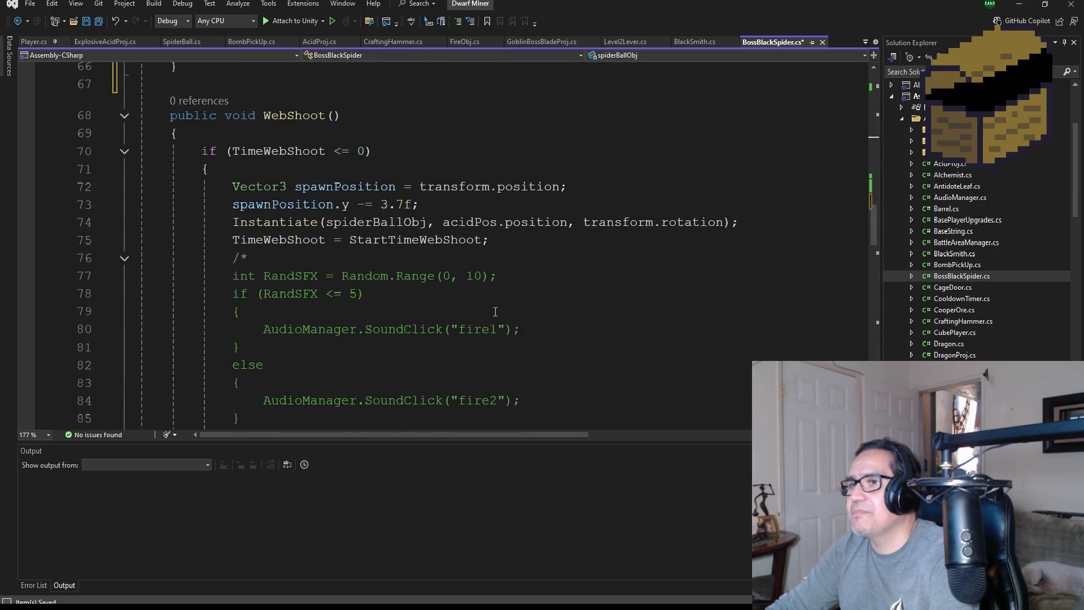
pyautogui.scroll(-7, 452, 318)
pyautogui.scroll(-3, 367, 300)
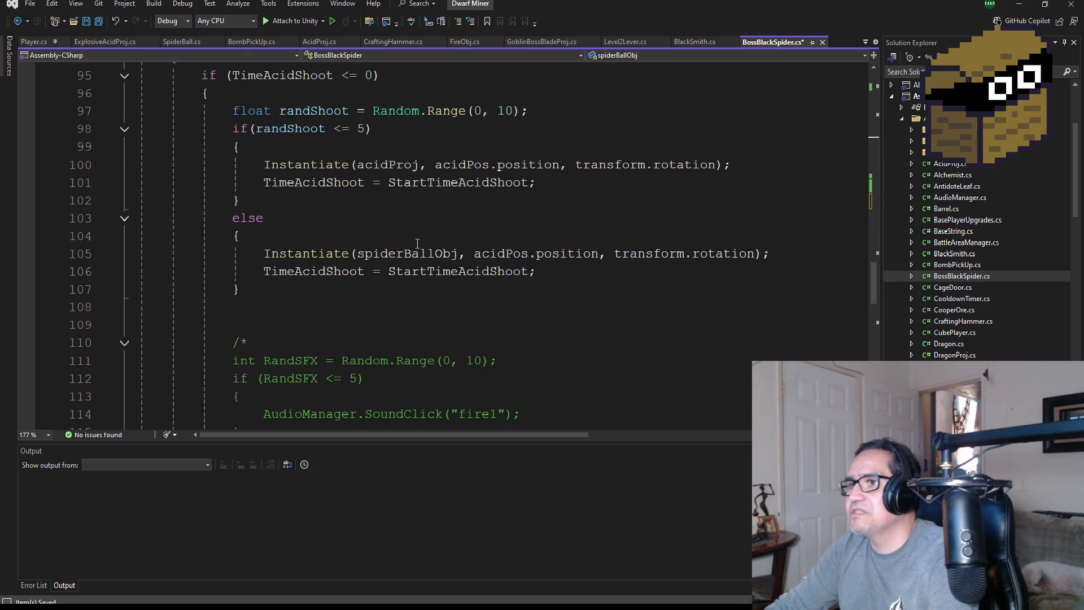
pyautogui.click(415, 253)
pyautogui.scroll(-5, 461, 305)
pyautogui.scroll(-4, 461, 305)
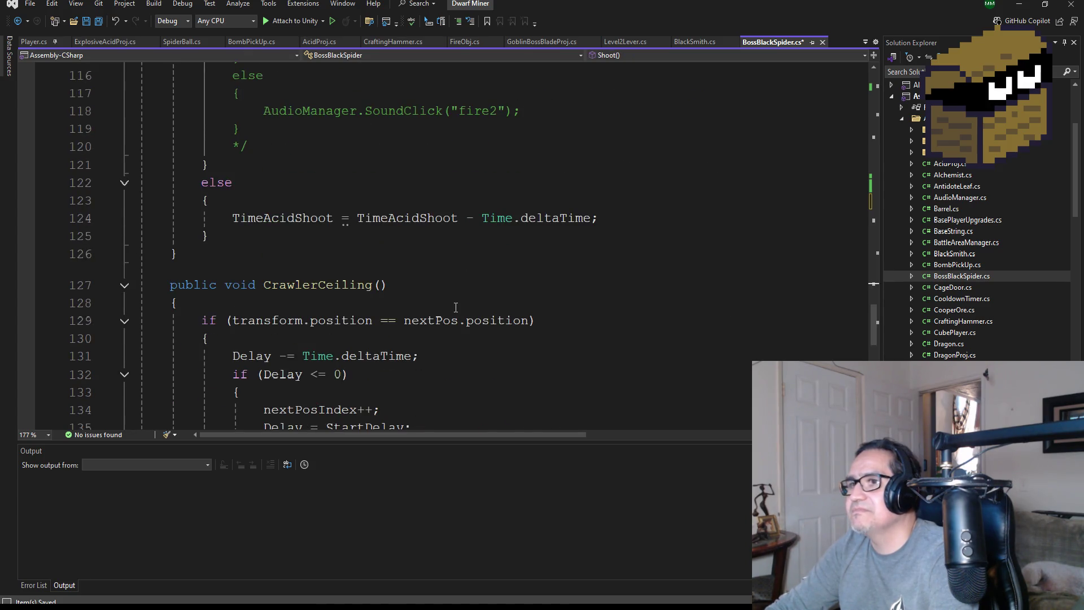
pyautogui.scroll(20, 455, 294)
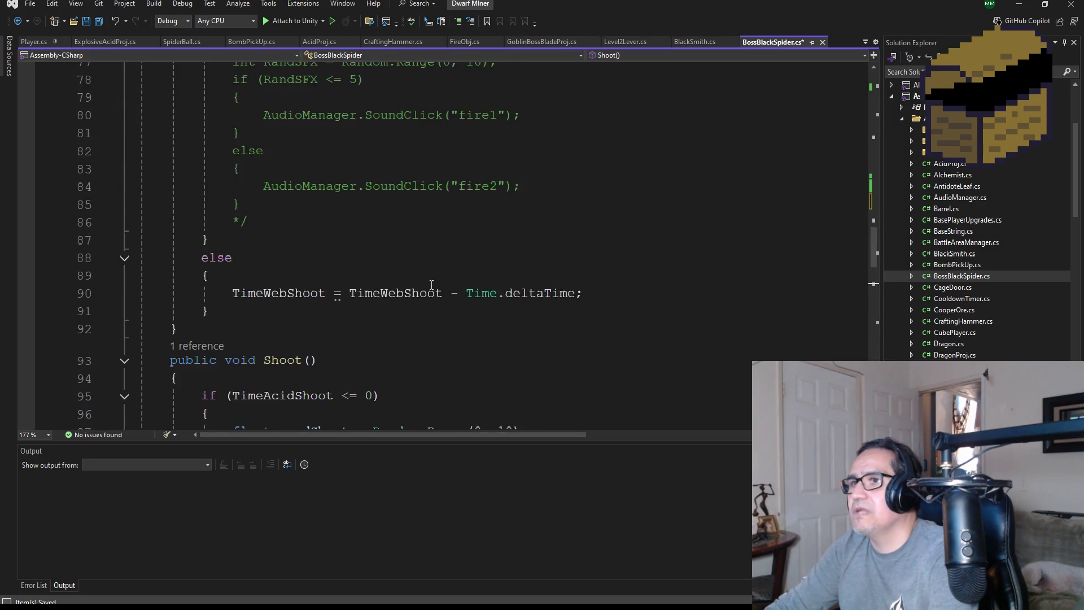
pyautogui.click(337, 317)
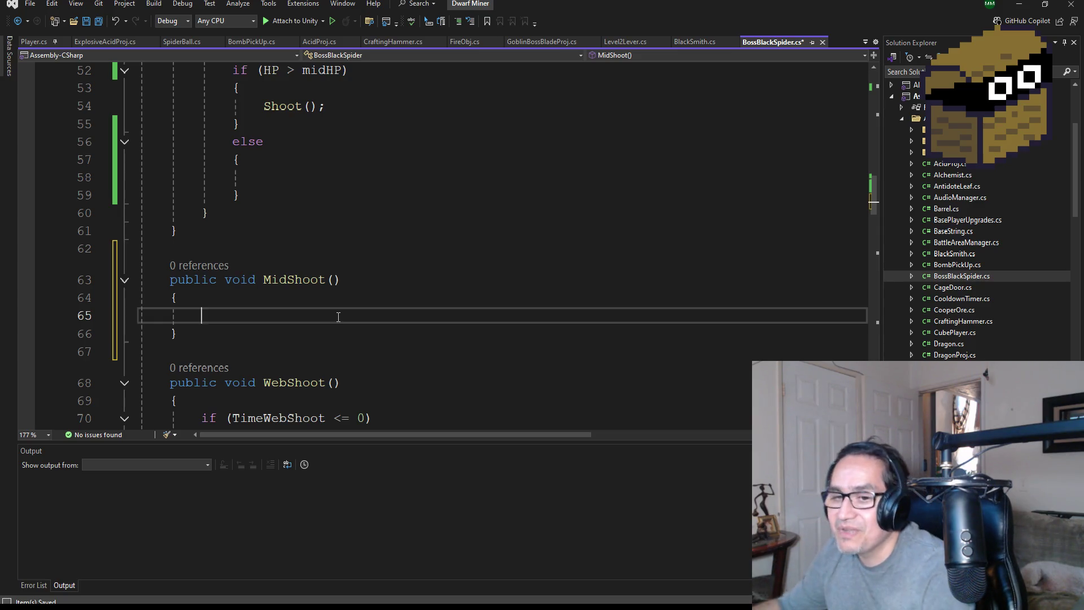
# - Save BossBlackSpider.cs with the empty MidShoot method between Update and WebShoot
pyautogui.click(104, 20)
pyautogui.scroll(3, 501, 274)
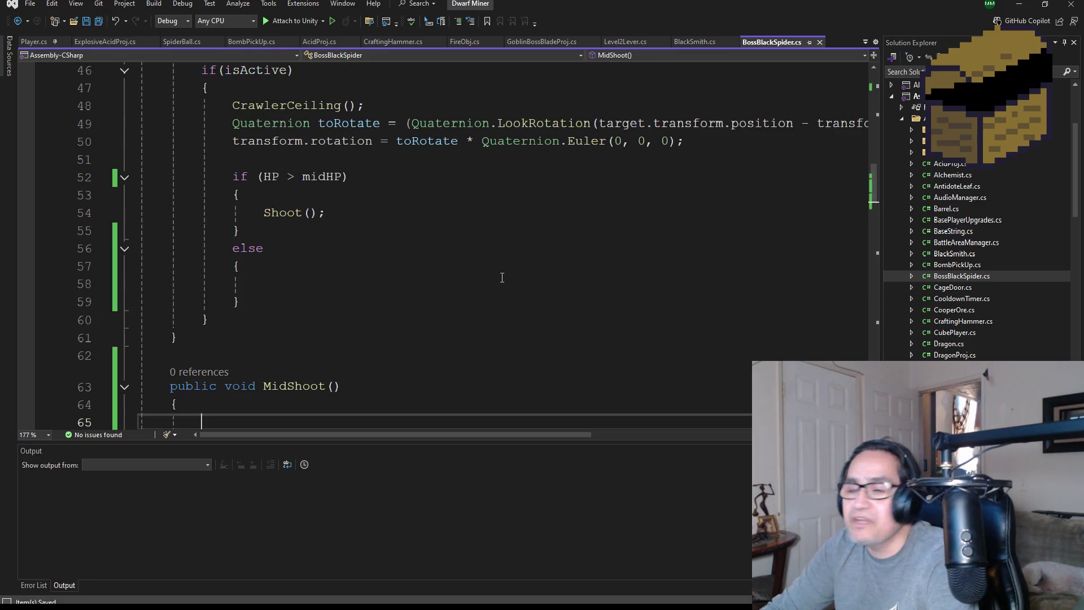
pyautogui.scroll(-2, 486, 295)
pyautogui.scroll(2, 440, 287)
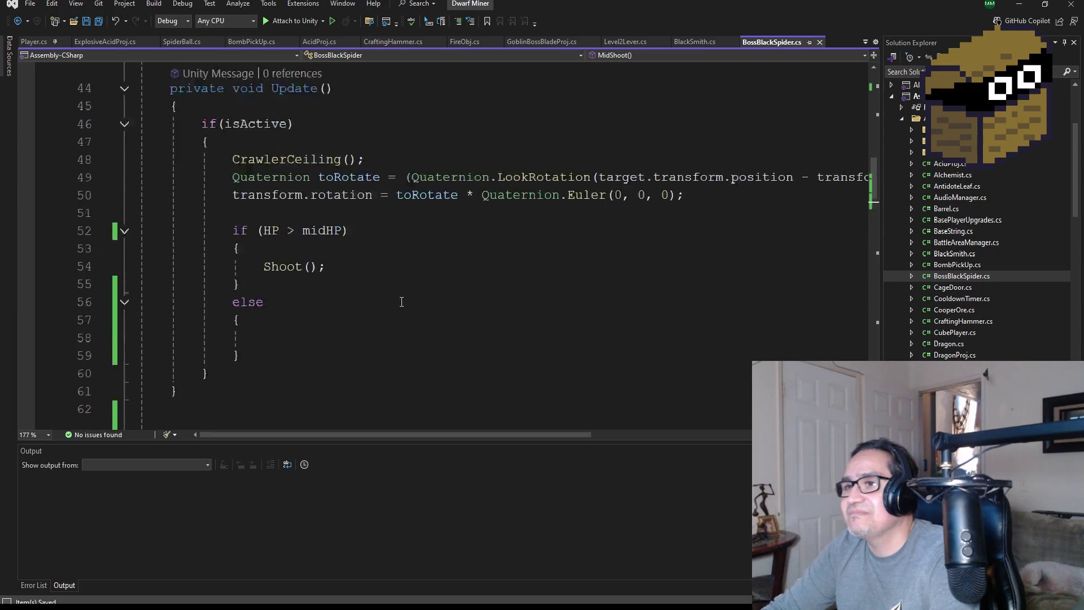
pyautogui.scroll(-11, 398, 316)
pyautogui.scroll(-1, 396, 335)
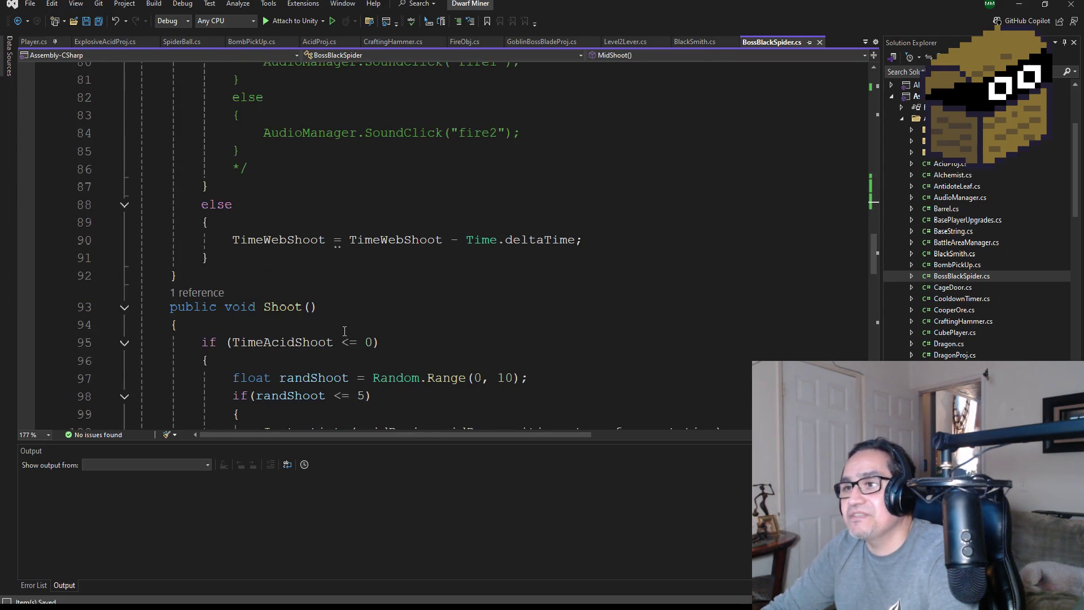
pyautogui.scroll(-7, 350, 322)
pyautogui.scroll(-4, 319, 287)
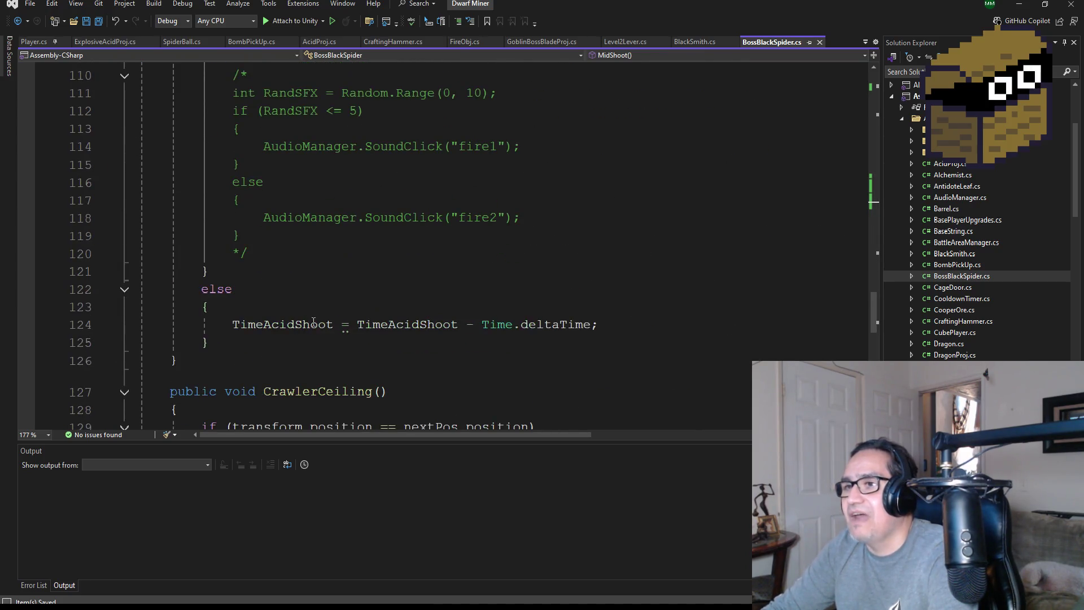
# - Copy Shoot's if (TimeAcidShoot <= 0) firing block into MidShoot, then switch to the weapons pack store page
pyautogui.moveTo(251, 292)
pyautogui.mouseDown()
pyautogui.moveTo(164, 141)
pyautogui.moveTo(170, 5)
pyautogui.moveTo(135, 56)
pyautogui.moveTo(141, 141)
pyautogui.moveTo(112, 68)
pyautogui.moveTo(99, 148)
pyautogui.moveTo(99, 135)
pyautogui.mouseUp()
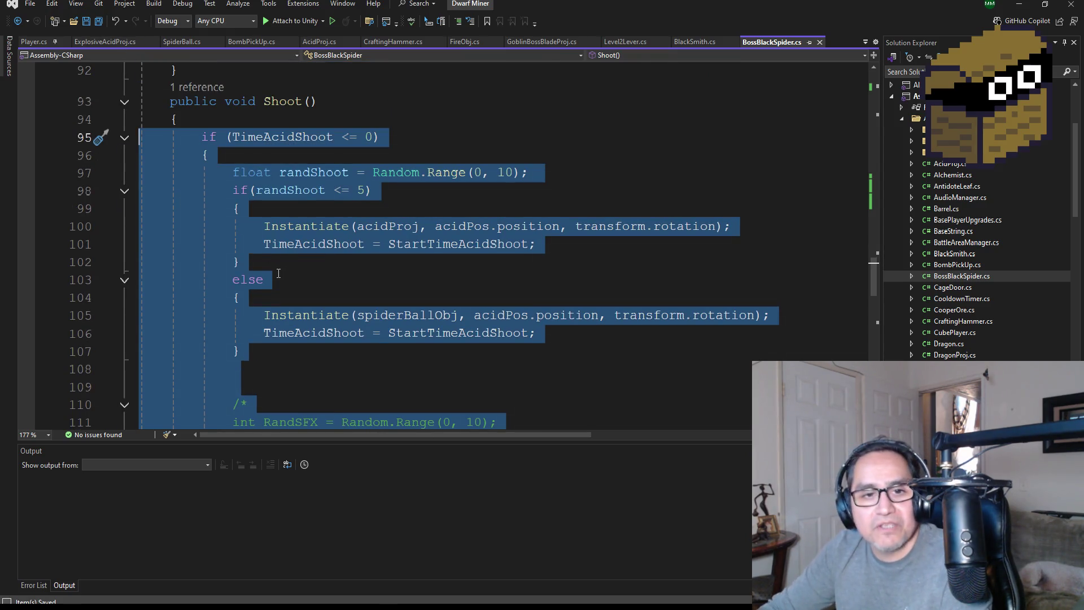
pyautogui.scroll(13, 259, 273)
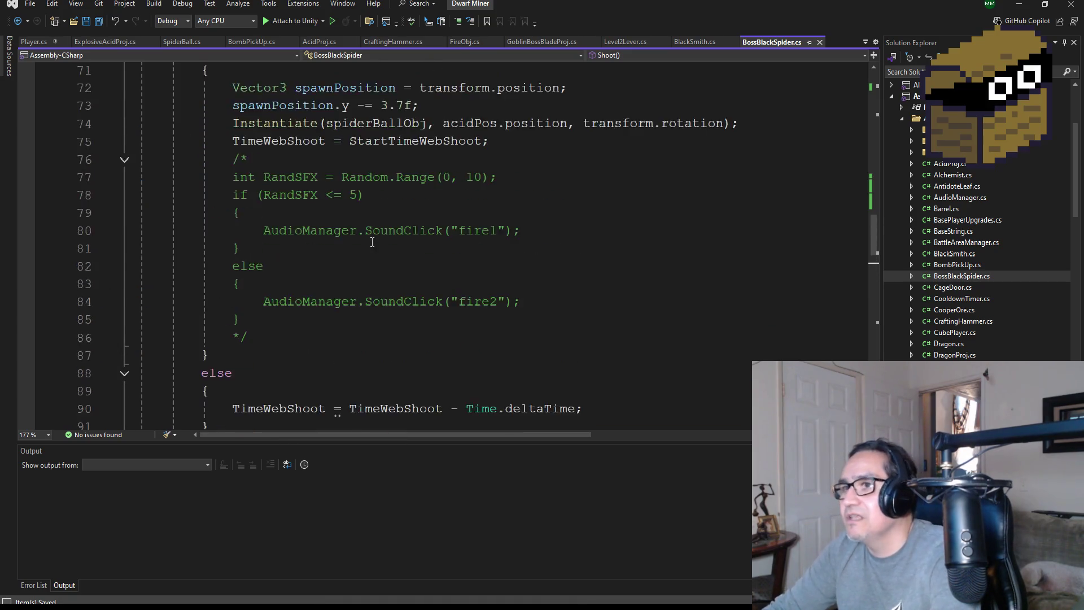
pyautogui.click(242, 272)
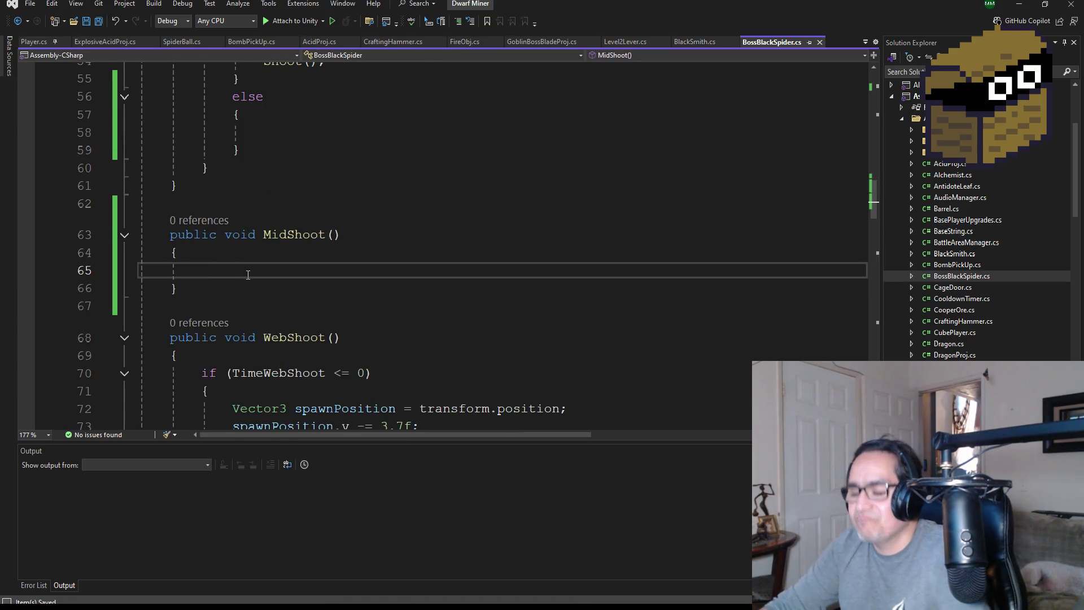
pyautogui.hotkey('ctrl', 'v')
pyautogui.scroll(-3, 247, 275)
pyautogui.scroll(4, 387, 278)
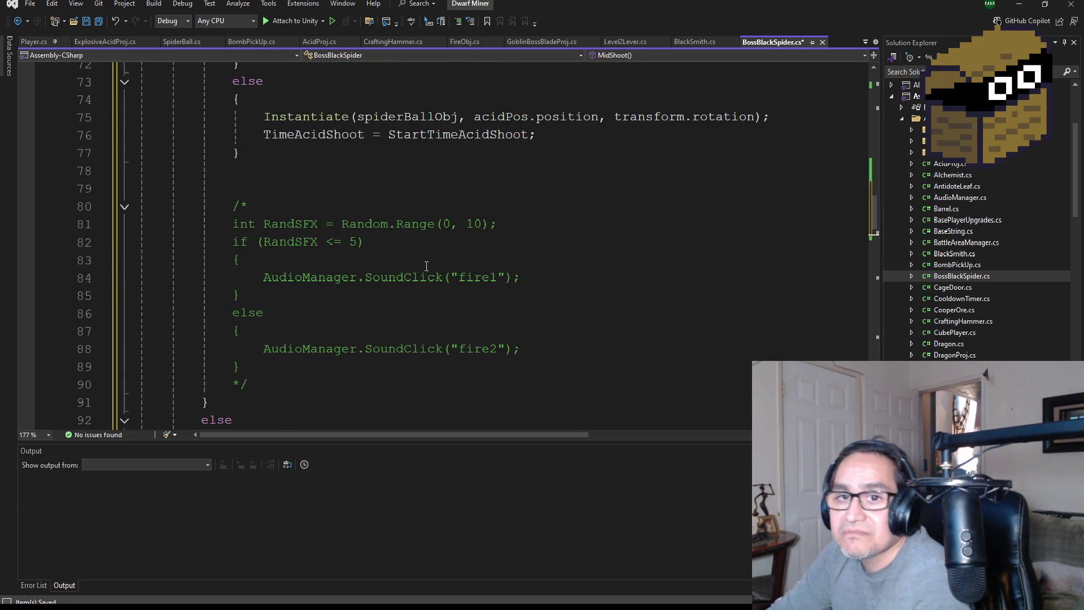
pyautogui.scroll(7, 429, 263)
pyautogui.scroll(-3, 436, 260)
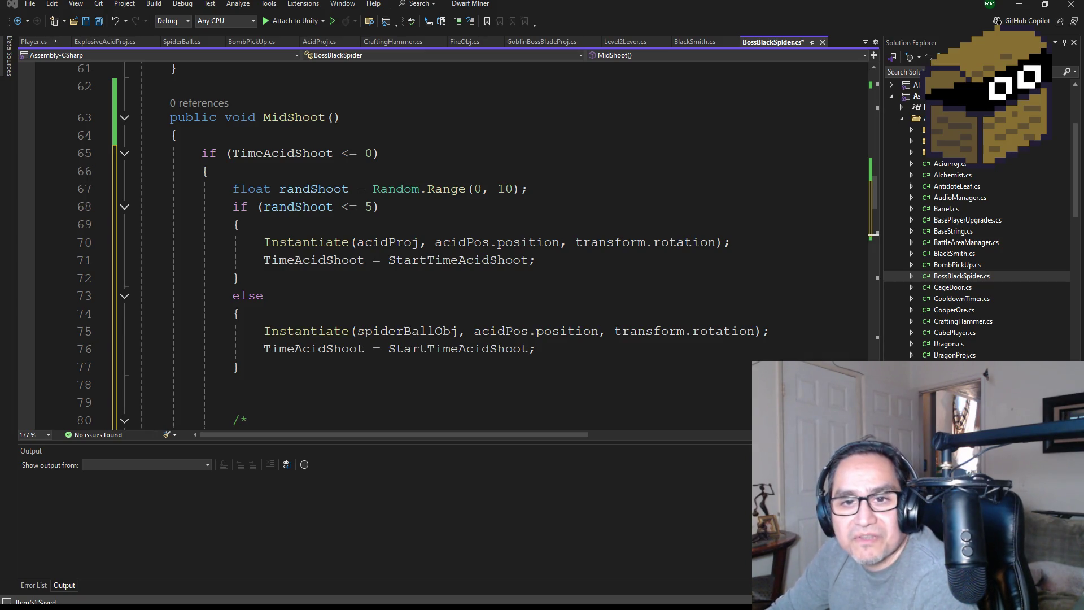
pyautogui.hotkey('alt', 'Tab')
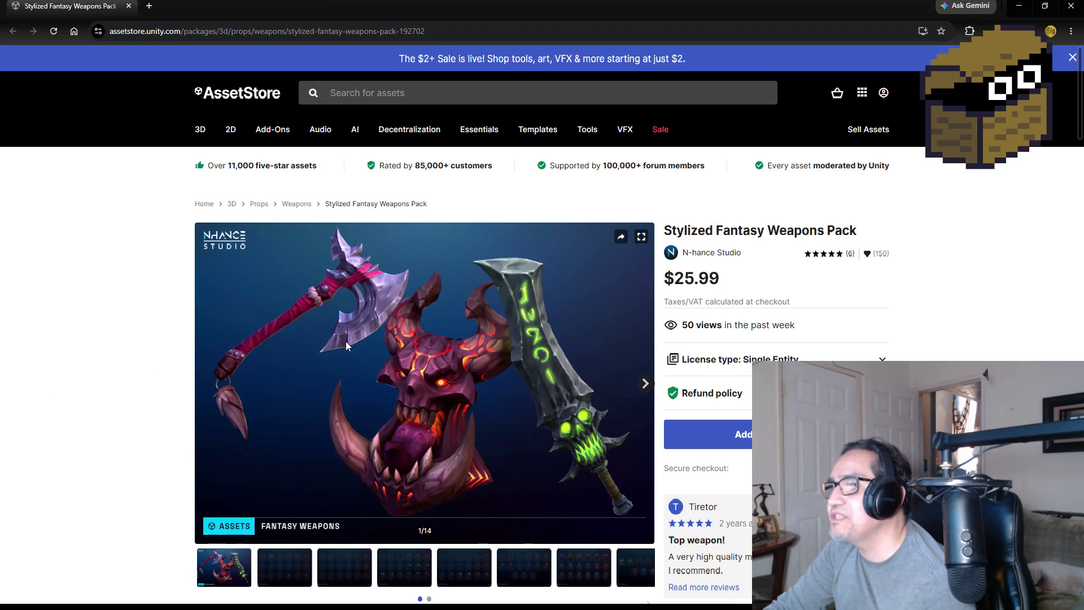
pyautogui.click(283, 576)
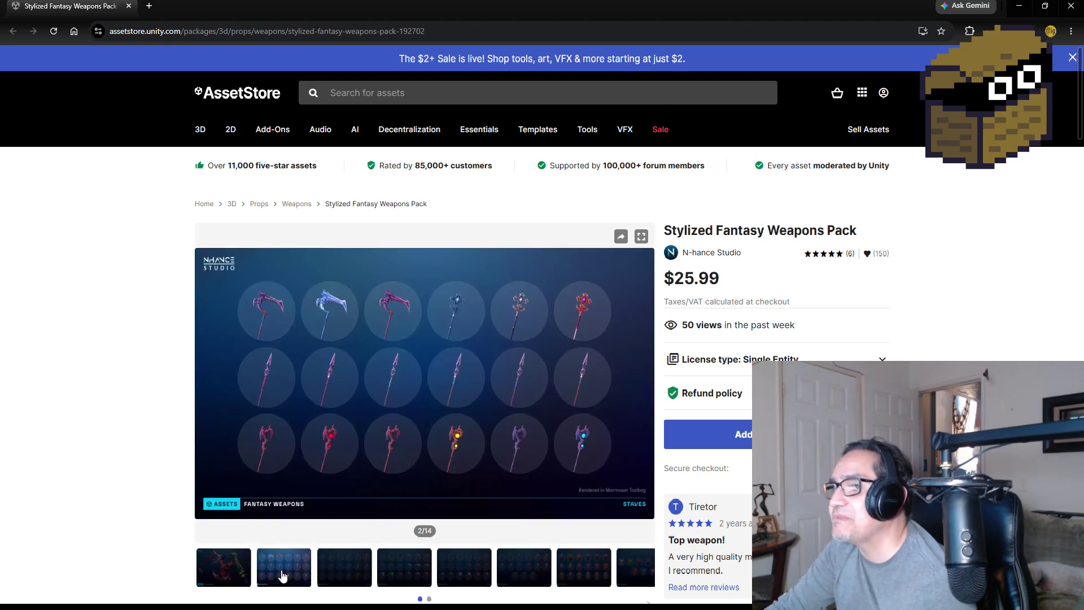
pyautogui.scroll(-2, 126, 394)
pyautogui.click(357, 458)
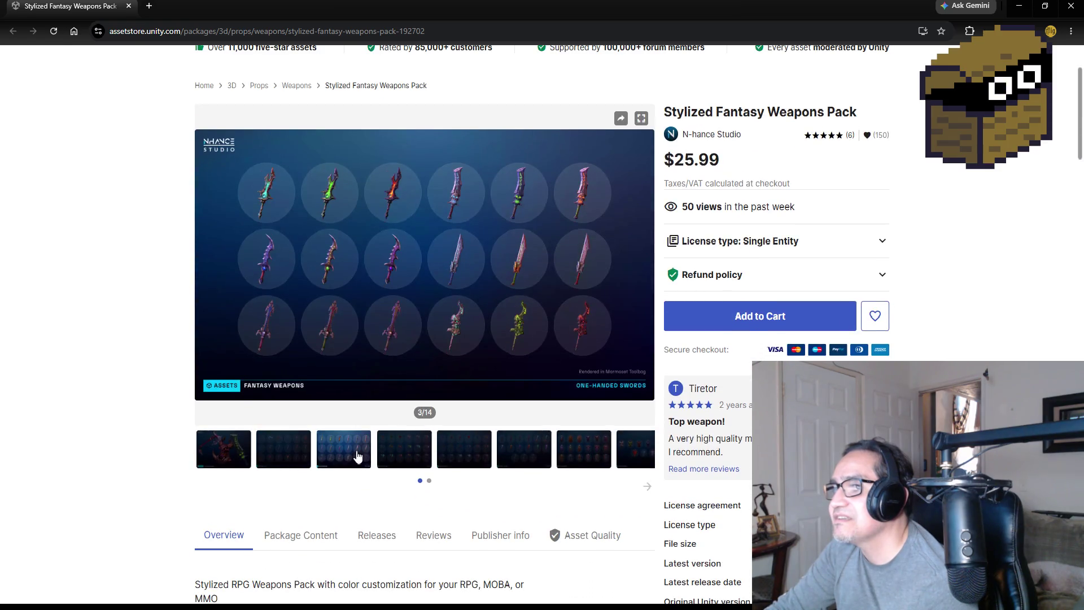
pyautogui.click(415, 450)
pyautogui.click(467, 454)
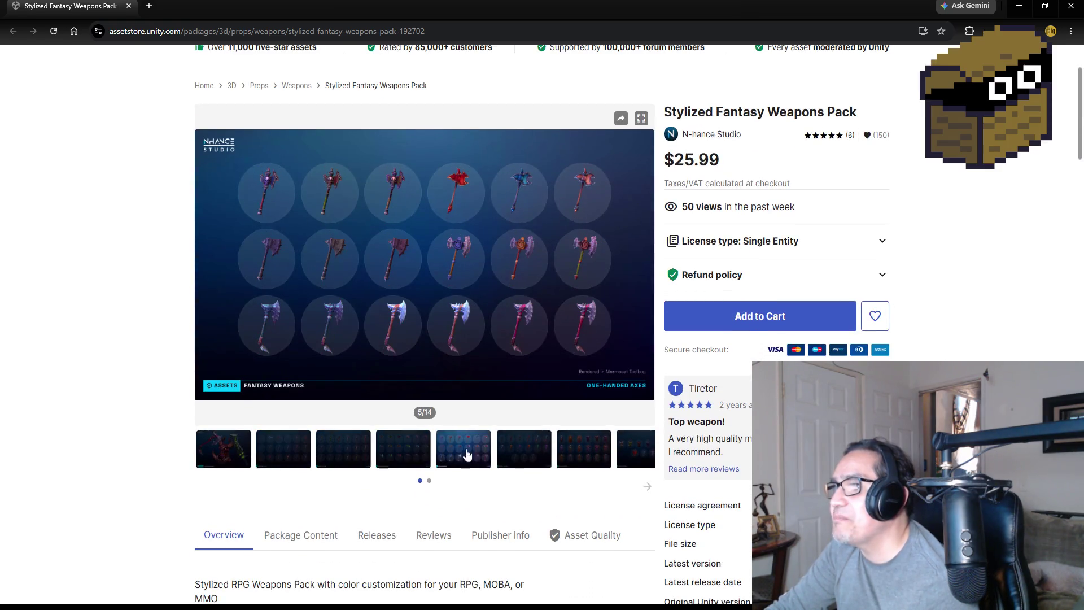
pyautogui.click(529, 459)
pyautogui.click(602, 452)
pyautogui.click(642, 463)
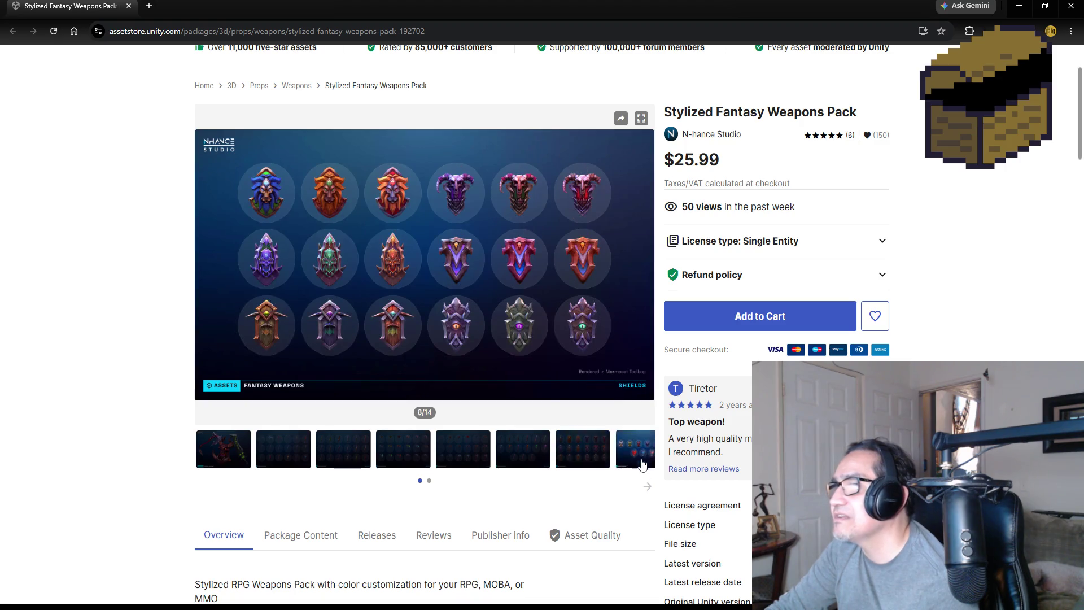
pyautogui.click(646, 486)
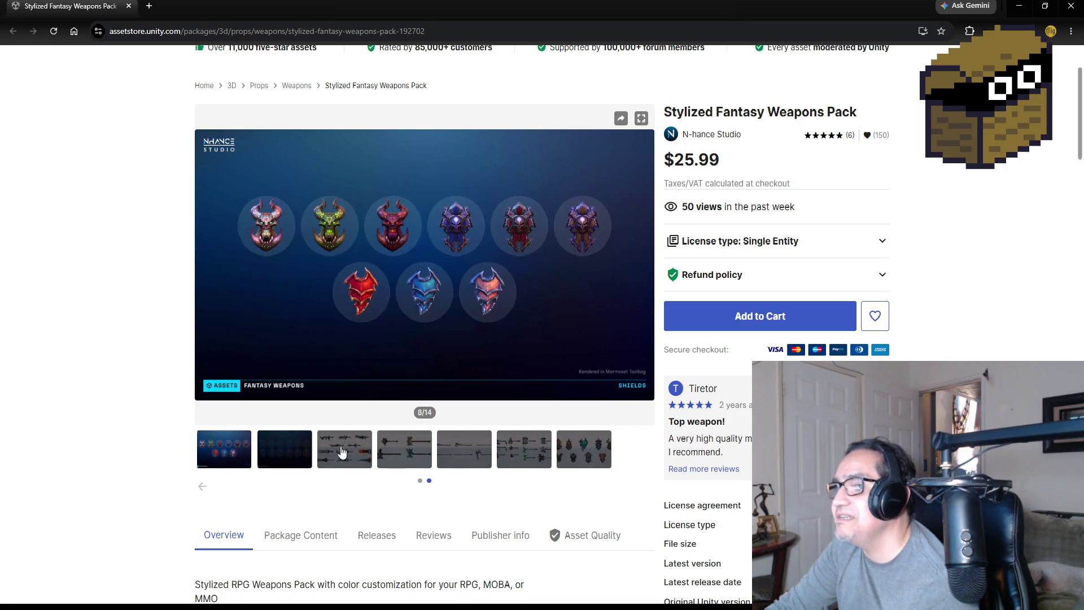
pyautogui.click(342, 451)
pyautogui.click(398, 453)
pyautogui.click(457, 454)
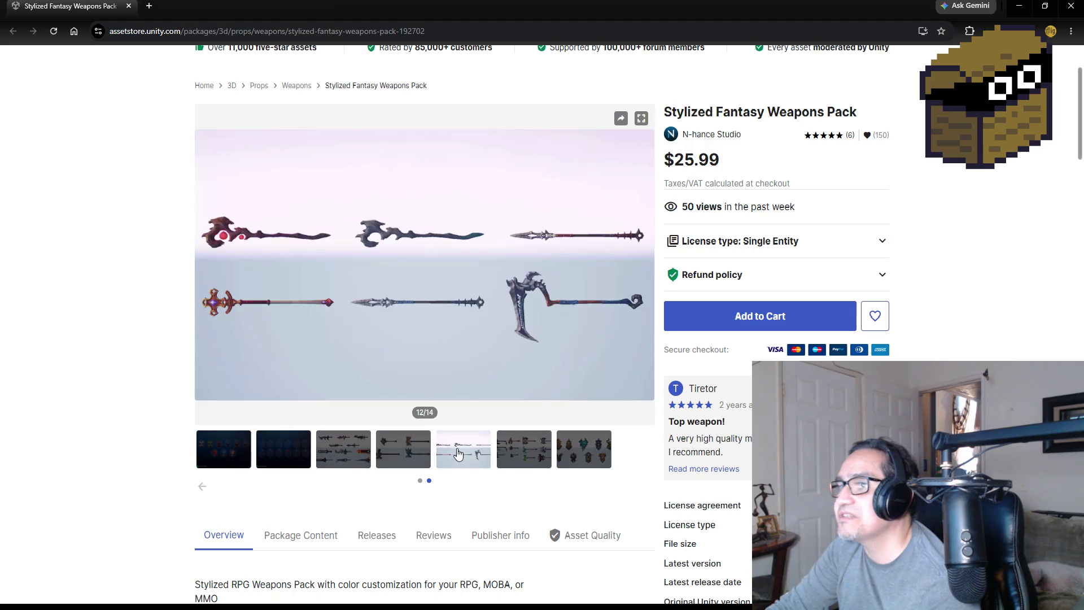
pyautogui.click(528, 453)
pyautogui.click(589, 462)
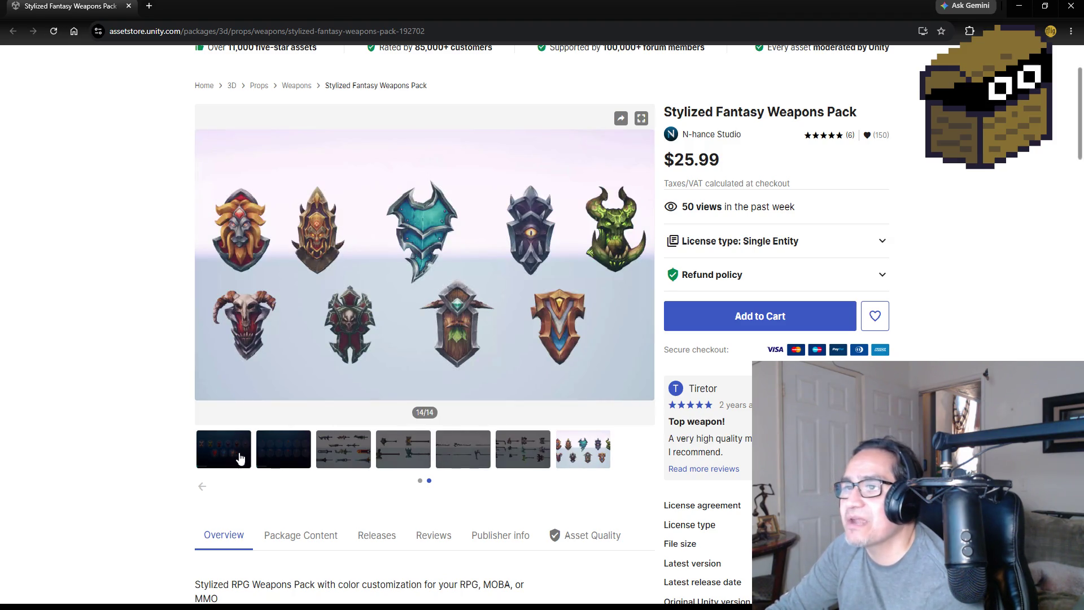
pyautogui.click(222, 447)
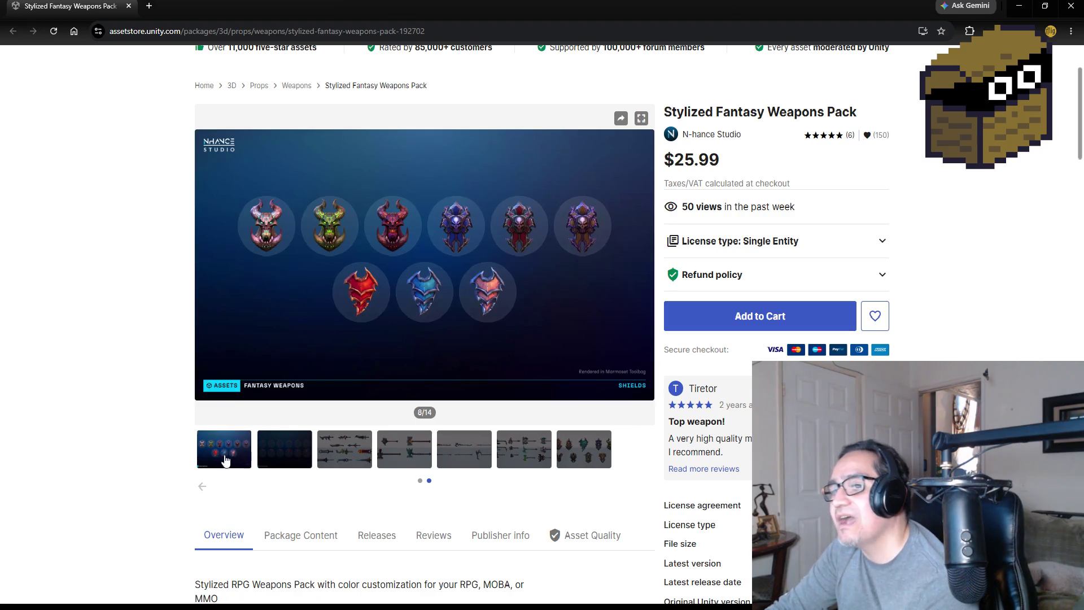
pyautogui.click(201, 489)
pyautogui.click(232, 463)
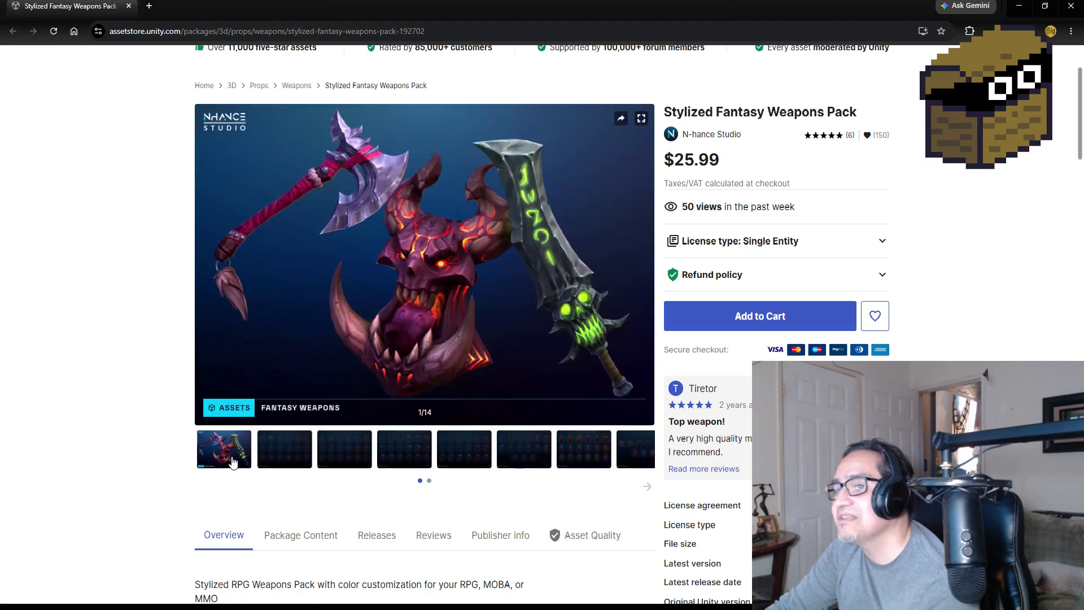
pyautogui.scroll(1, 368, 190)
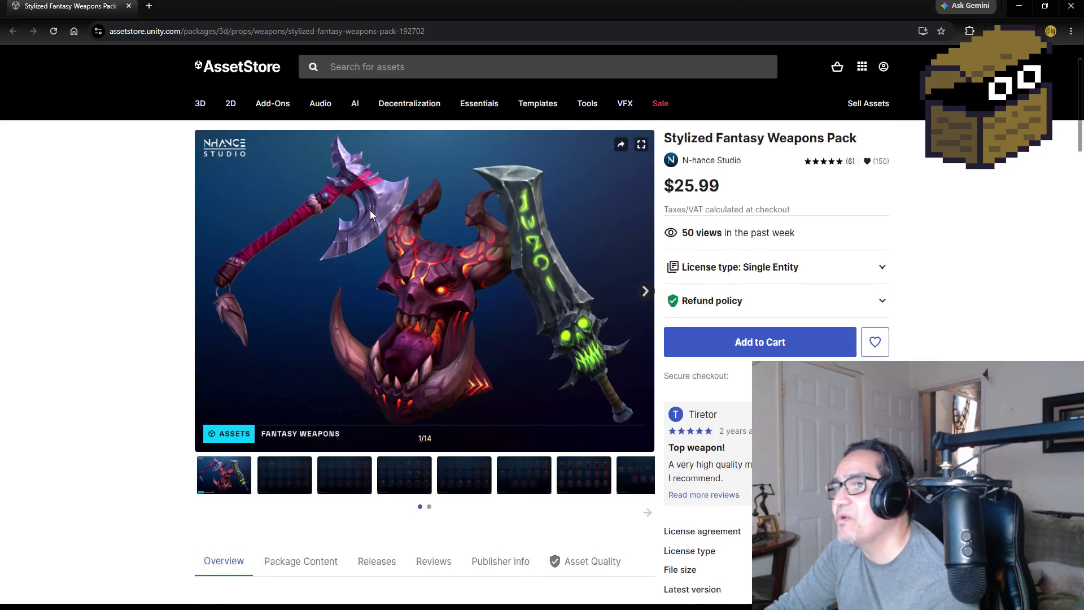
pyautogui.scroll(3, 384, 229)
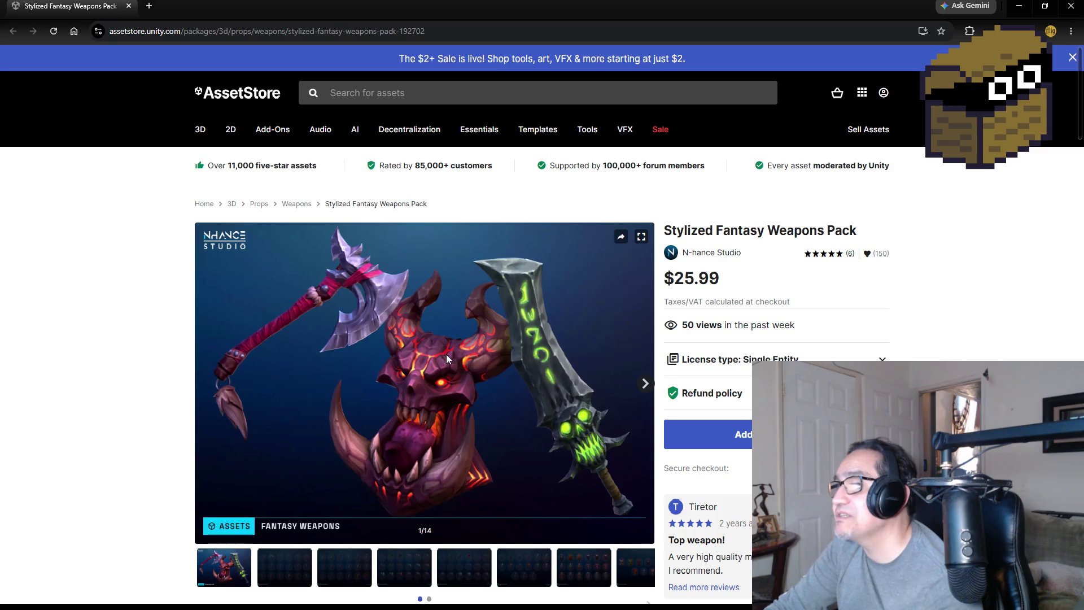
pyautogui.scroll(-5, 433, 342)
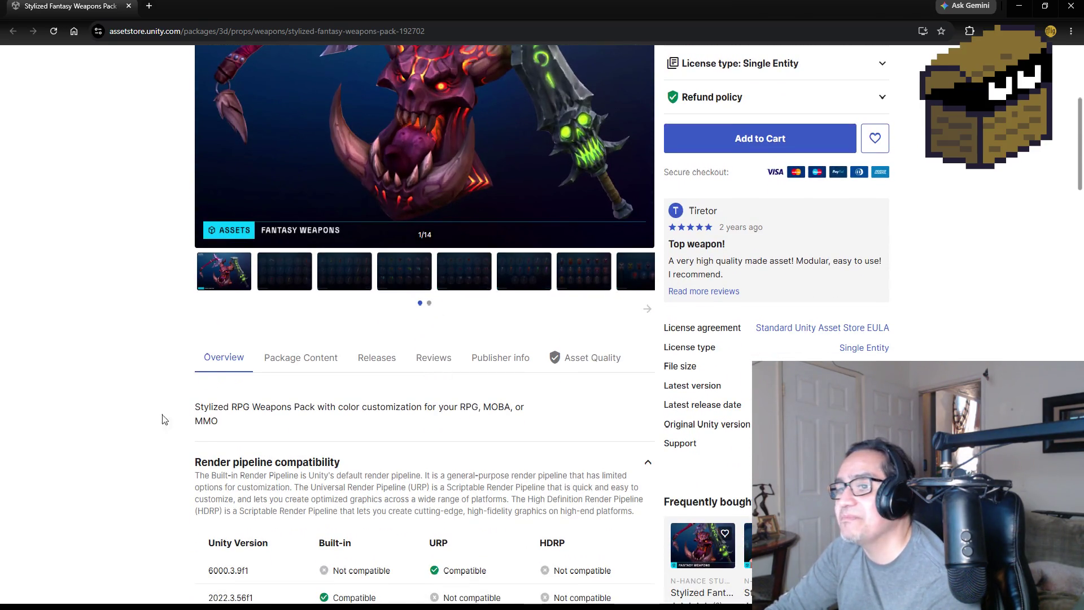
pyautogui.scroll(-6, 164, 418)
pyautogui.scroll(6, 156, 374)
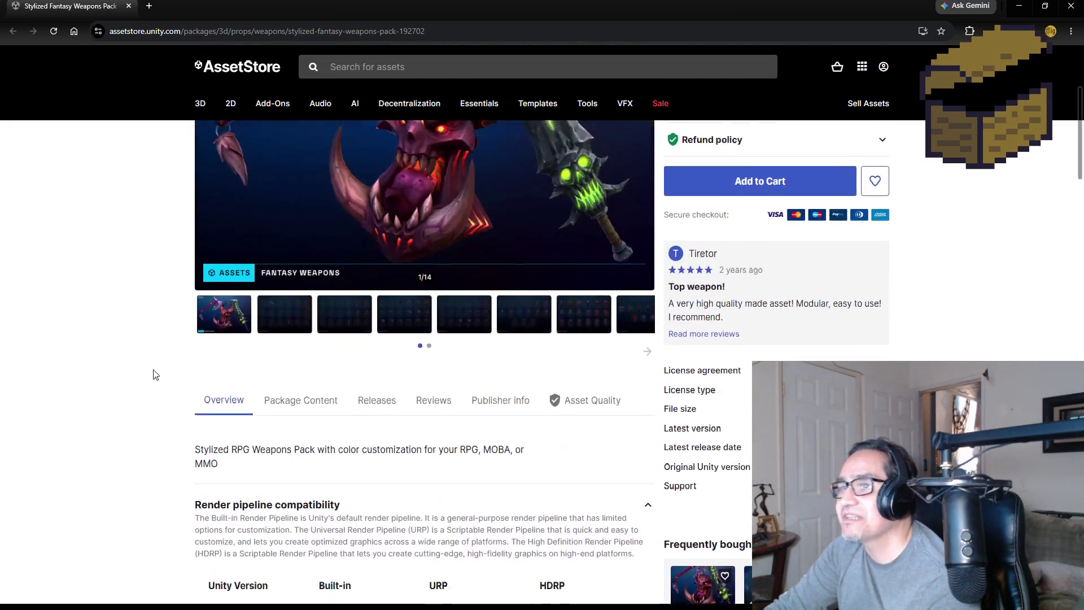
pyautogui.scroll(5, 154, 370)
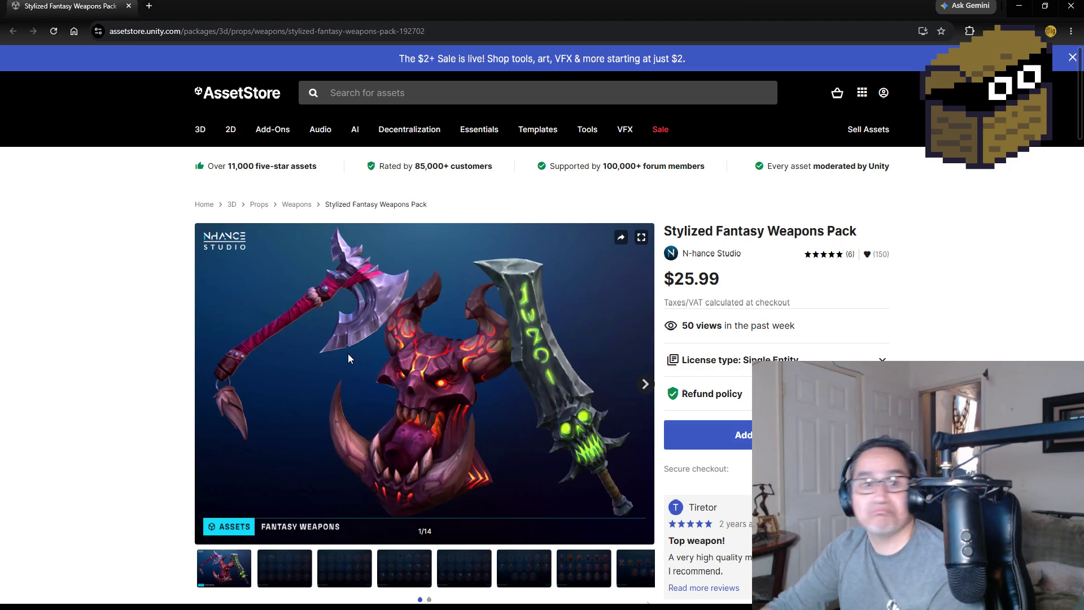
pyautogui.click(1071, 5)
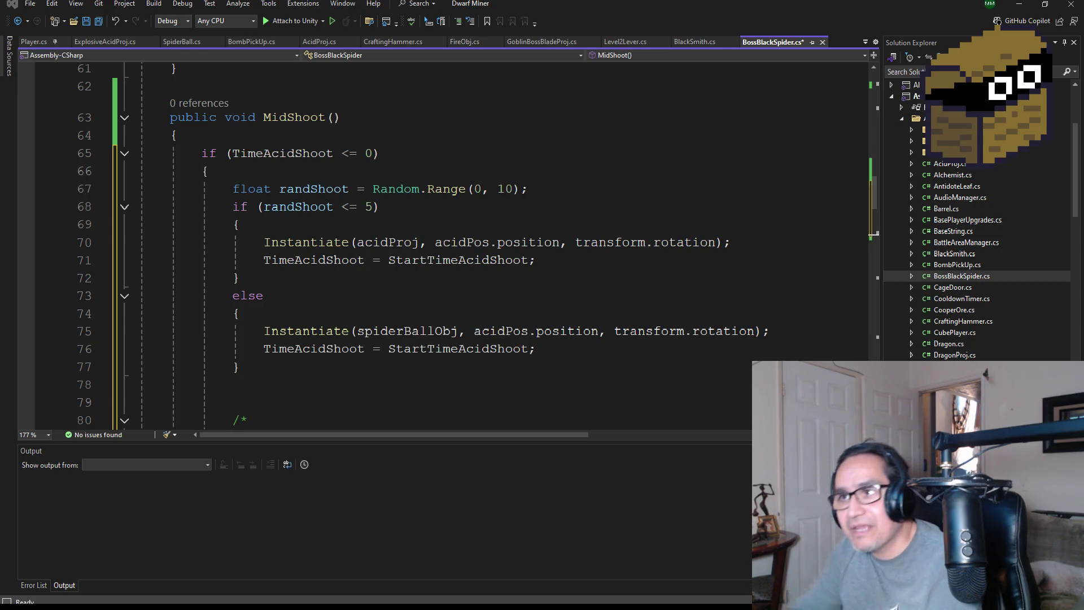
# - Save BossBlackSpider.cs with MidShoot randomly firing acidProj or spiderBallObj
pyautogui.scroll(-1, 425, 251)
pyautogui.scroll(4, 374, 265)
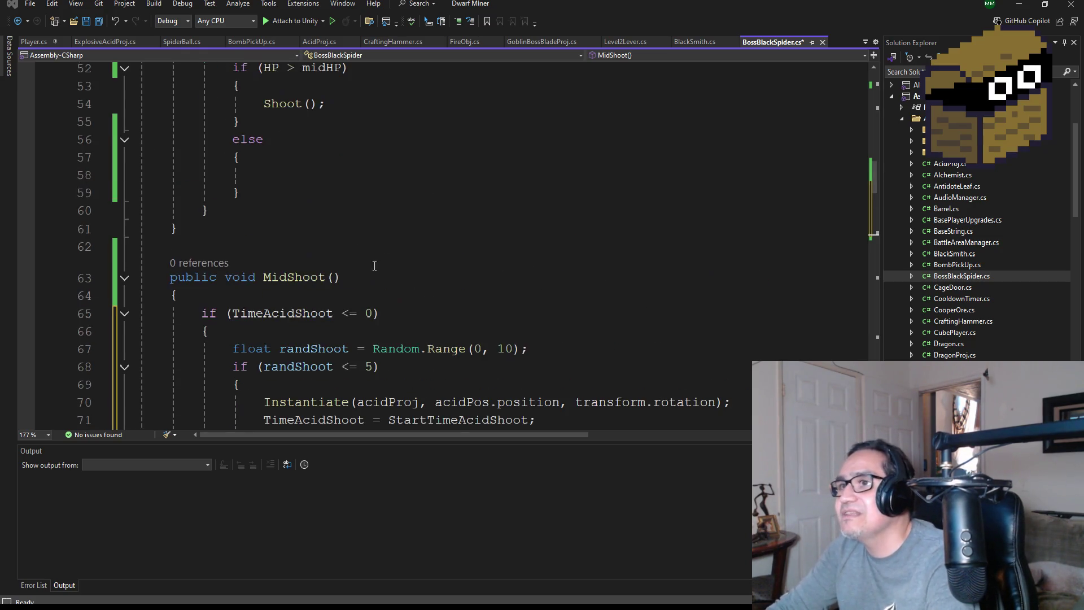
pyautogui.scroll(-2, 353, 299)
pyautogui.hotkey('ctrl', 's')
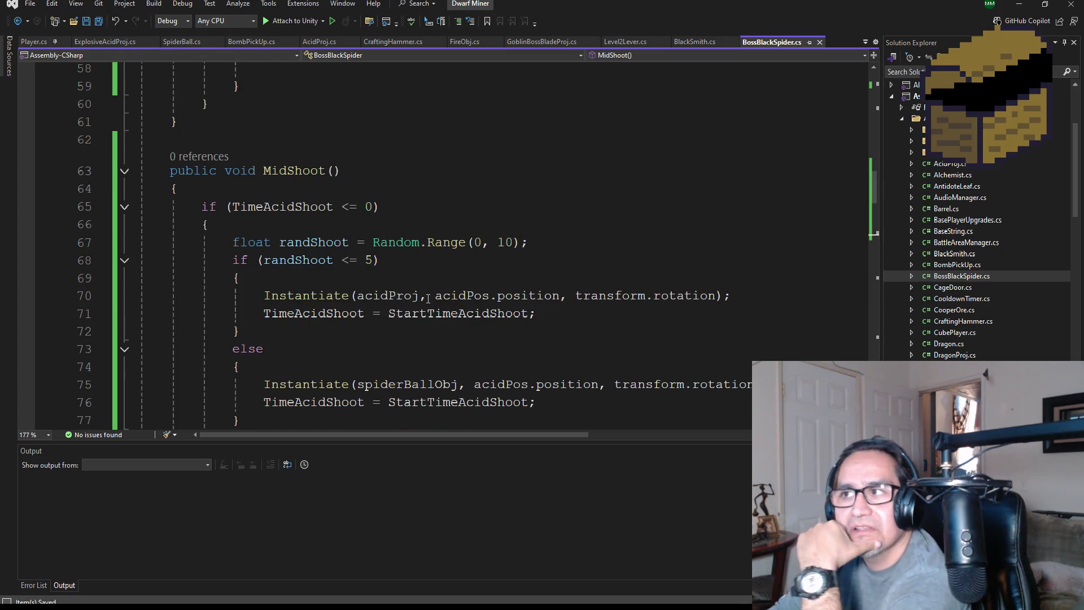
# - Review MidShoot's TimeAcidShoot timer logic, then return to the Unity editor
pyautogui.scroll(-2, 423, 271)
pyautogui.scroll(4, 425, 287)
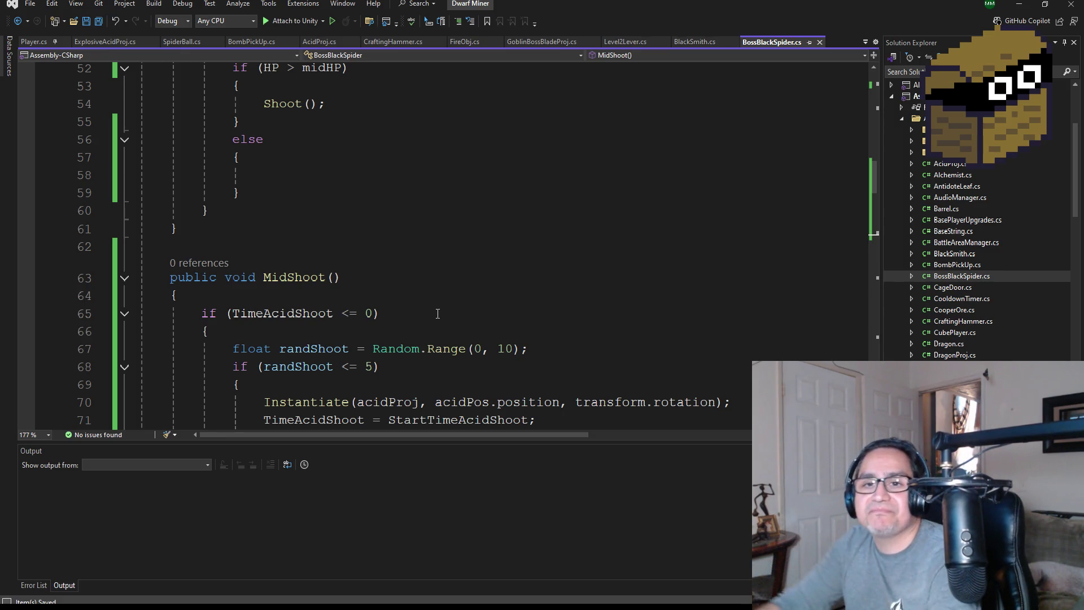
pyautogui.scroll(-2, 469, 331)
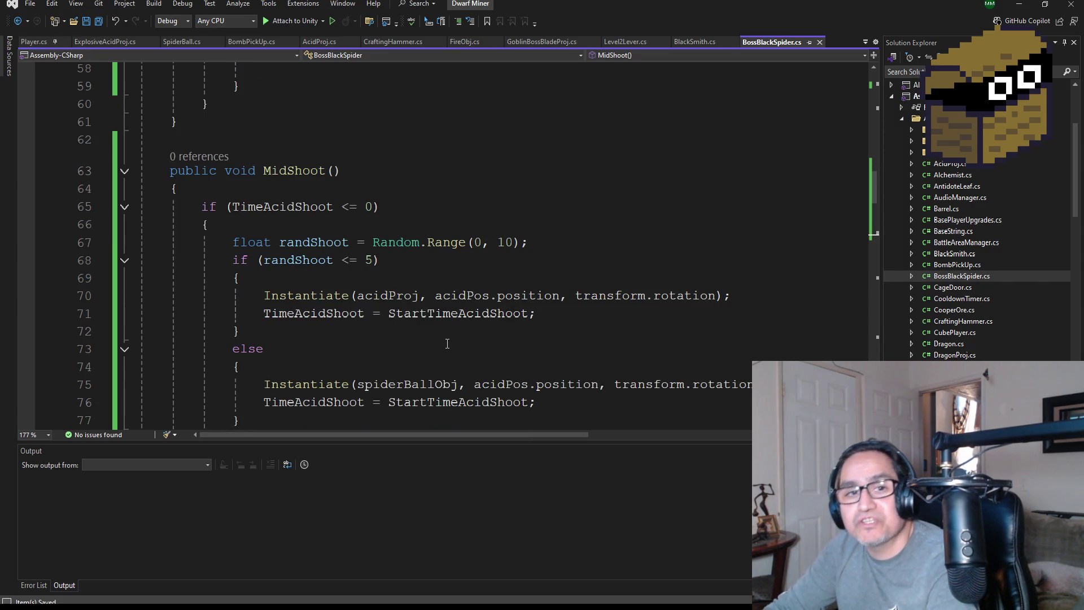
pyautogui.scroll(-5, 446, 338)
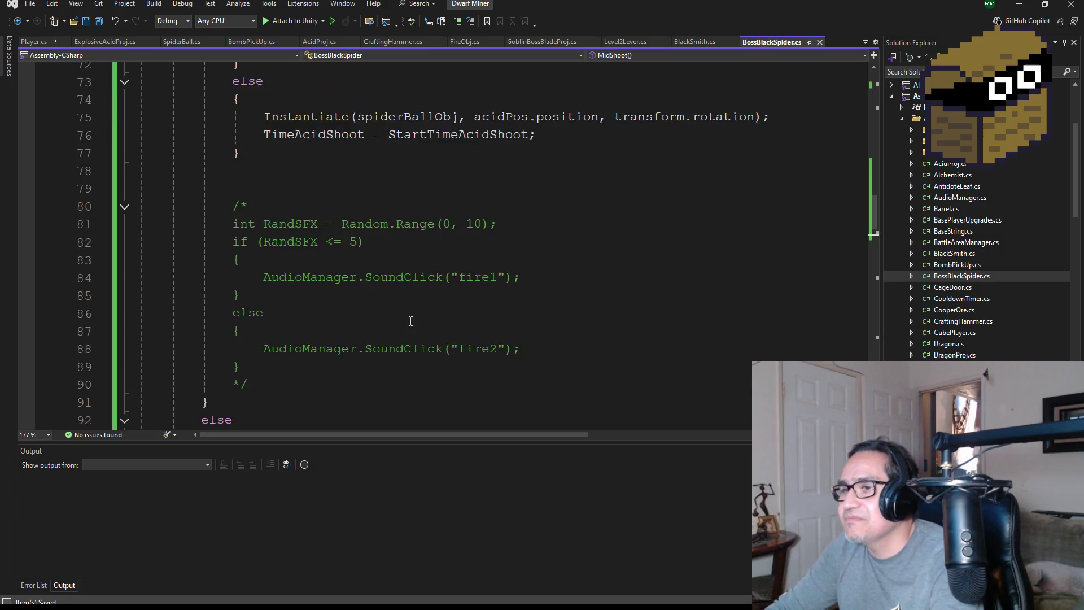
pyautogui.scroll(-3, 410, 320)
pyautogui.scroll(10, 429, 325)
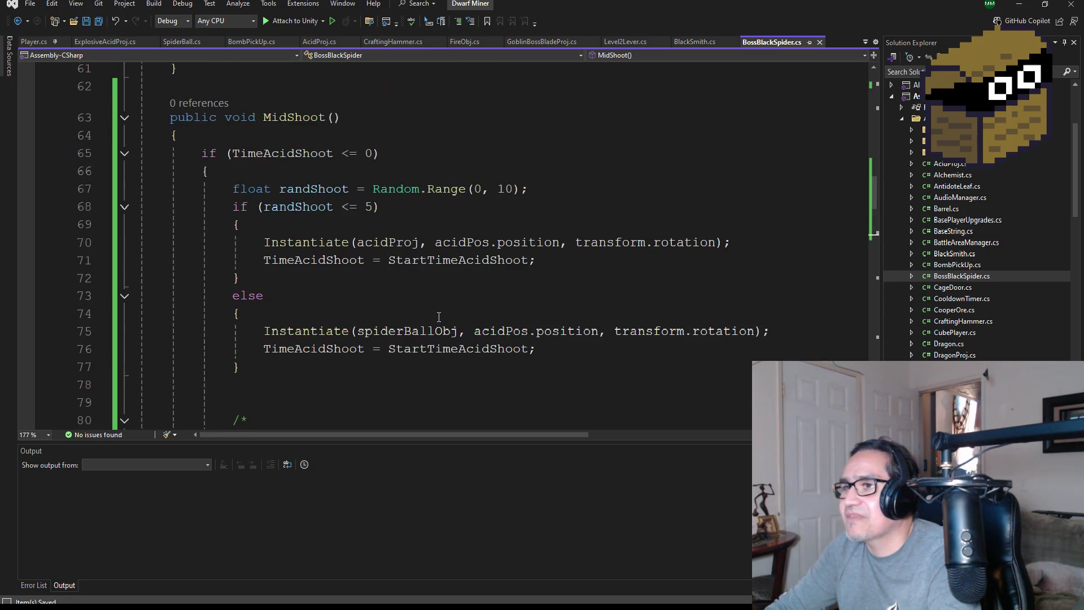
pyautogui.scroll(-3, 405, 286)
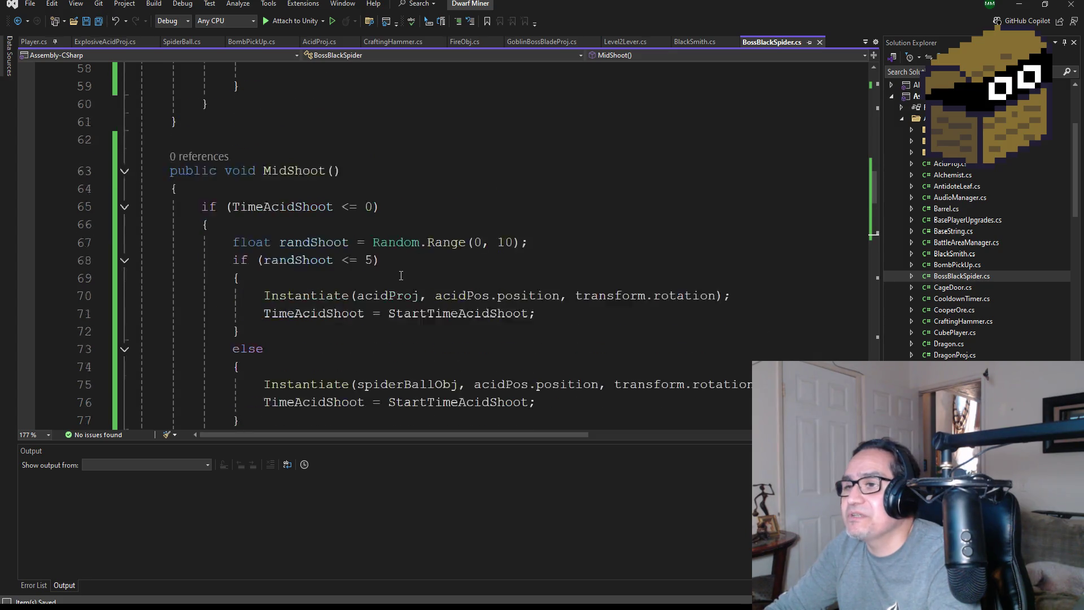
pyautogui.scroll(-7, 392, 291)
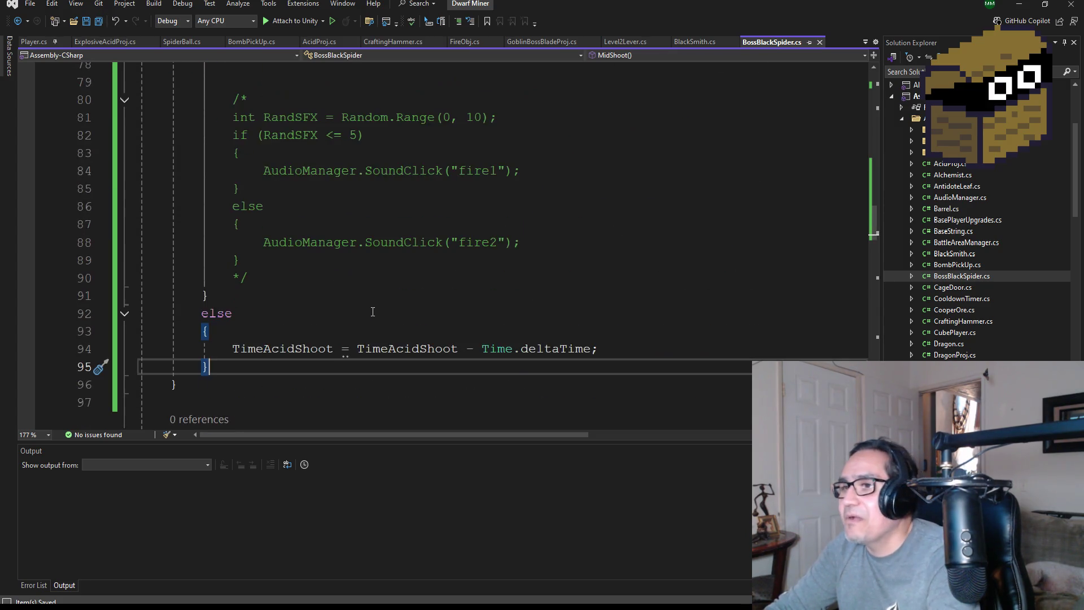
pyautogui.scroll(8, 451, 316)
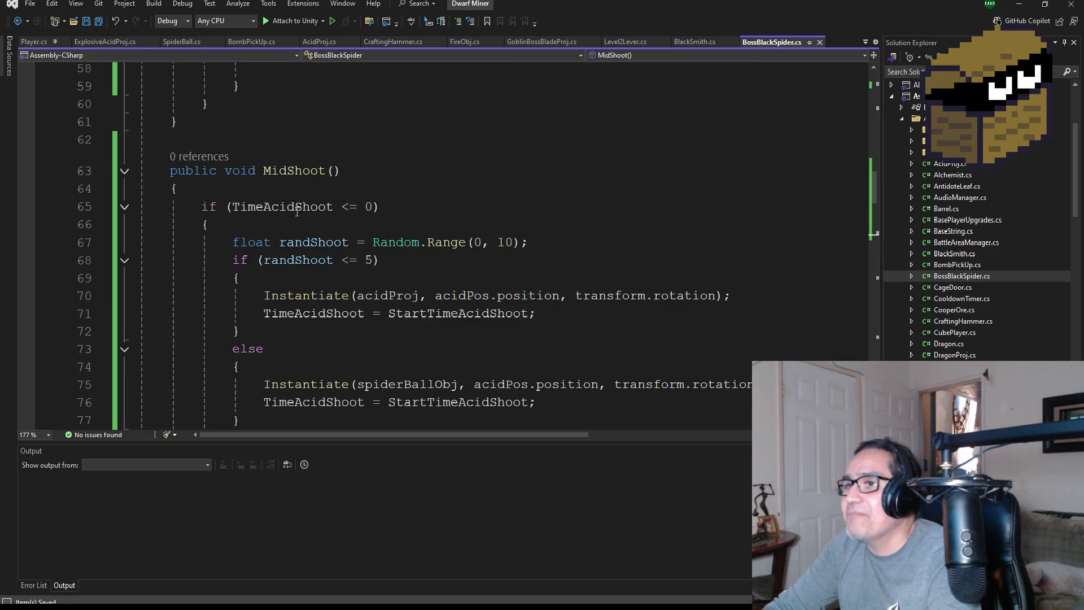
pyautogui.doubleClick(282, 206)
pyautogui.scroll(3, 562, 255)
pyautogui.scroll(2, 488, 271)
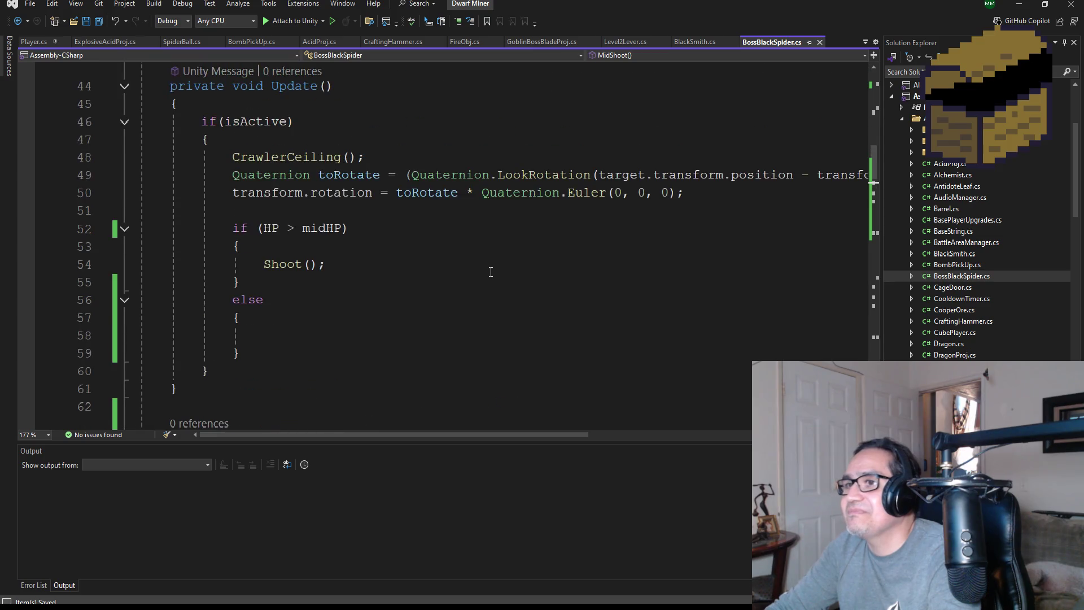
pyautogui.scroll(-4, 497, 276)
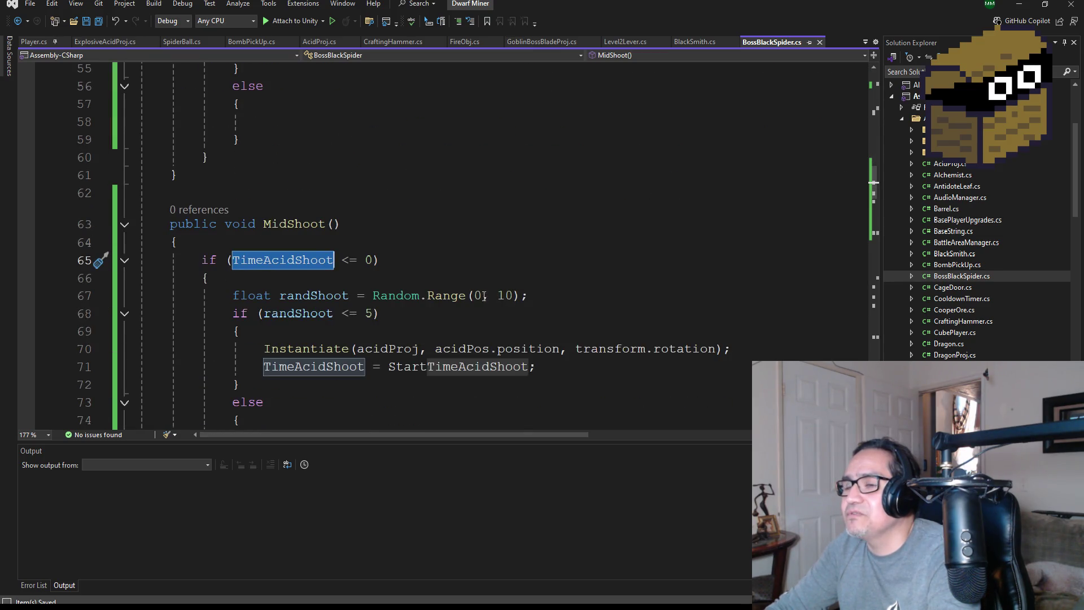
pyautogui.scroll(3, 484, 295)
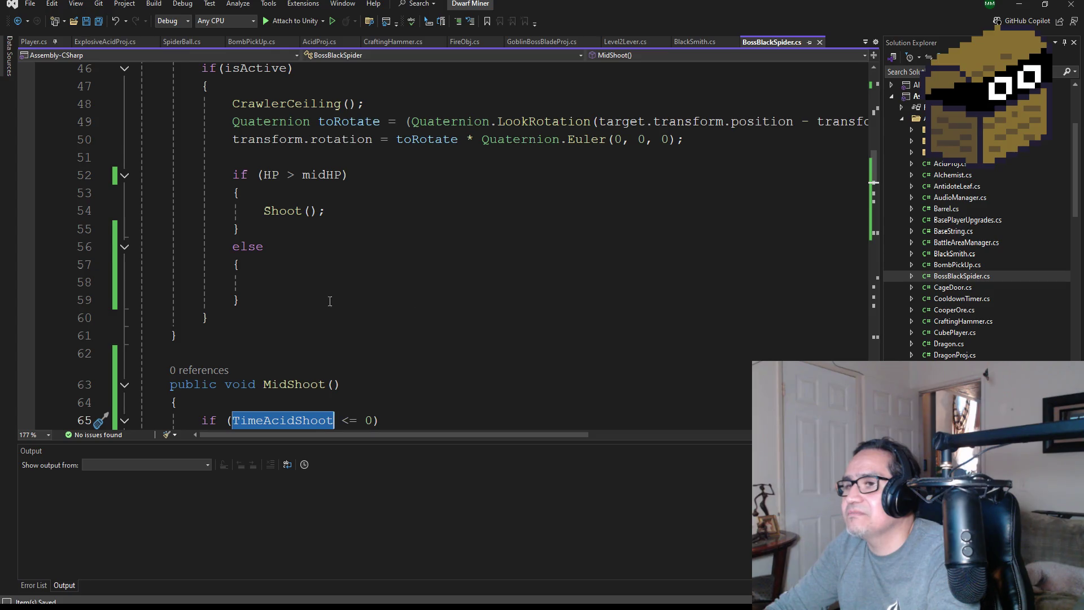
pyautogui.hotkey('alt', 'Tab')
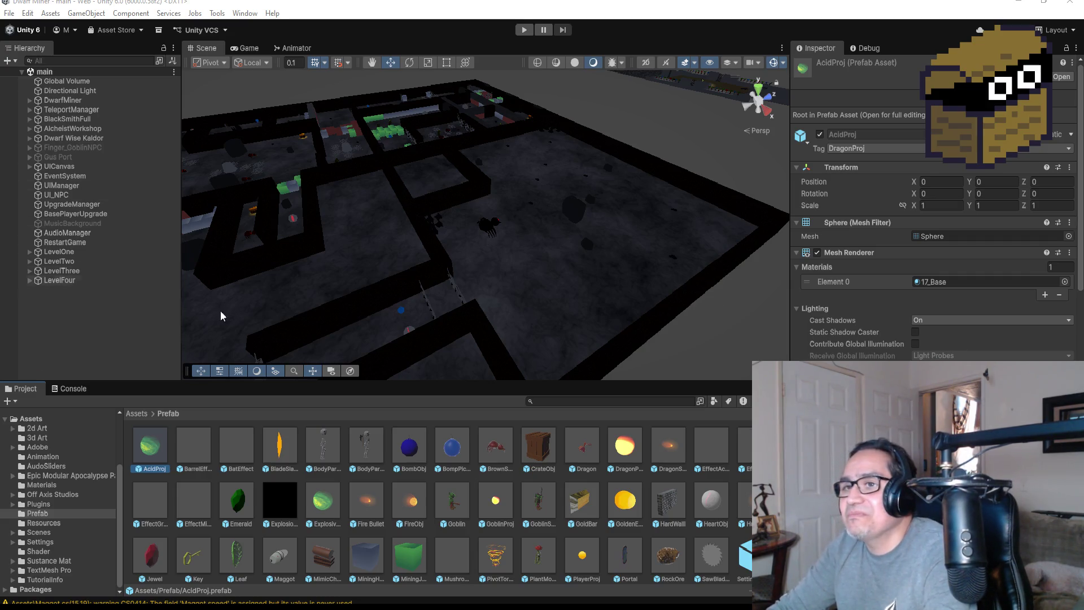
# - Select the BlackSpider object and show its Boss Black Spider script, with Max HP 30
pyautogui.click(486, 223)
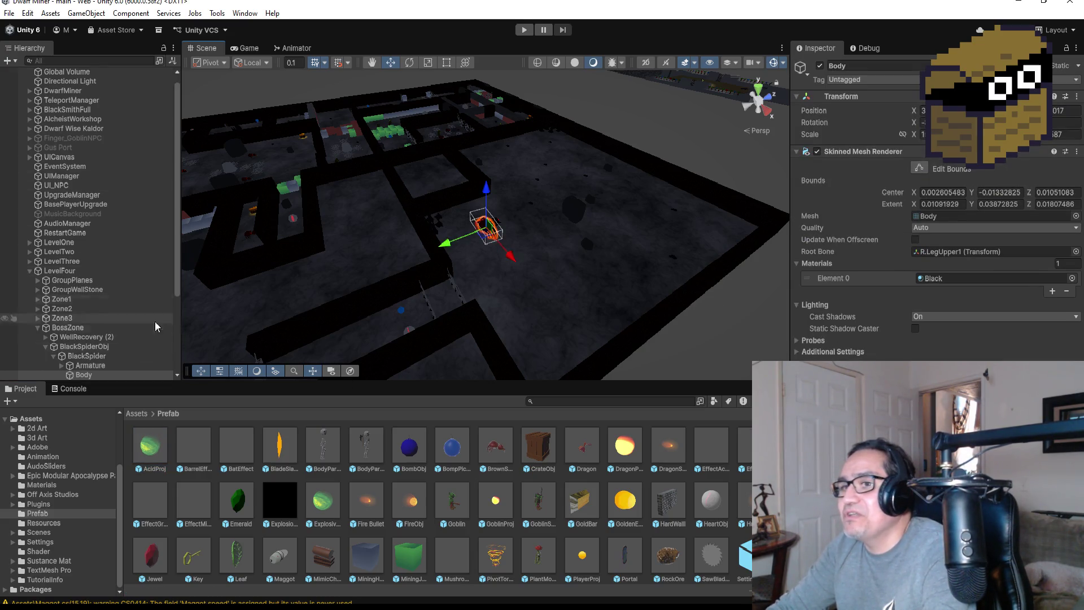
pyautogui.click(84, 239)
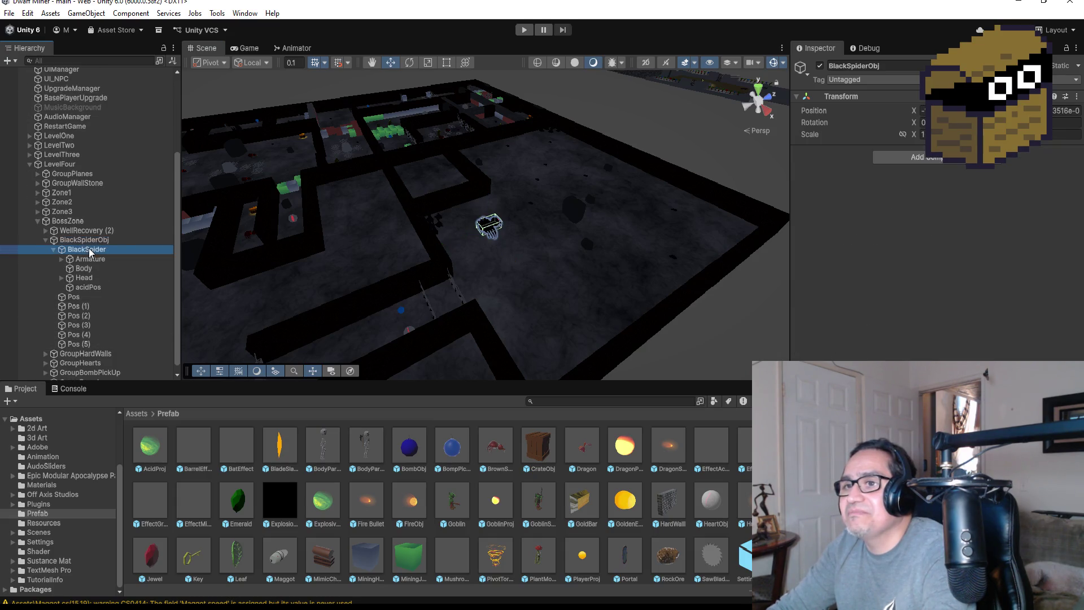
pyautogui.click(85, 249)
pyautogui.scroll(-5, 931, 214)
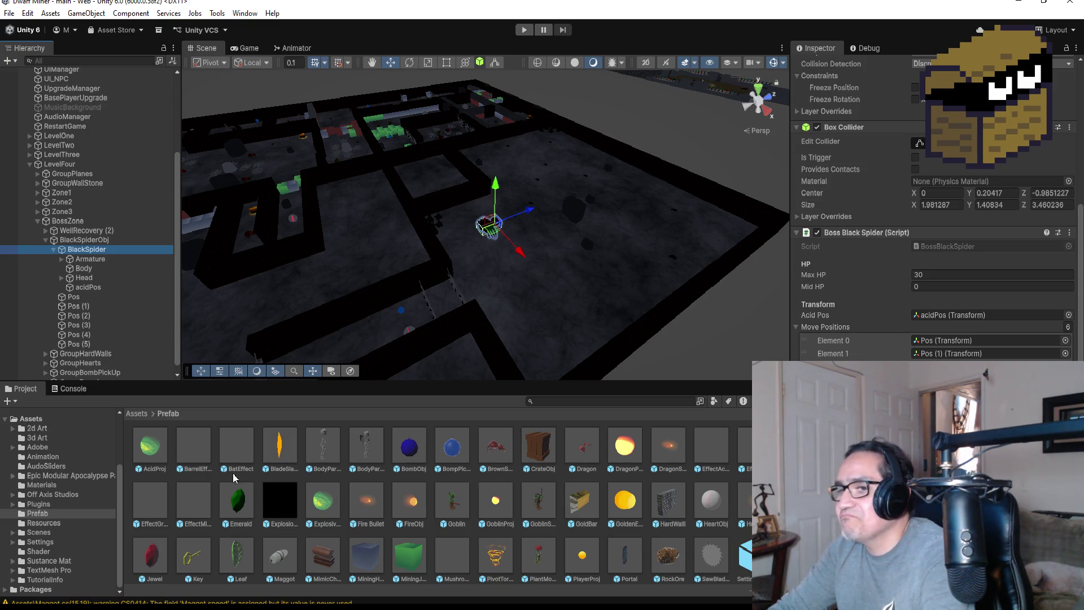
pyautogui.moveTo(135, 452); pyautogui.dragTo(932, 395)
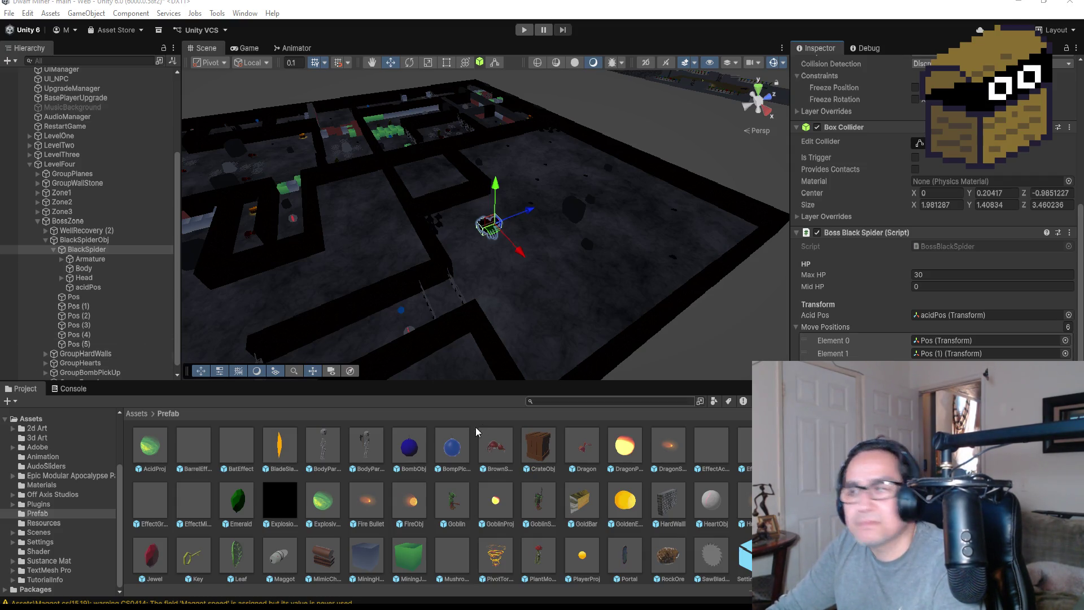
pyautogui.scroll(-5, 578, 294)
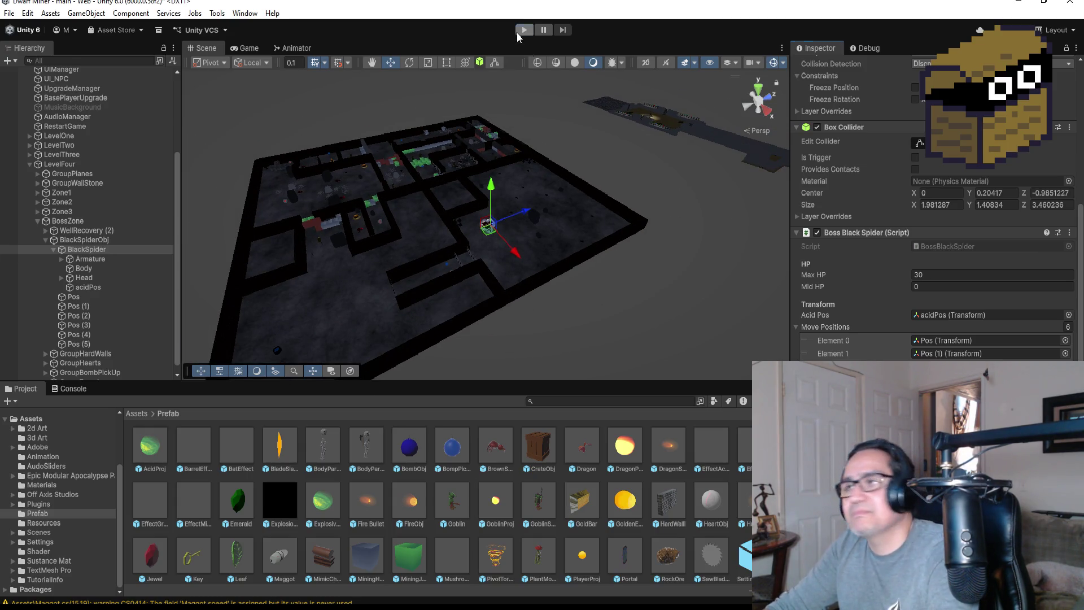
# - Start Play mode, equip weapon 2, and walk through the web into the boss room
pyautogui.click(516, 32)
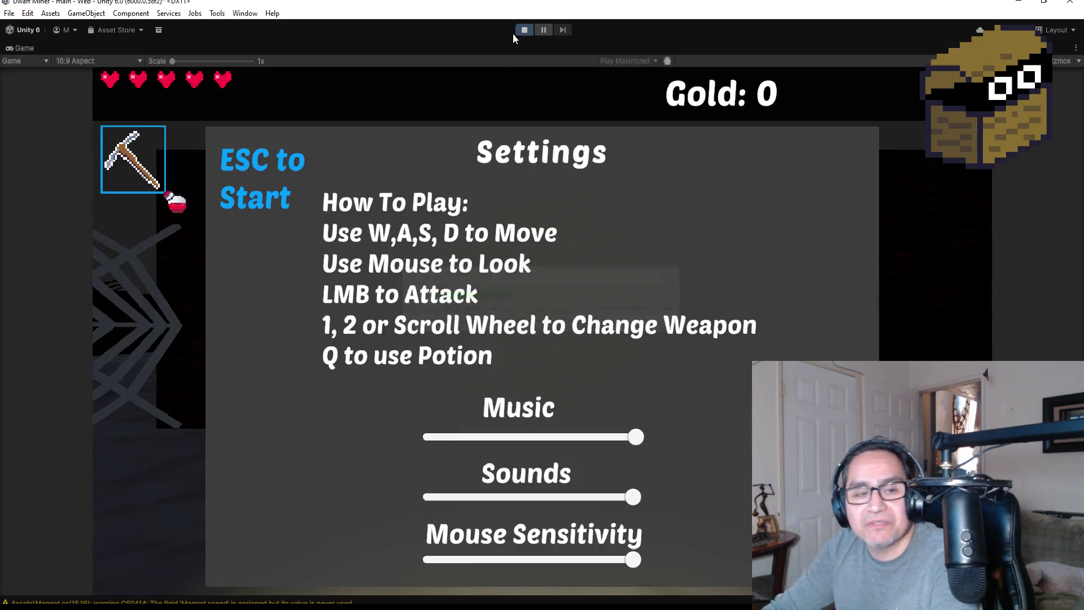
pyautogui.press('Escape')
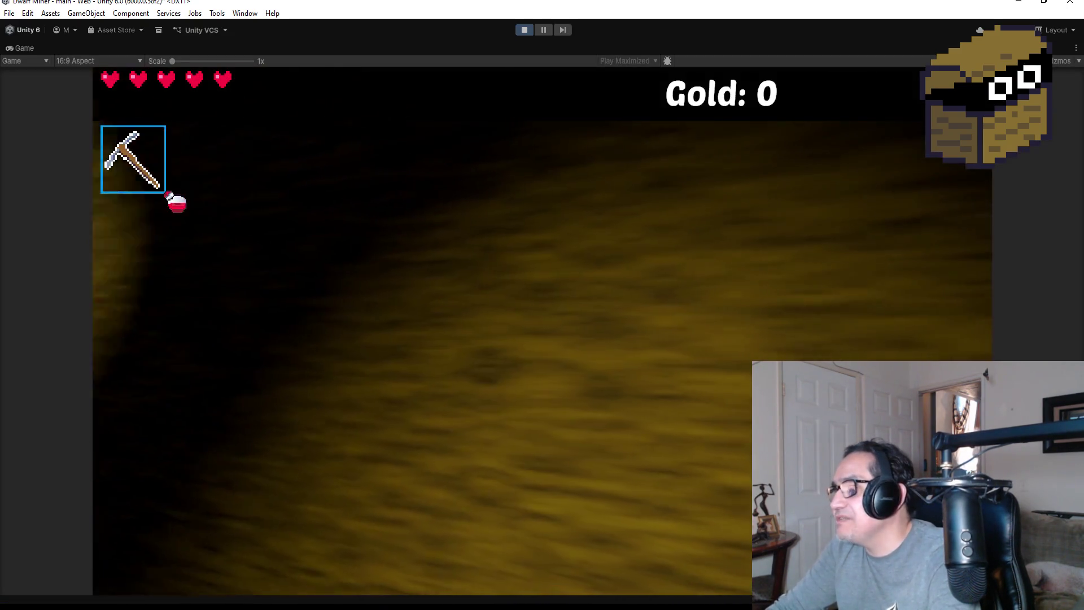
pyautogui.press('2')
pyautogui.press('w')
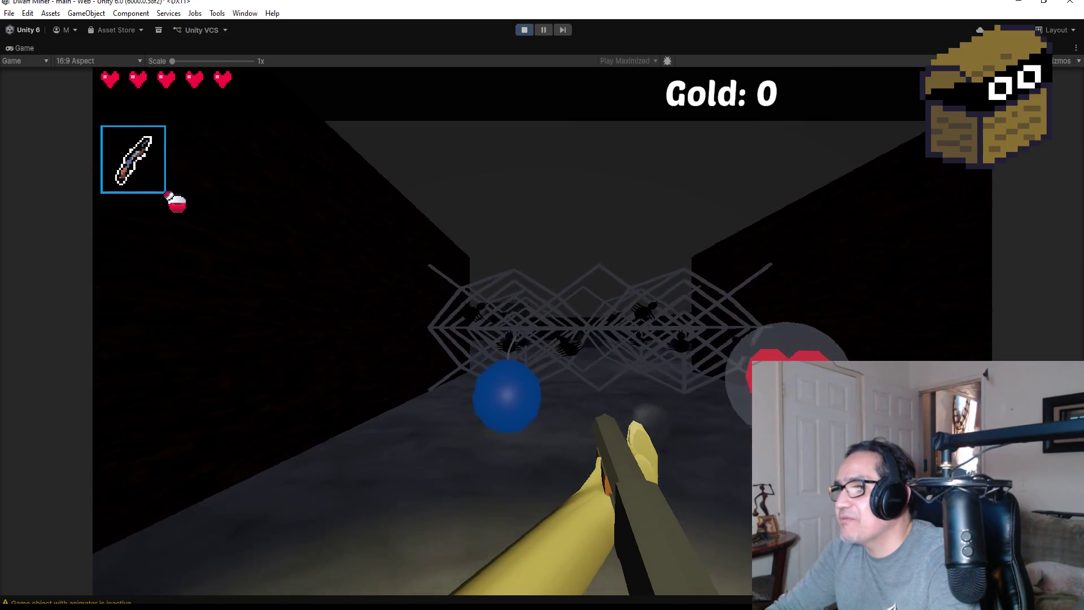
pyautogui.press('s')
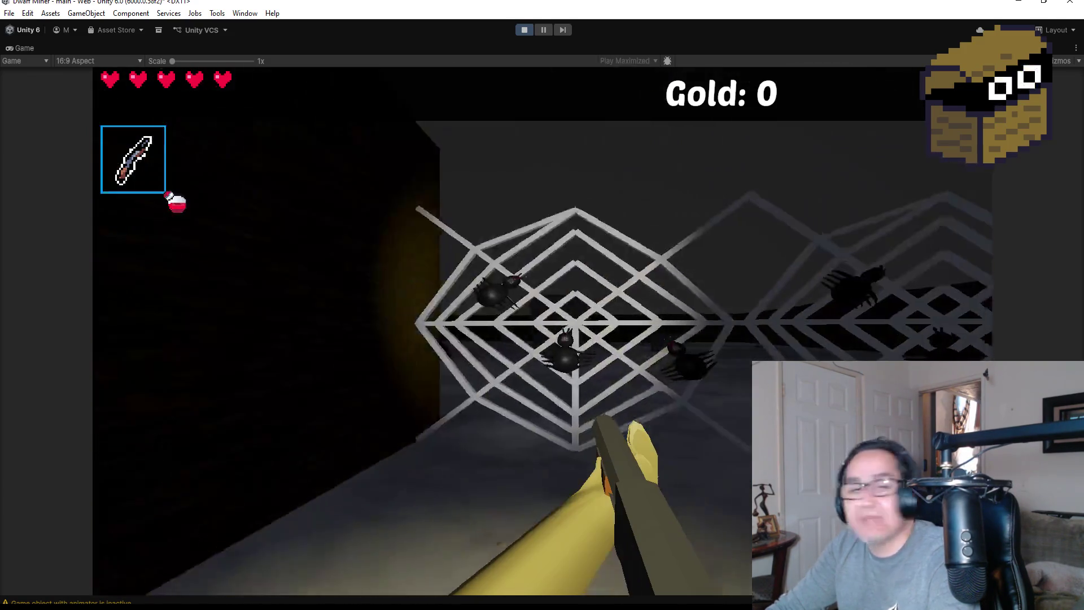
pyautogui.press('w')
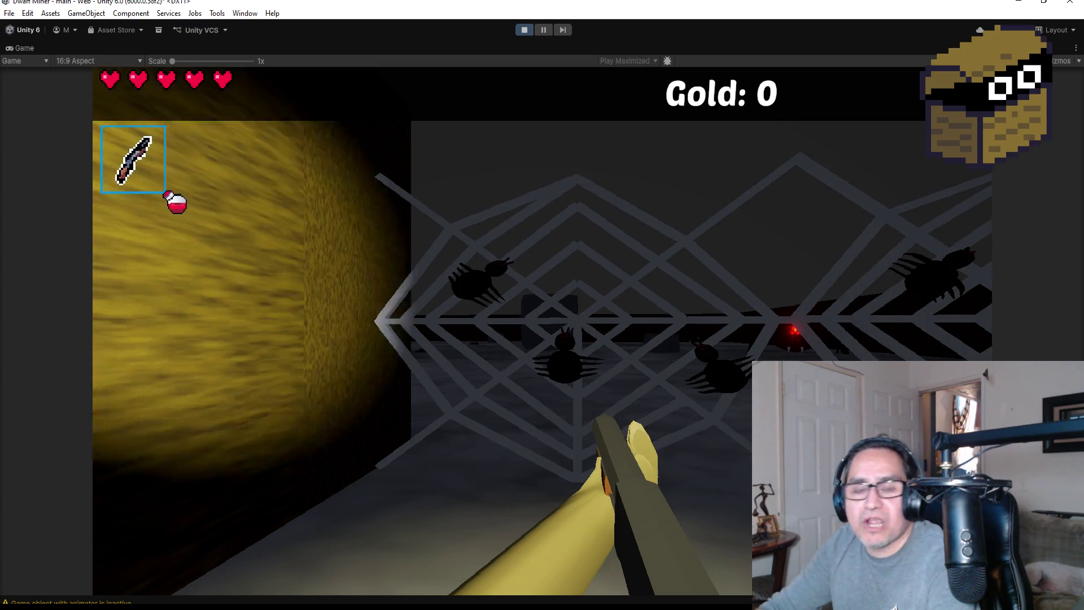
pyautogui.press('d')
pyautogui.press('w')
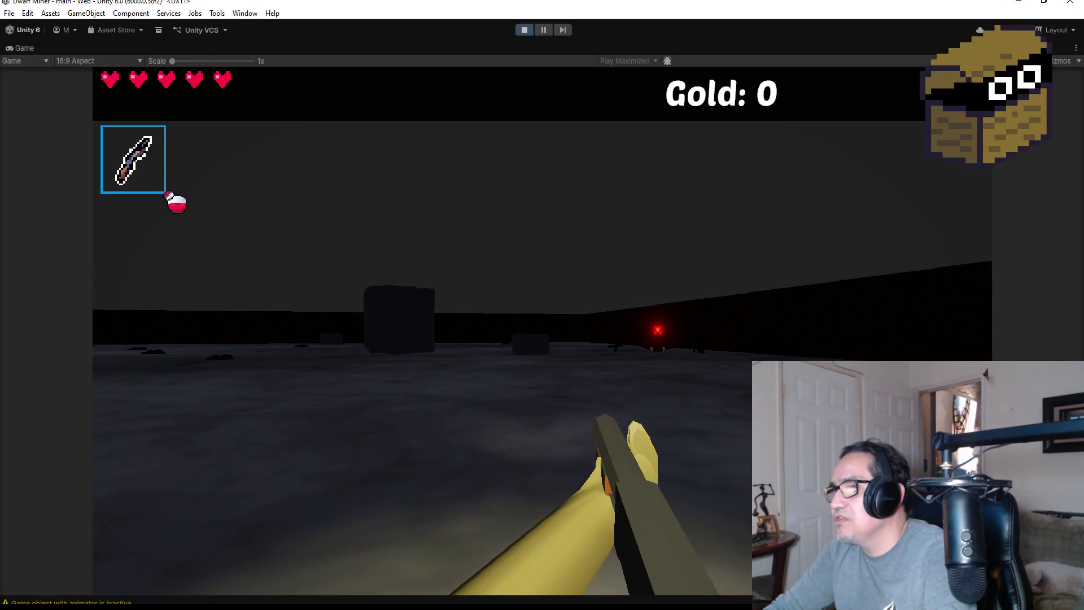
pyautogui.press('d')
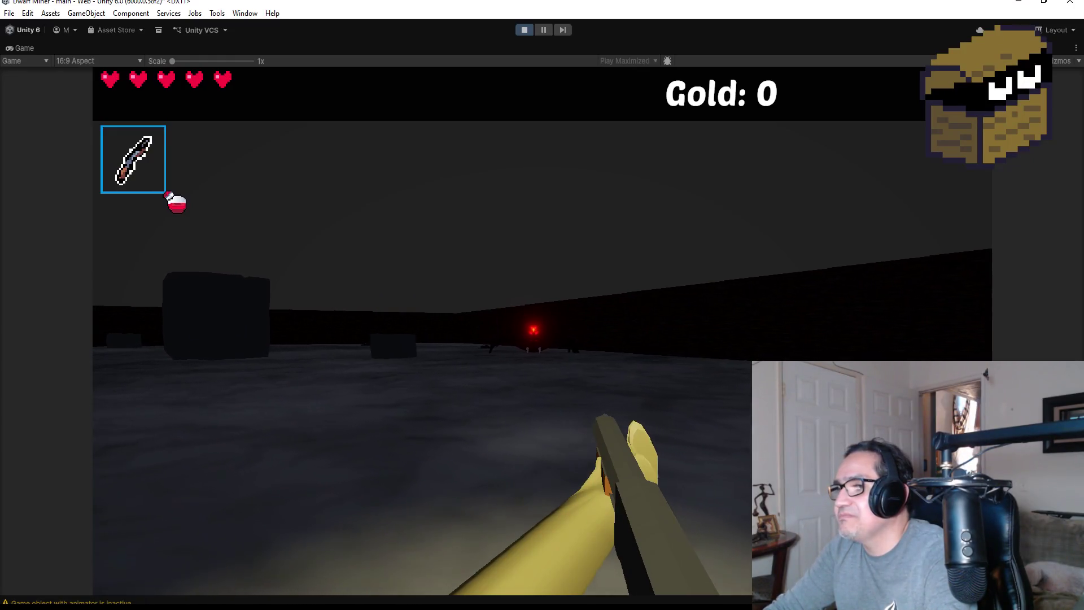
pyautogui.press('a')
pyautogui.press('w')
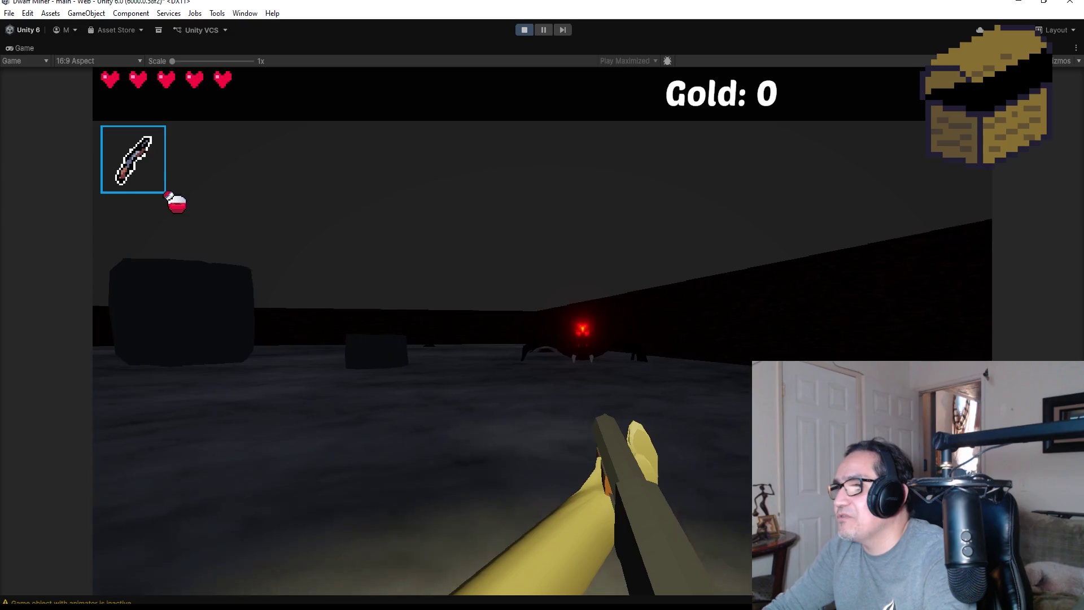
# - Shoot the red-eyed boss spider several times, then pause and stop the game
pyautogui.click(542, 331)
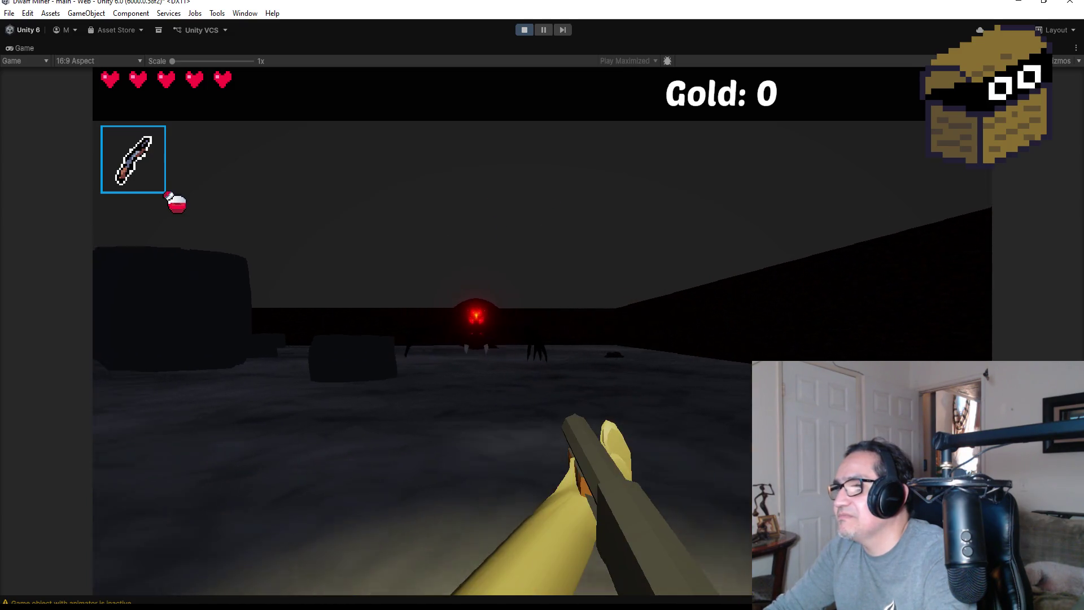
pyautogui.press('w')
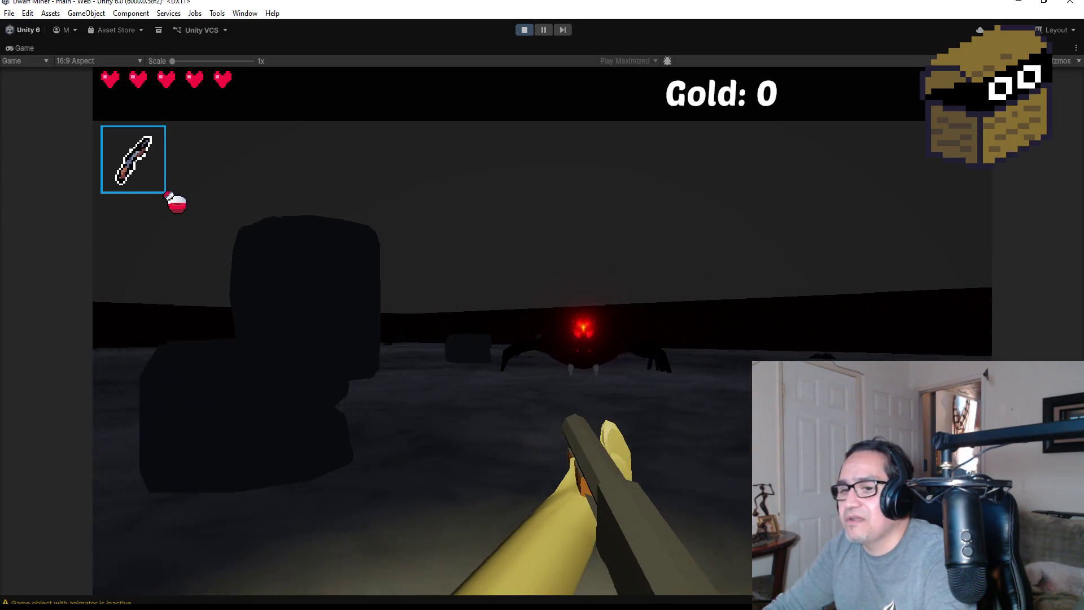
pyautogui.click(542, 331)
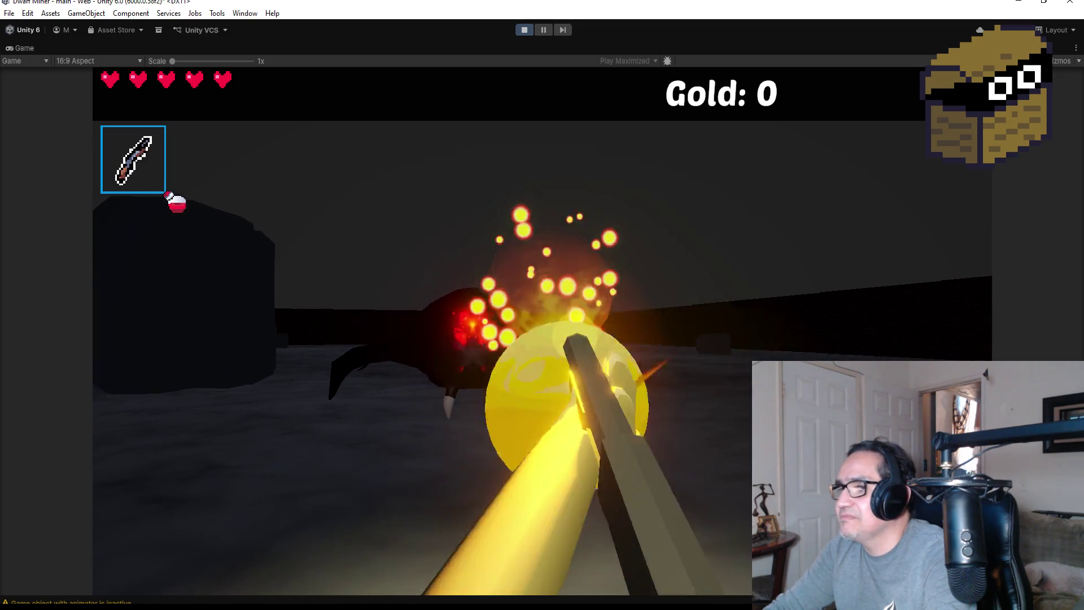
pyautogui.click(542, 332)
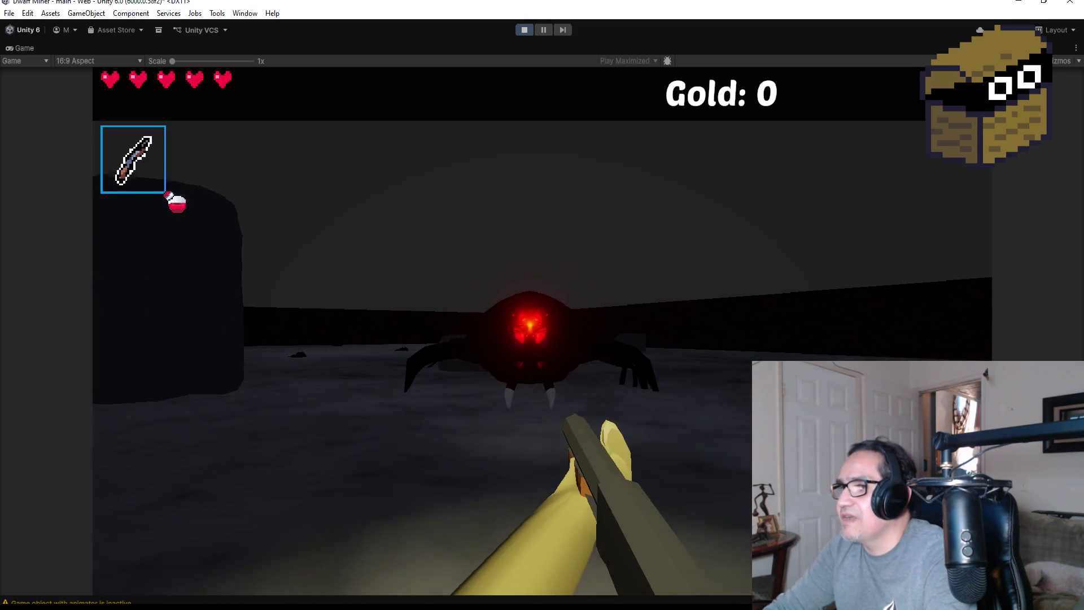
pyautogui.click(542, 331)
pyautogui.press('w')
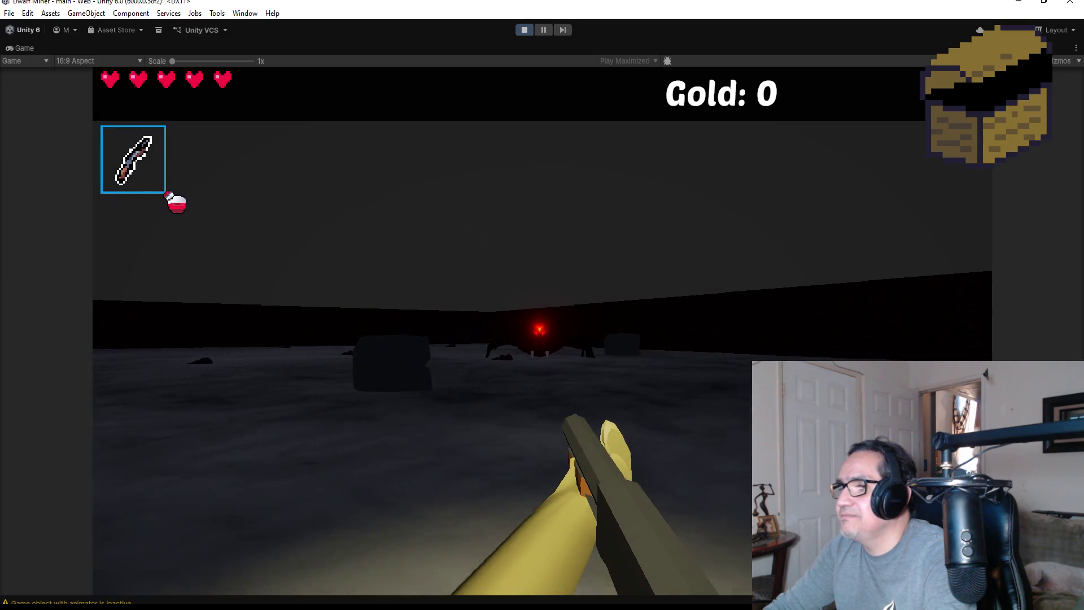
pyautogui.press('Escape')
pyautogui.click(524, 29)
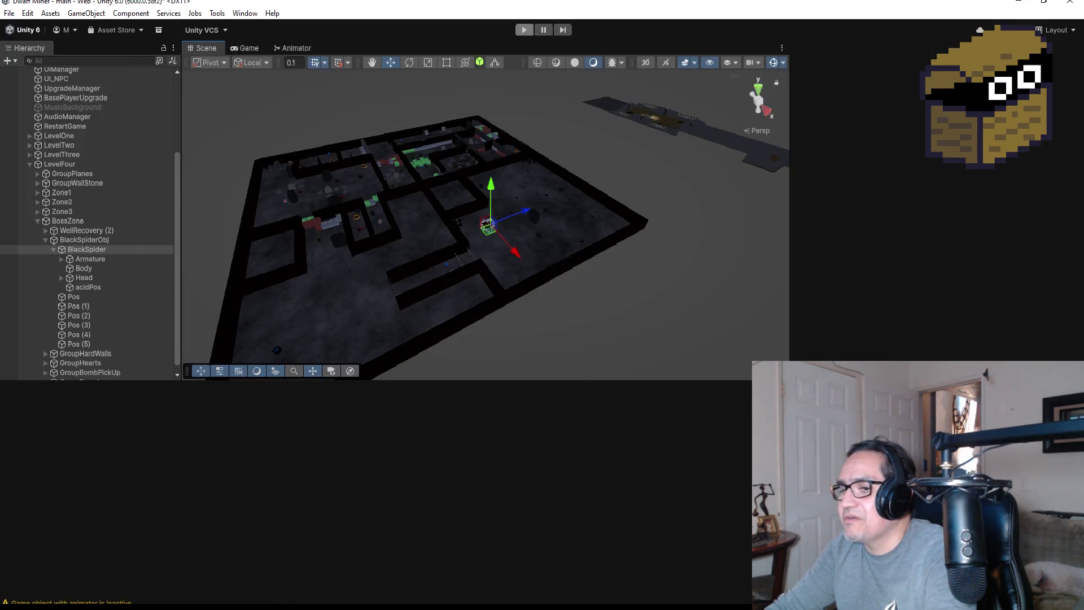
# - Select BlackSpider in the Hierarchy and click into its Boss Black Spider Mid HP field
pyautogui.moveTo(235, 559)
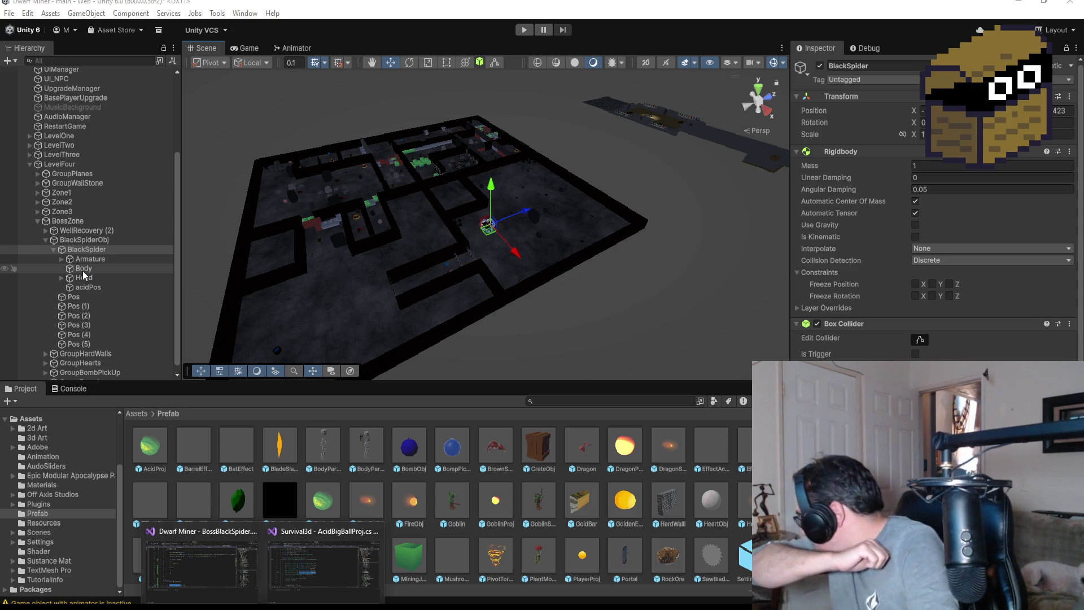
pyautogui.click(84, 239)
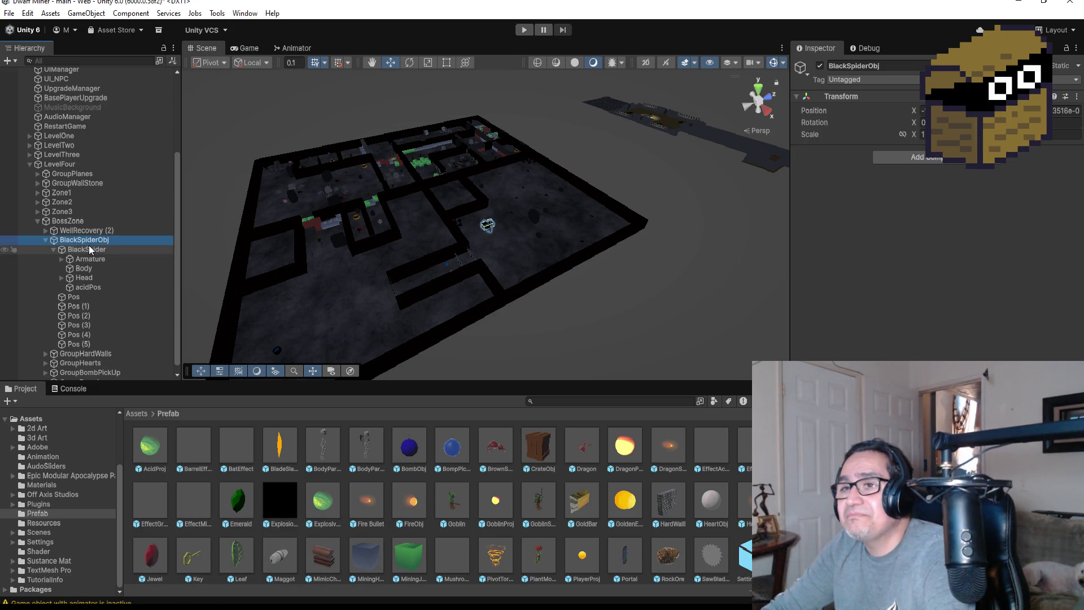
pyautogui.click(86, 249)
pyautogui.scroll(-4, 814, 289)
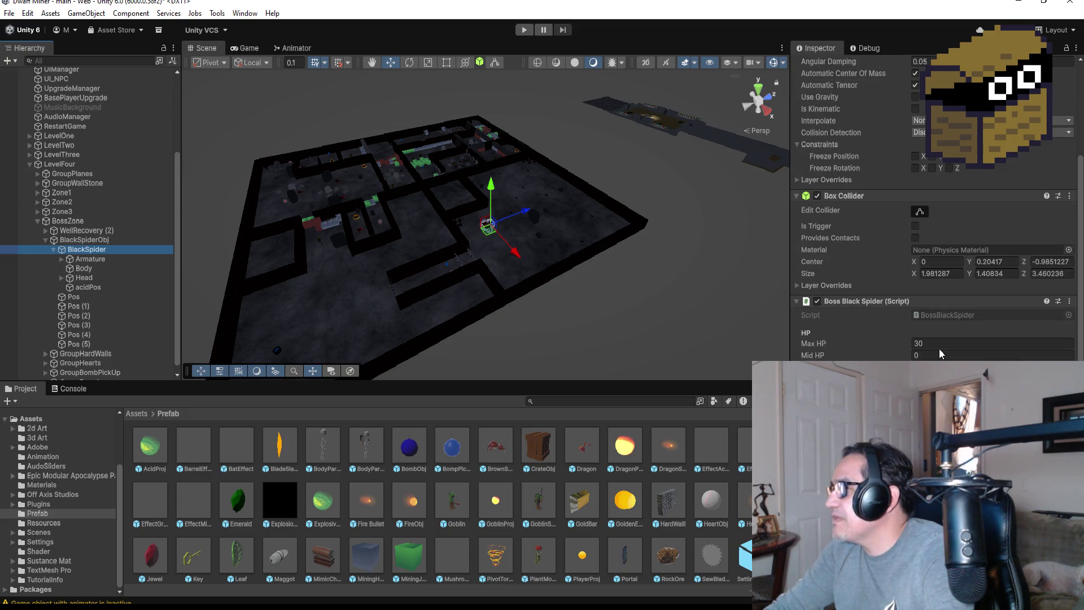
pyautogui.click(940, 351)
# - Enter 15 as Mid HP in BlackSpider's Boss Black Spider script
pyautogui.write('15')
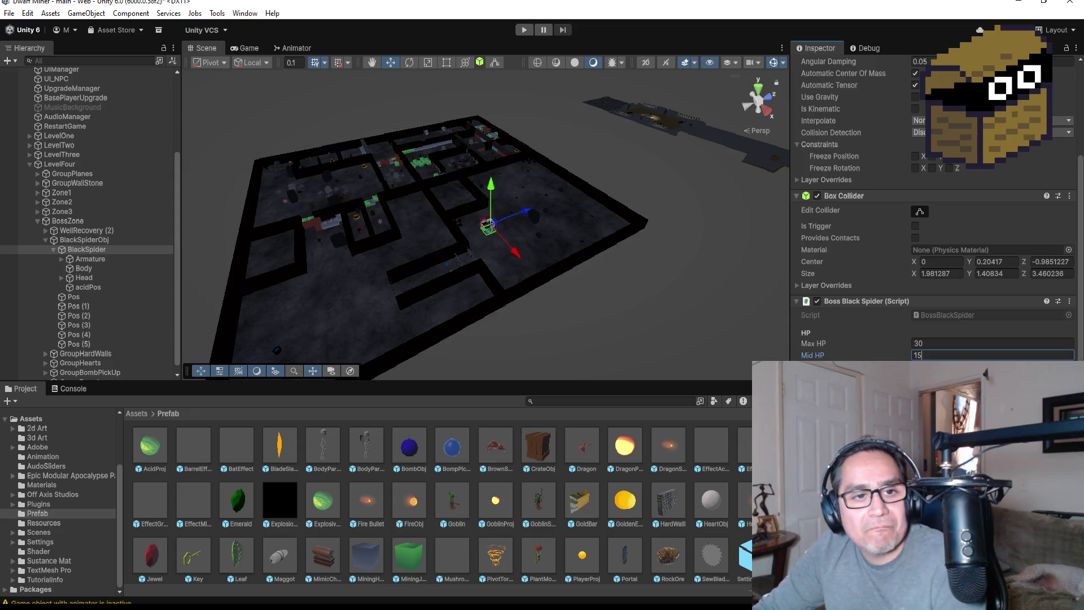
# - Commit Mid HP of 15, view the spider from the top, zoomed in, and bring up BossBlackSpider.cs
pyautogui.press('Return')
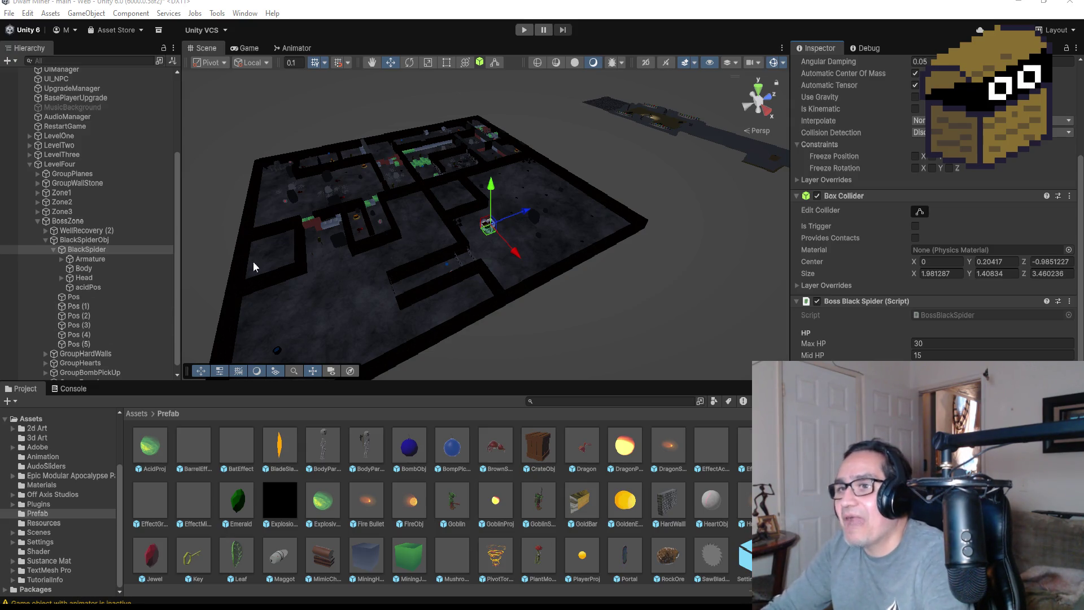
pyautogui.click(762, 90)
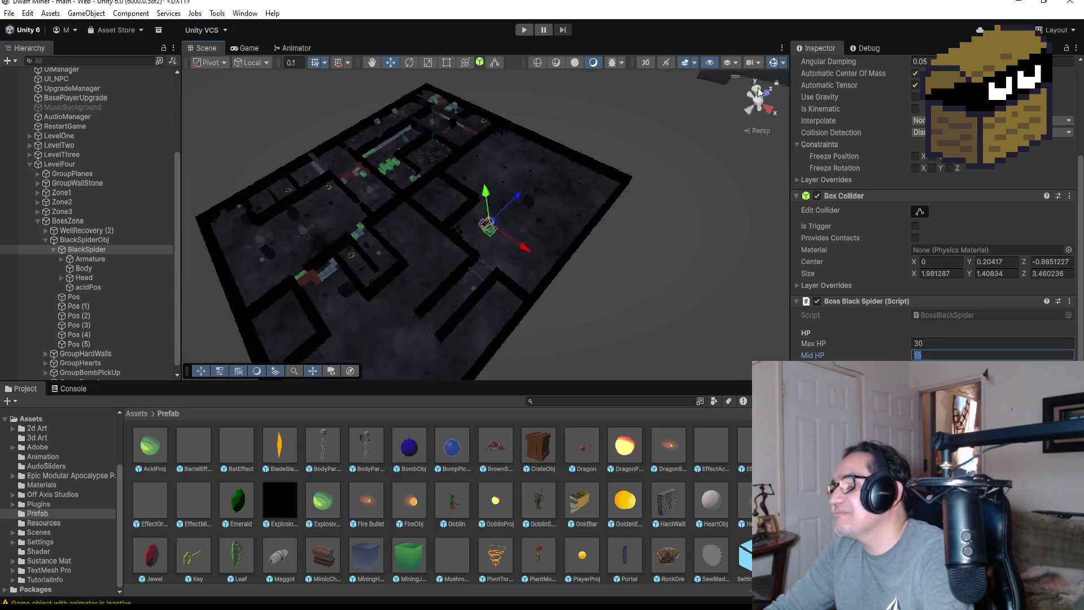
pyautogui.scroll(5, 540, 275)
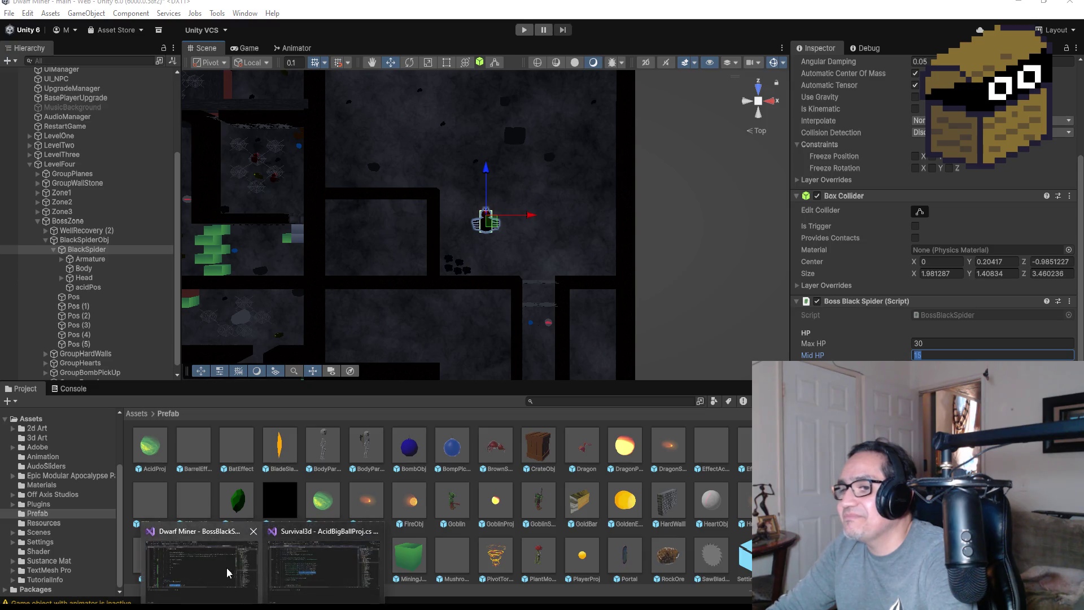
pyautogui.click(203, 565)
# - Review the Shoot call and the midHP threshold in Update
pyautogui.scroll(-2, 352, 273)
pyautogui.scroll(3, 375, 279)
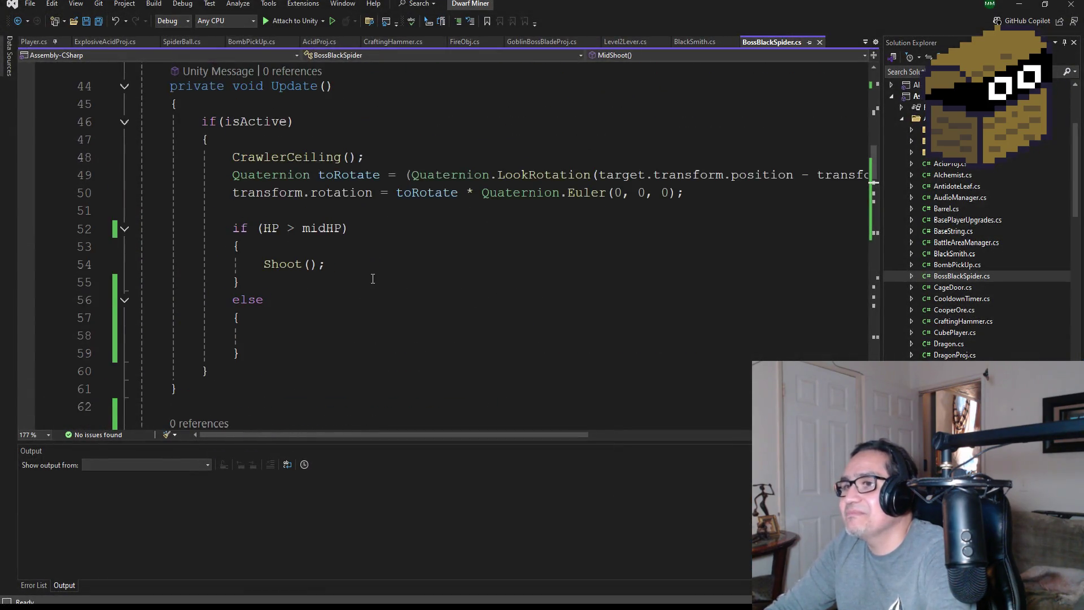
pyautogui.doubleClick(286, 265)
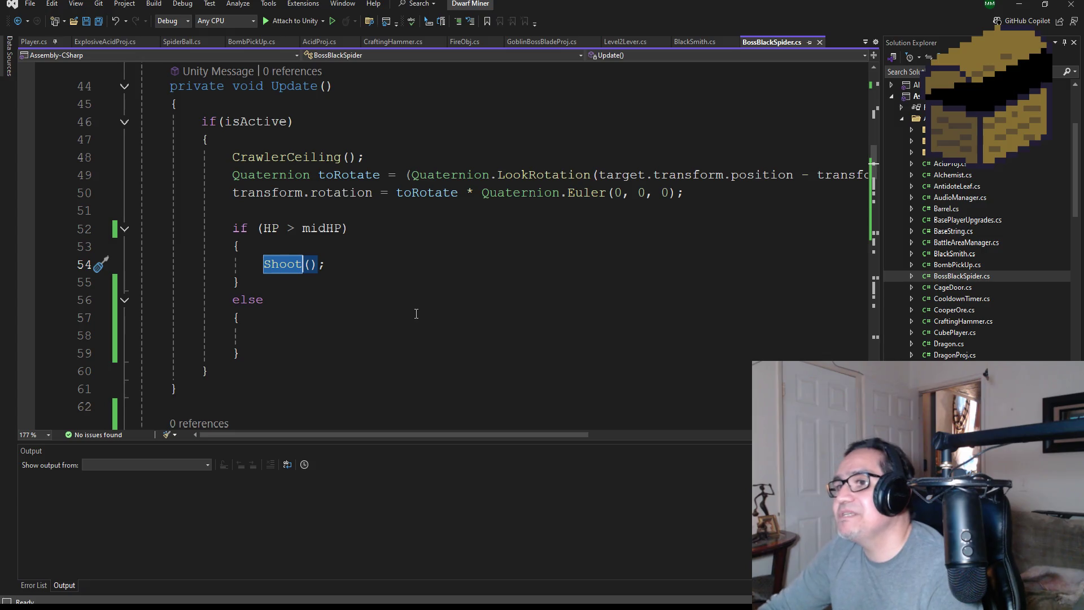
pyautogui.doubleClick(318, 228)
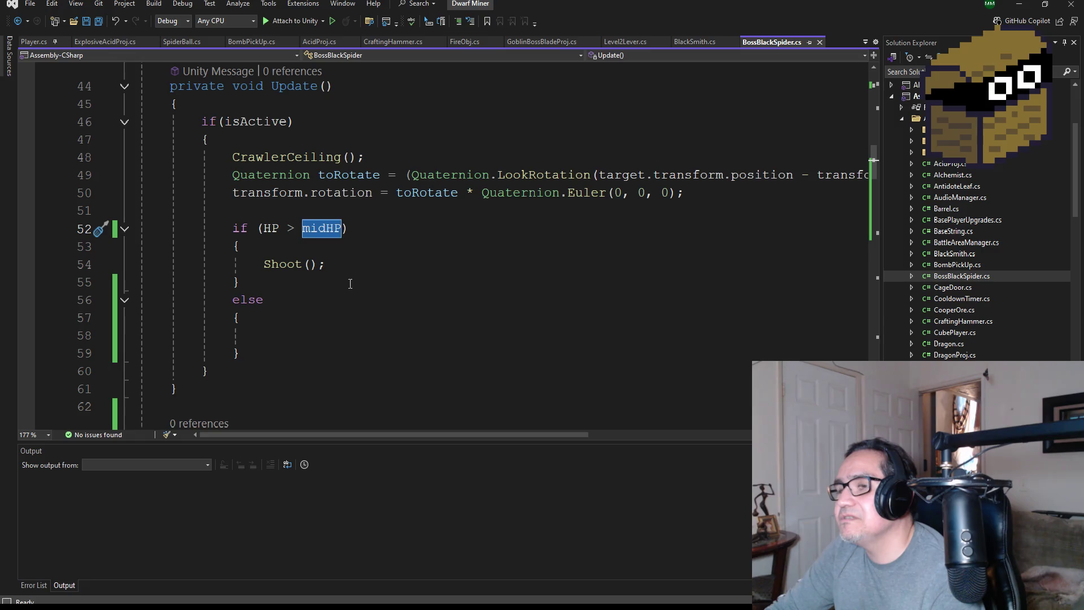
pyautogui.scroll(7, 350, 283)
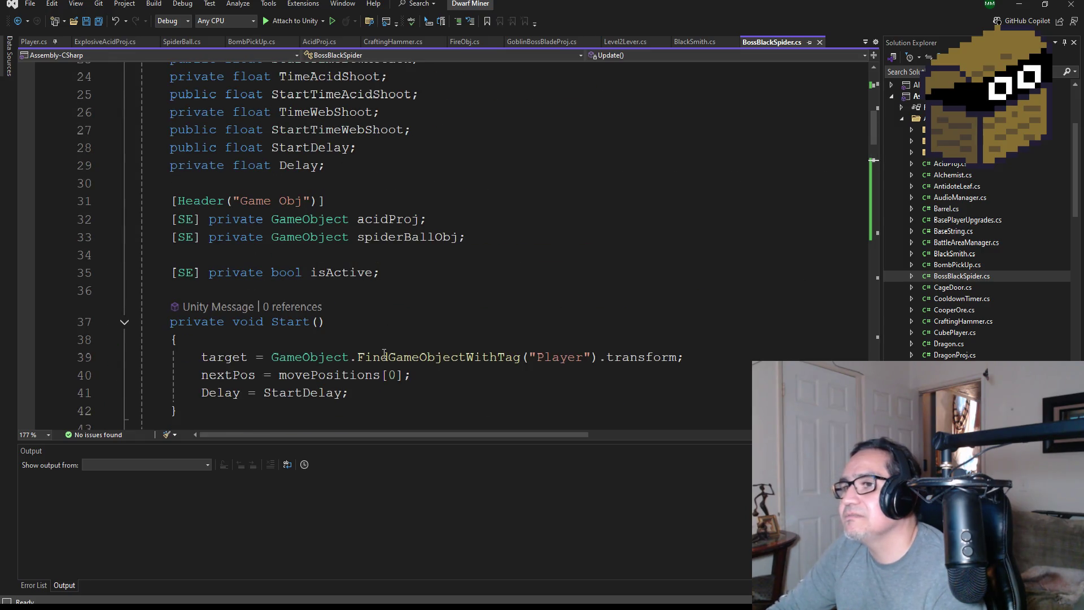
pyautogui.scroll(-1, 444, 375)
# - Add a new line after the Delay assignment in Start() for HP = maxHP;
pyautogui.click(396, 341)
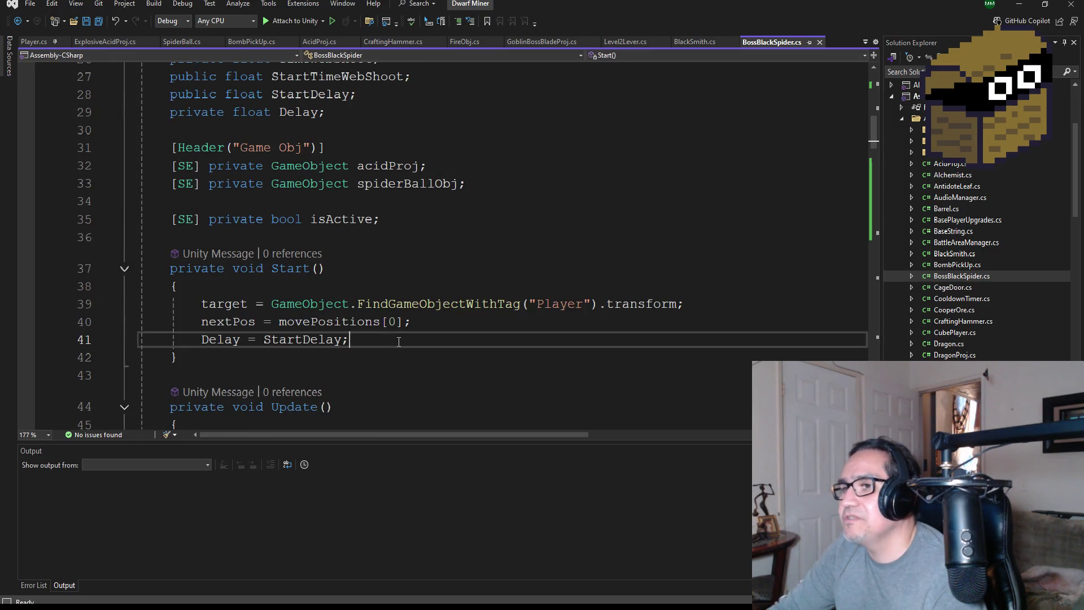
pyautogui.press('Return')
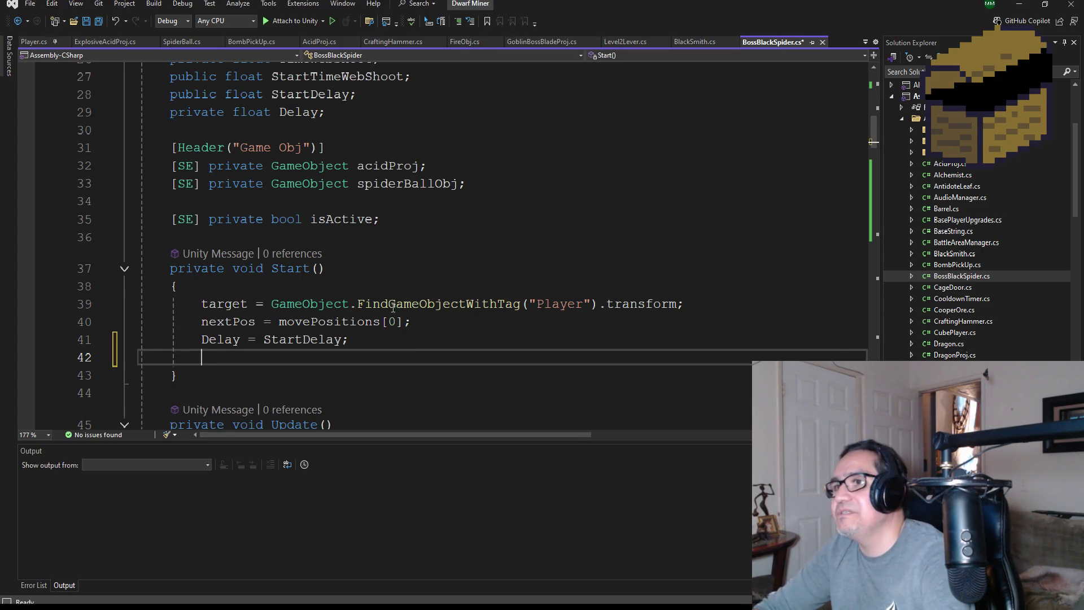
pyautogui.scroll(3, 385, 303)
pyautogui.scroll(6, 386, 298)
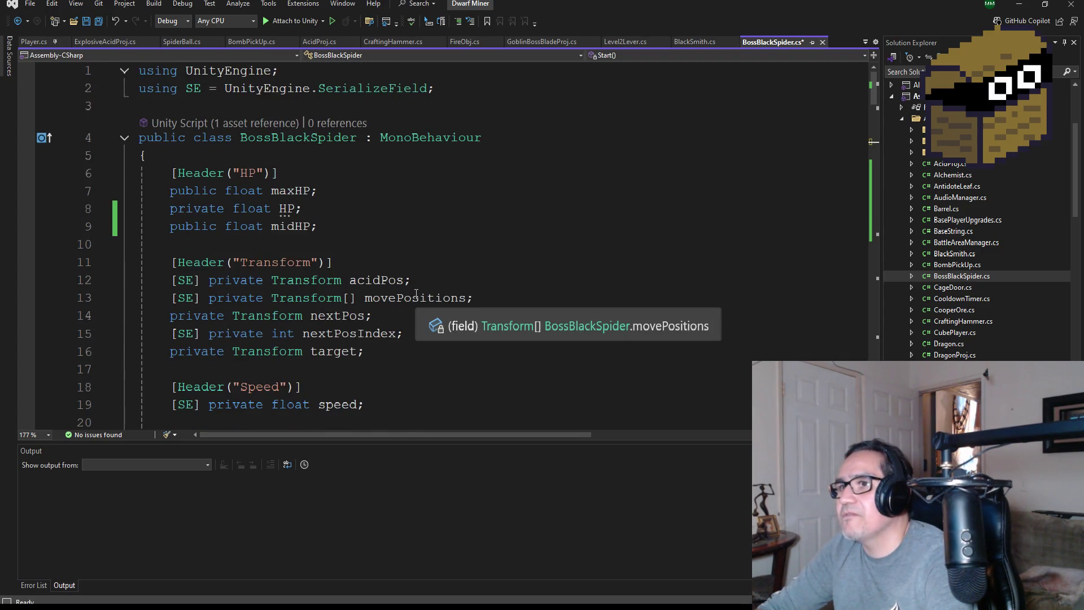
pyautogui.scroll(-10, 406, 311)
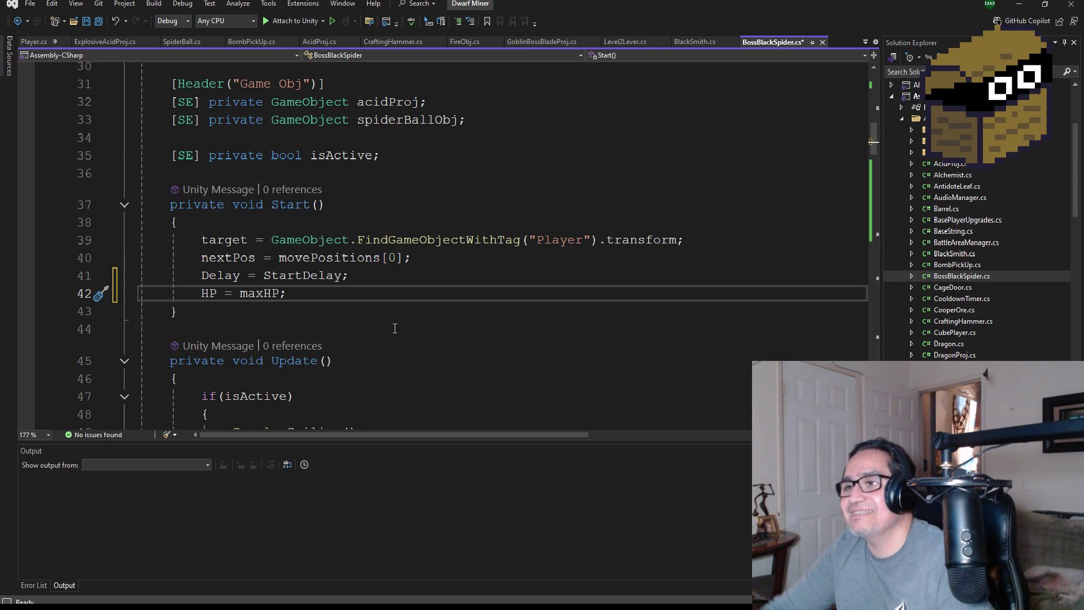
pyautogui.scroll(-2, 430, 268)
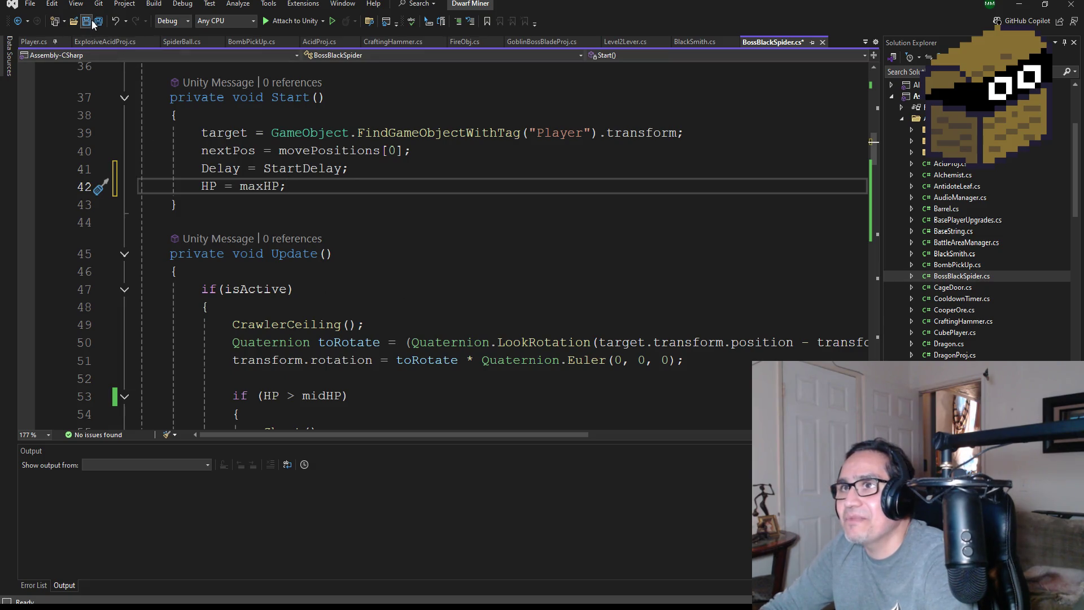
pyautogui.scroll(-3, 405, 367)
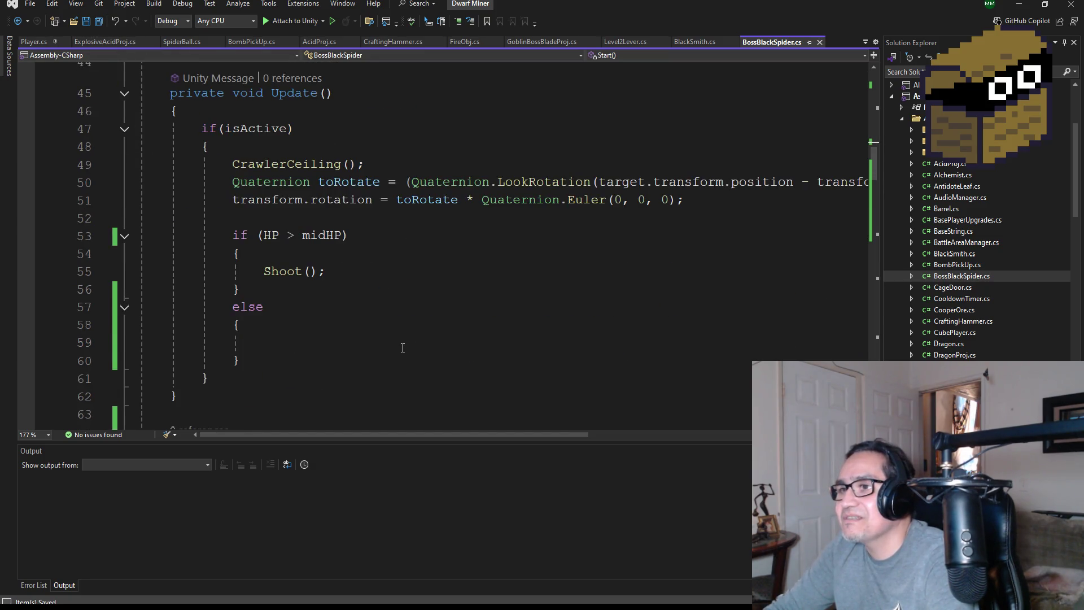
# - Scroll through the script reviewing MidShoot, then return to the Unity editor
pyautogui.scroll(-1, 402, 347)
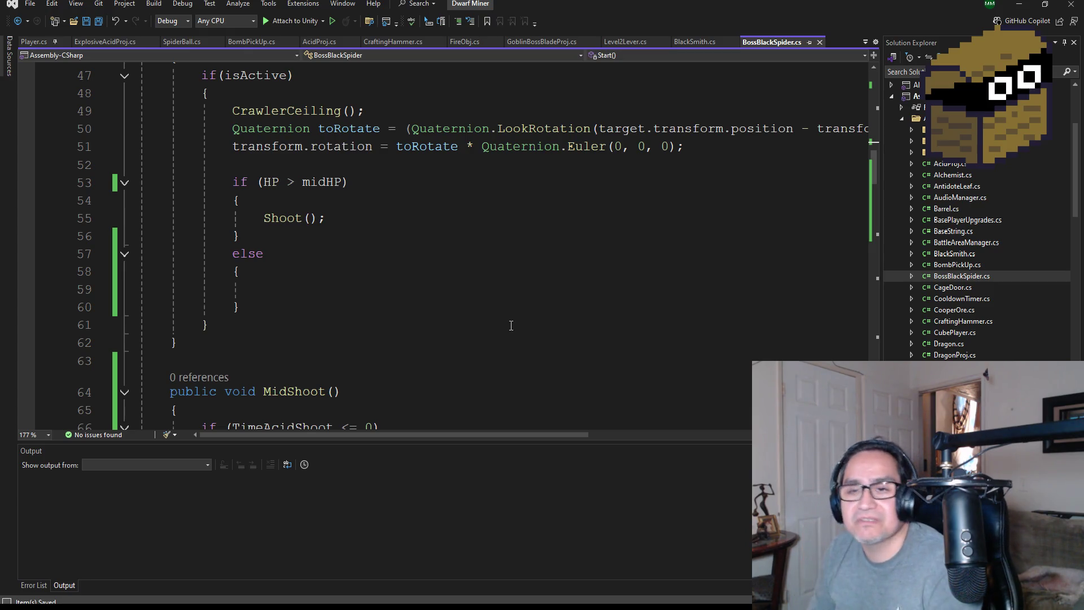
pyautogui.scroll(13, 513, 270)
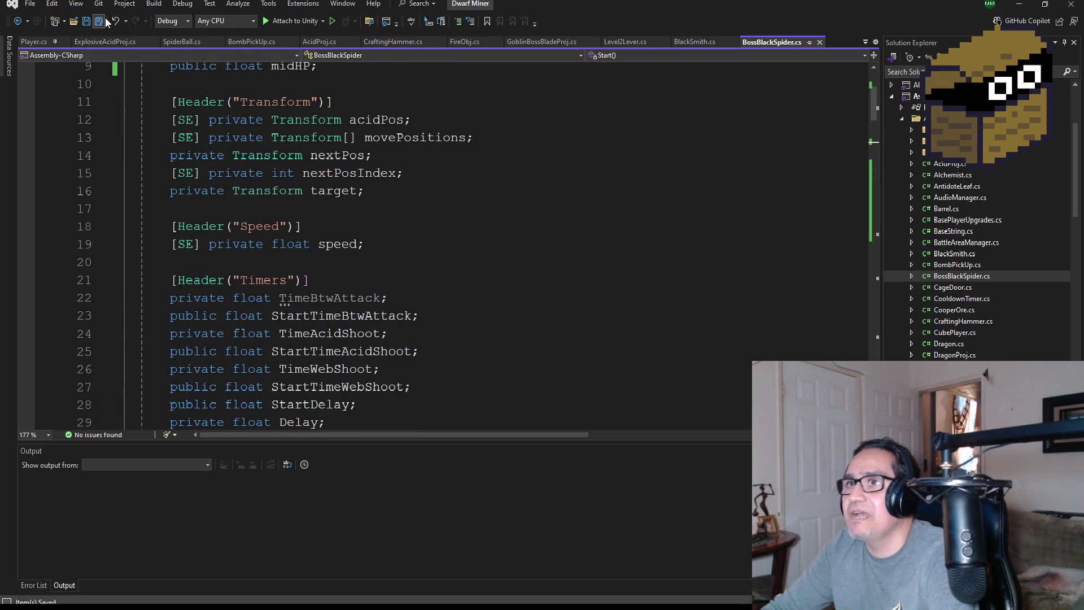
pyautogui.click(1019, 4)
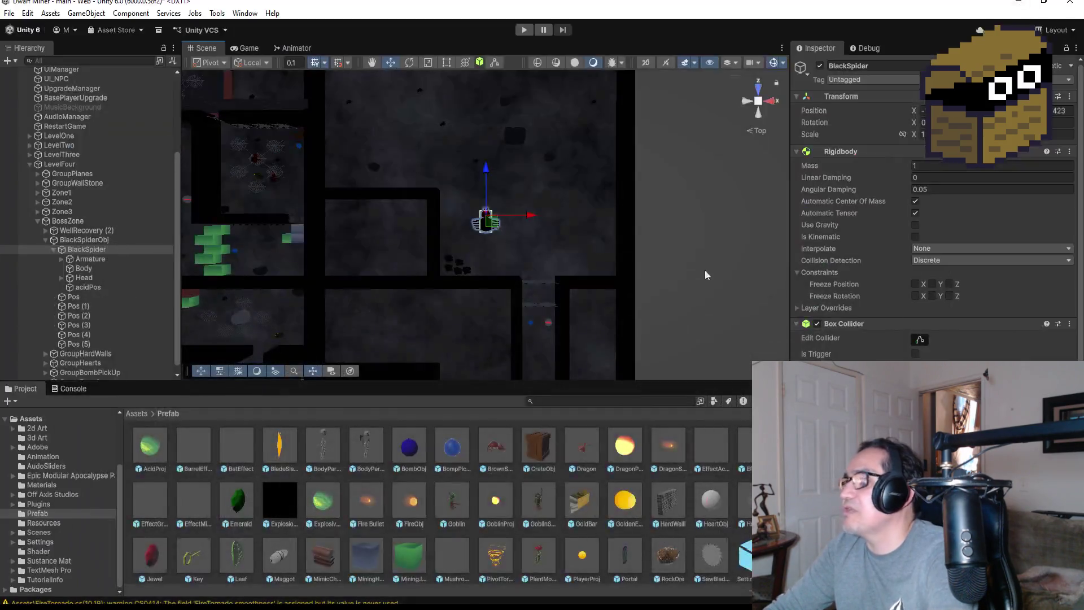
# - Start Play mode, equip the blade and walk forward through the spider web
pyautogui.scroll(-8, 932, 226)
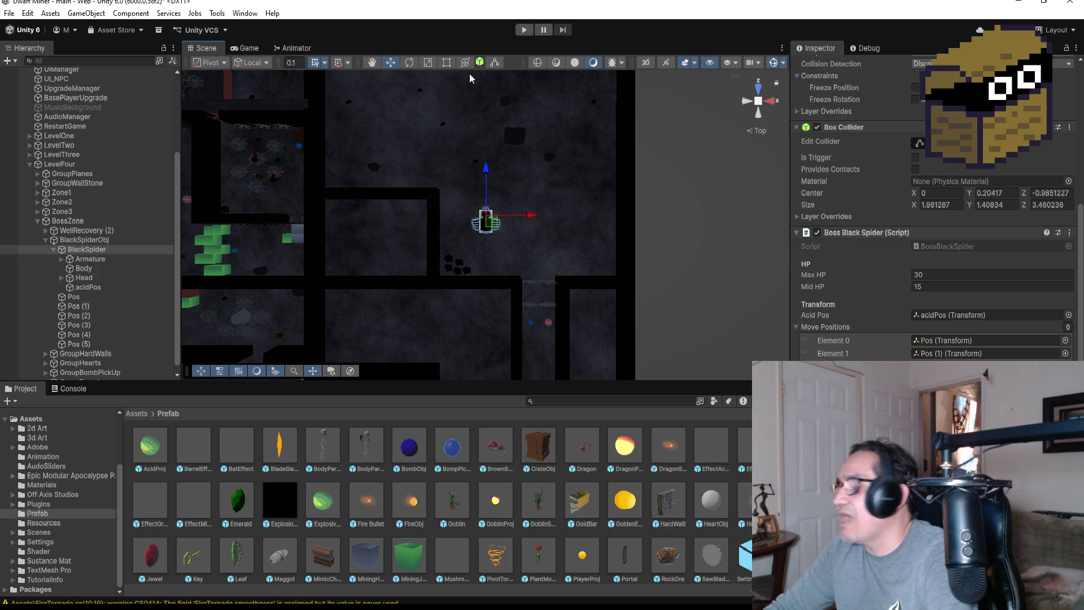
pyautogui.click(523, 31)
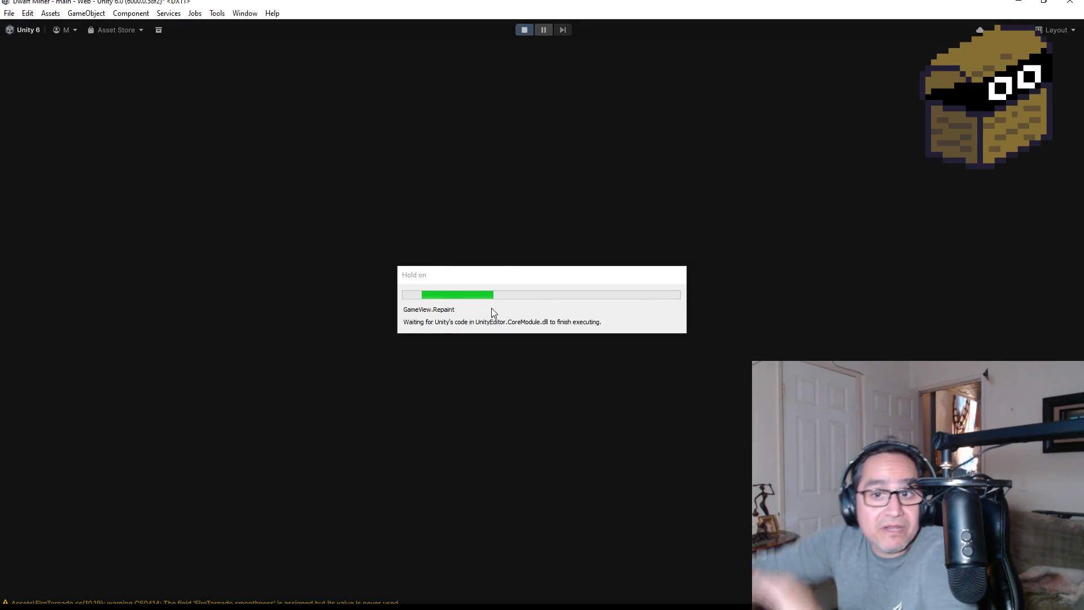
pyautogui.press('Escape')
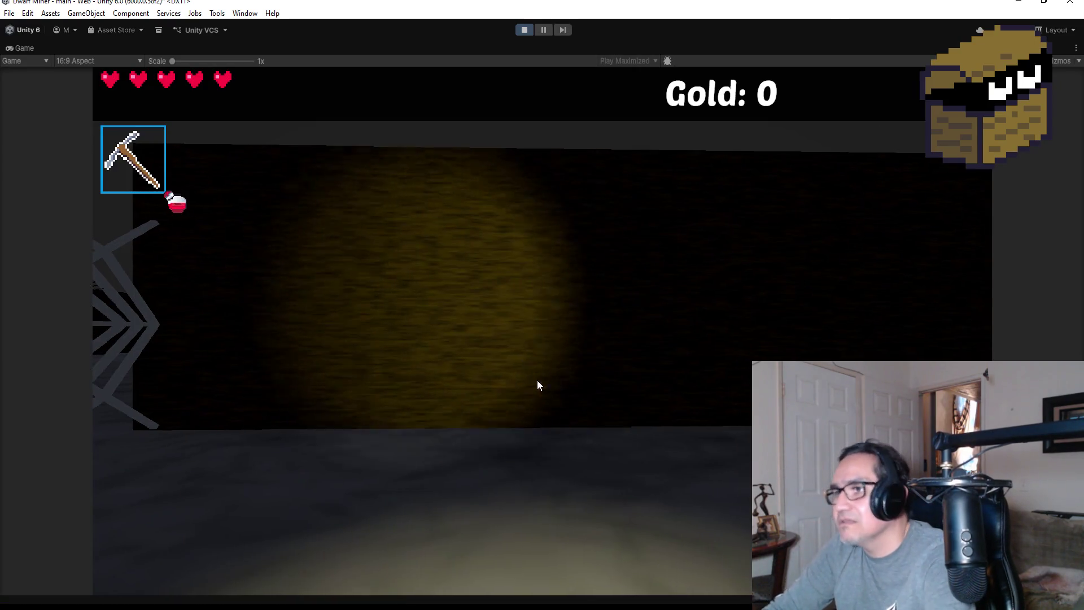
pyautogui.press('d')
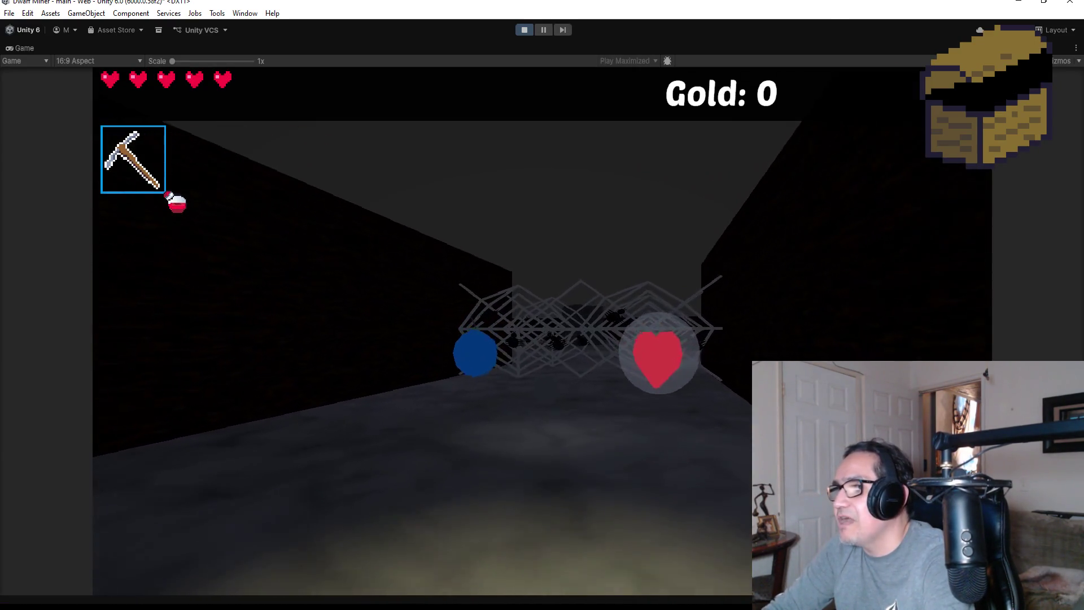
pyautogui.press('2')
pyautogui.press('w')
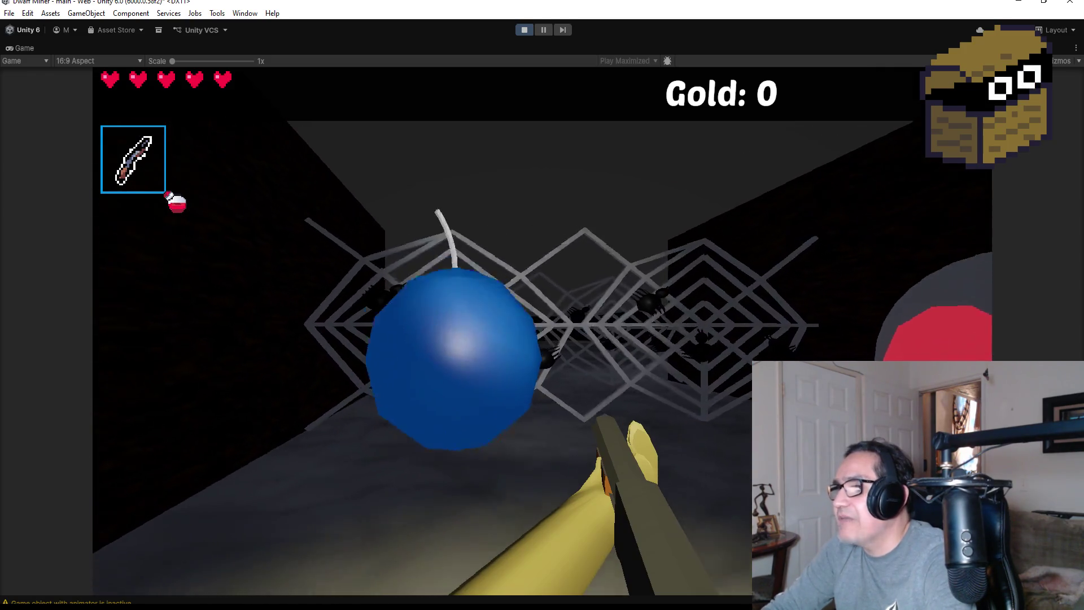
pyautogui.press('w')
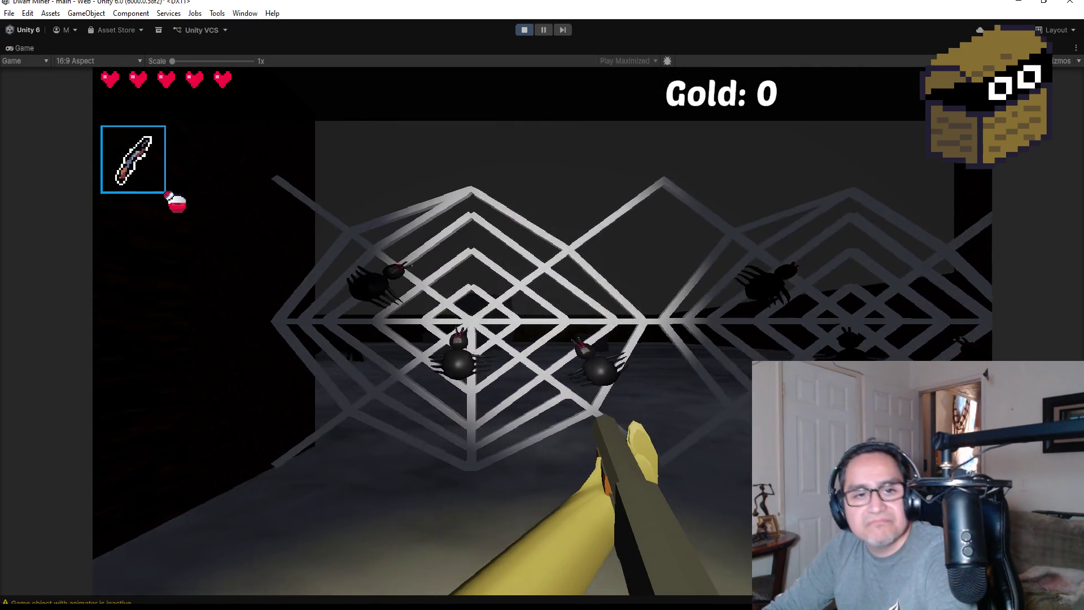
pyautogui.press('w')
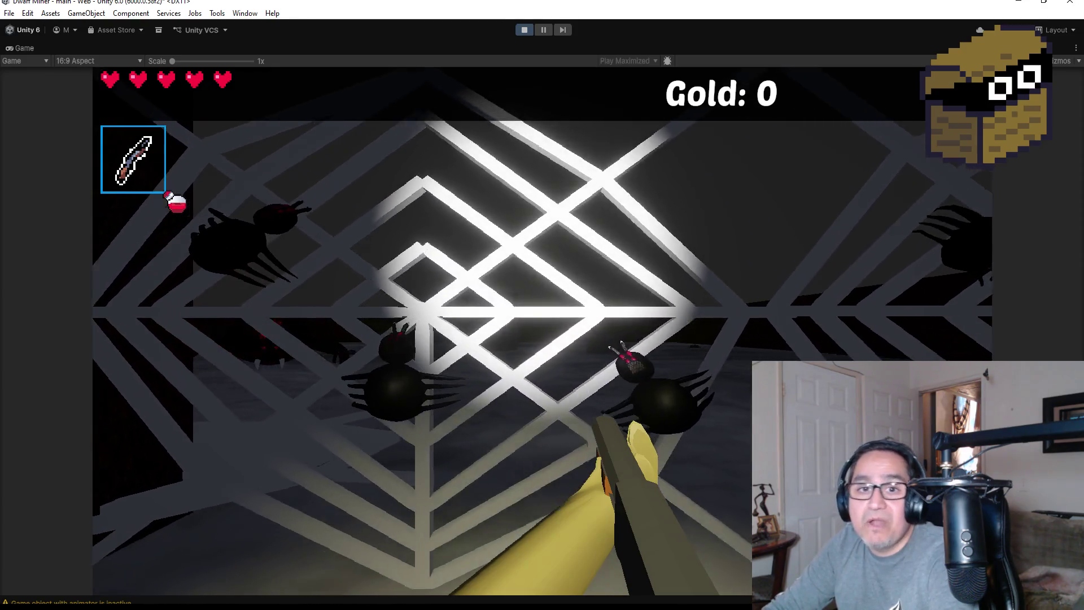
pyautogui.press('w')
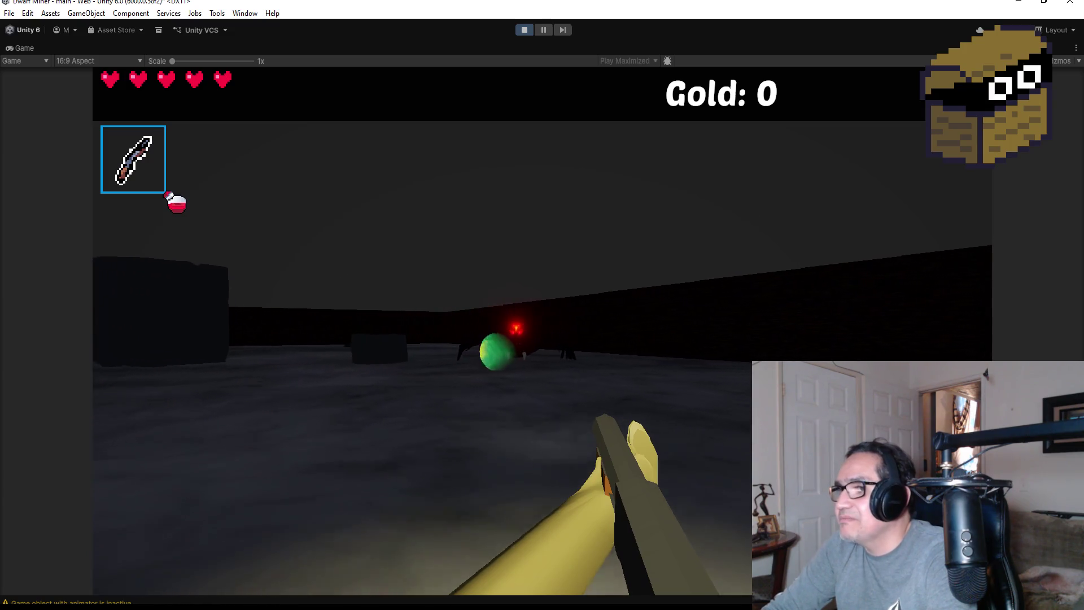
# - Fire seven fireballs at the spider boss, then pause and stop the playtest
pyautogui.click(542, 331)
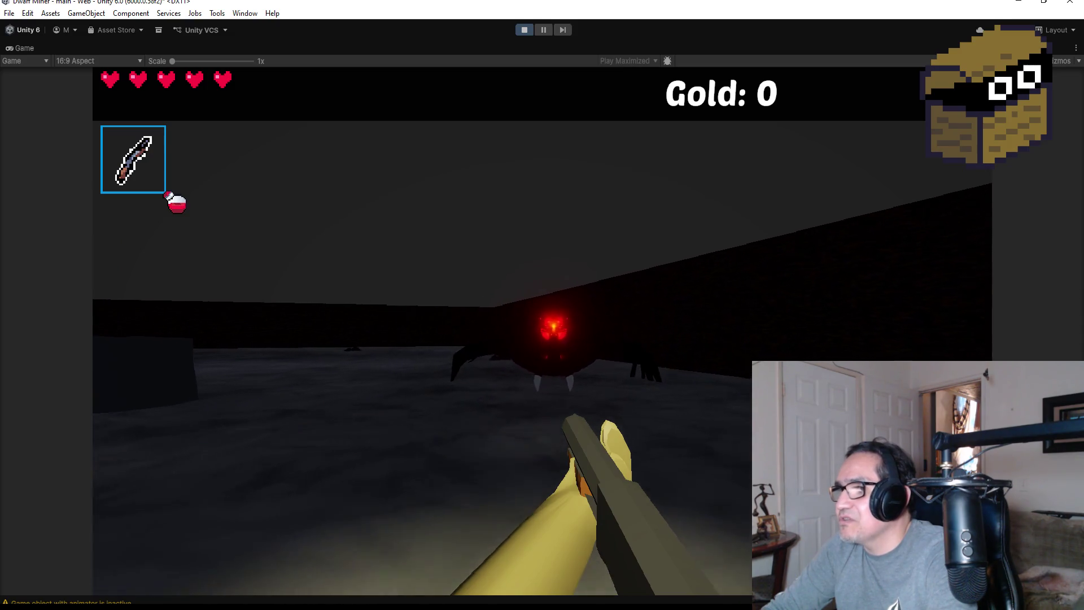
pyautogui.click(542, 331)
pyautogui.click(542, 331)
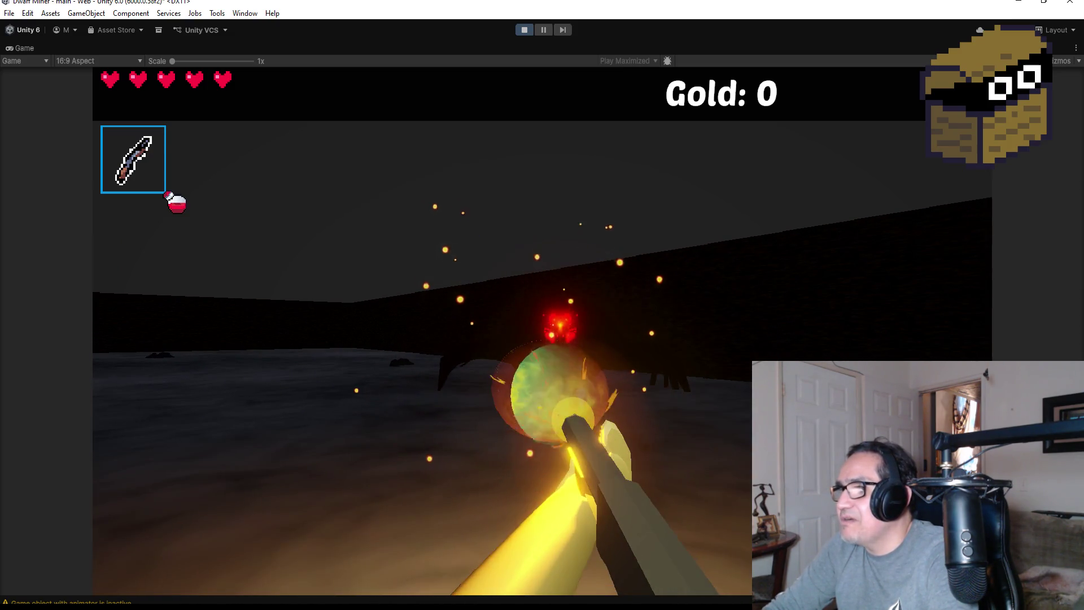
pyautogui.click(542, 332)
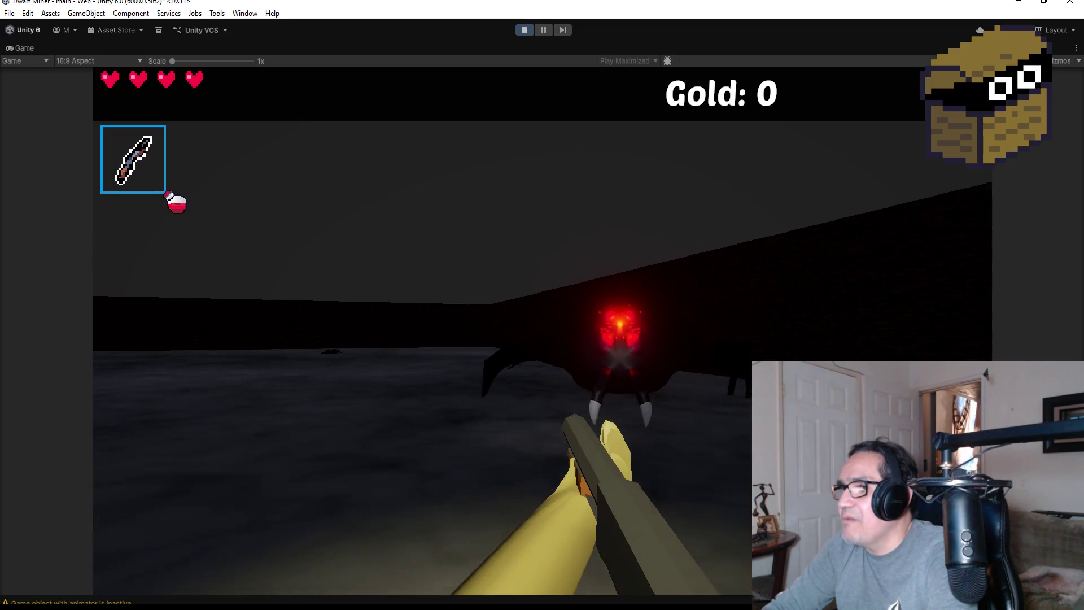
pyautogui.click(542, 331)
pyautogui.click(542, 331)
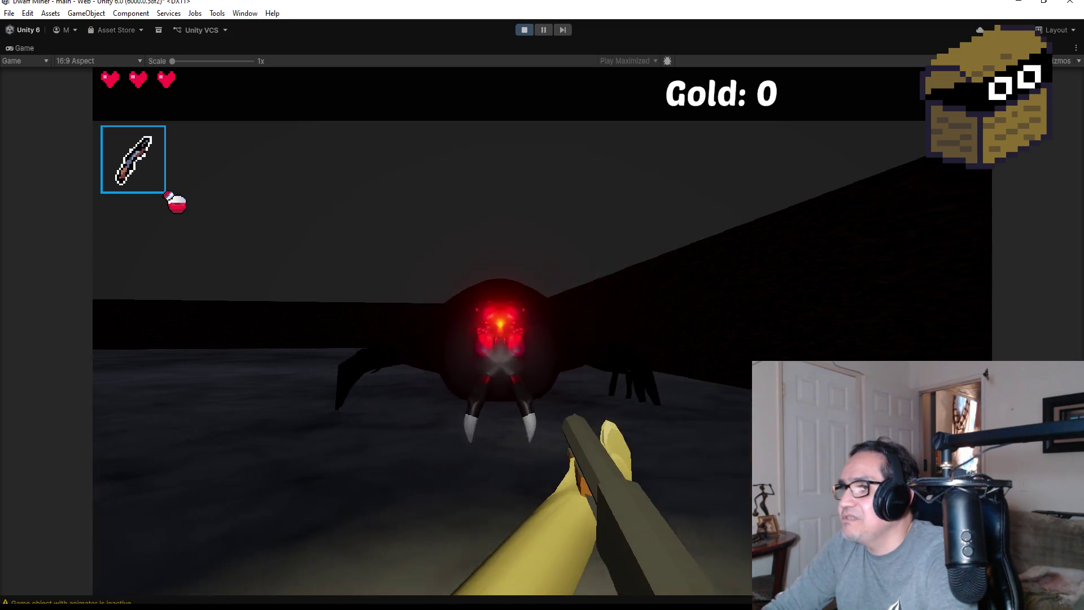
pyautogui.click(542, 332)
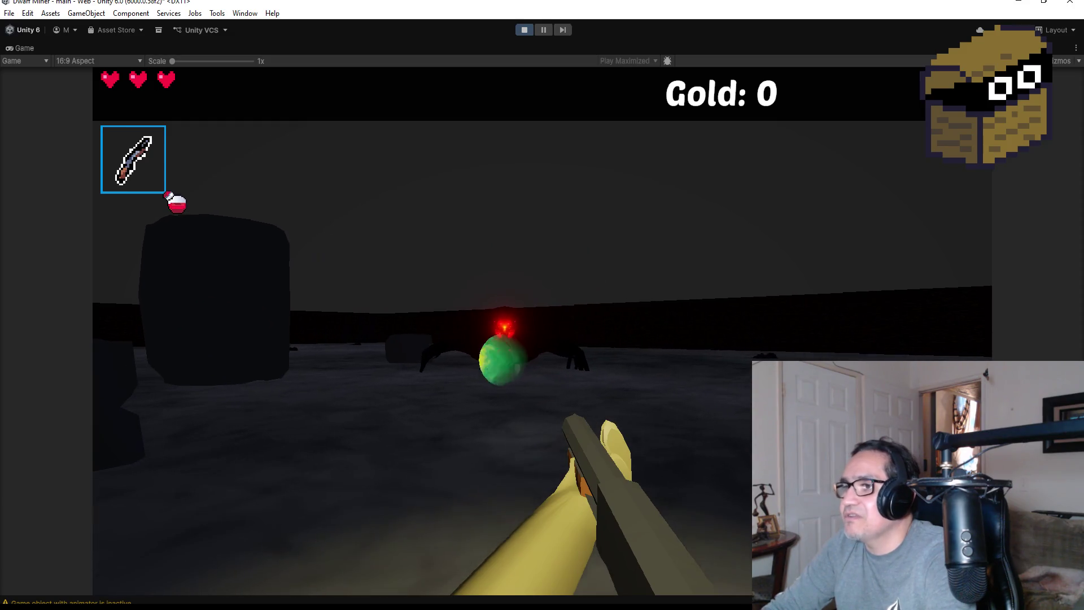
pyautogui.press('Escape')
pyautogui.click(519, 27)
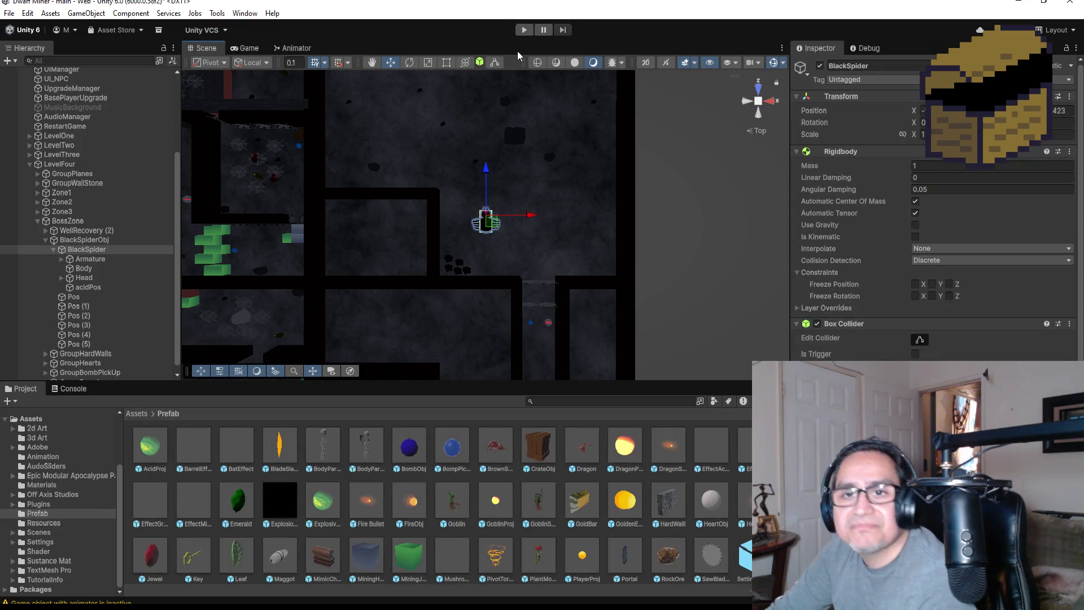
# - Save the scene, fold up BlackSpiderObj, select GroupHardWalls and zoom the Scene view
pyautogui.click(9, 13)
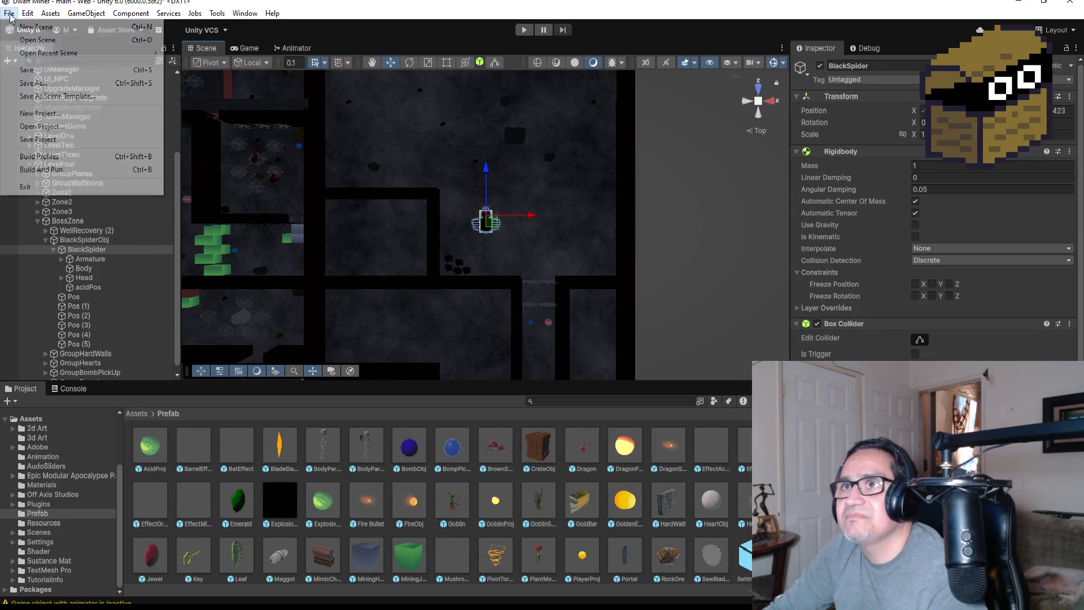
pyautogui.click(85, 69)
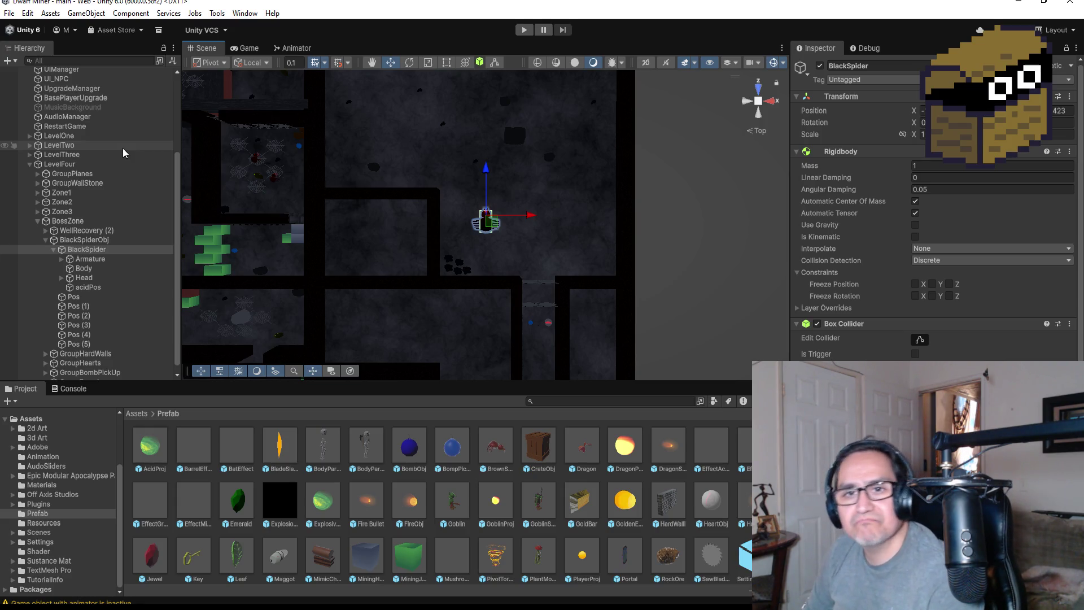
pyautogui.click(42, 243)
pyautogui.press('Left')
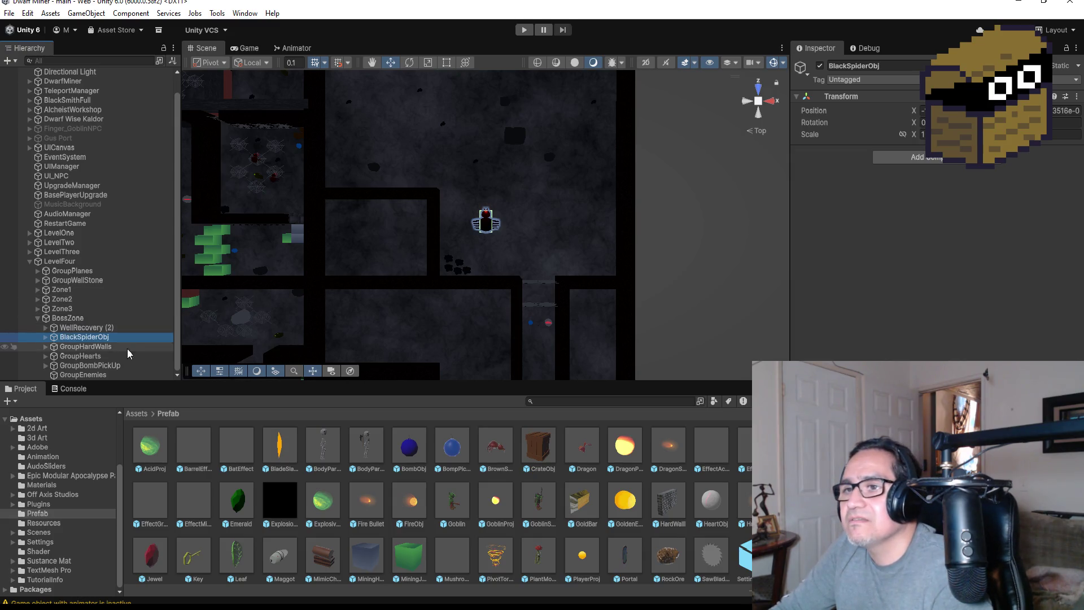
pyautogui.click(69, 347)
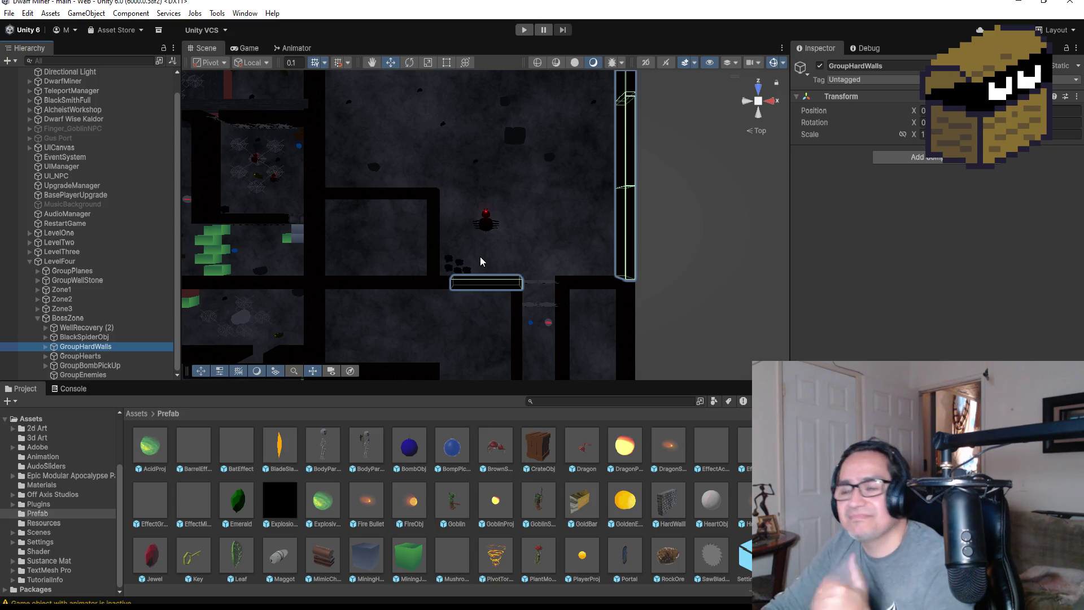
pyautogui.scroll(4, 525, 217)
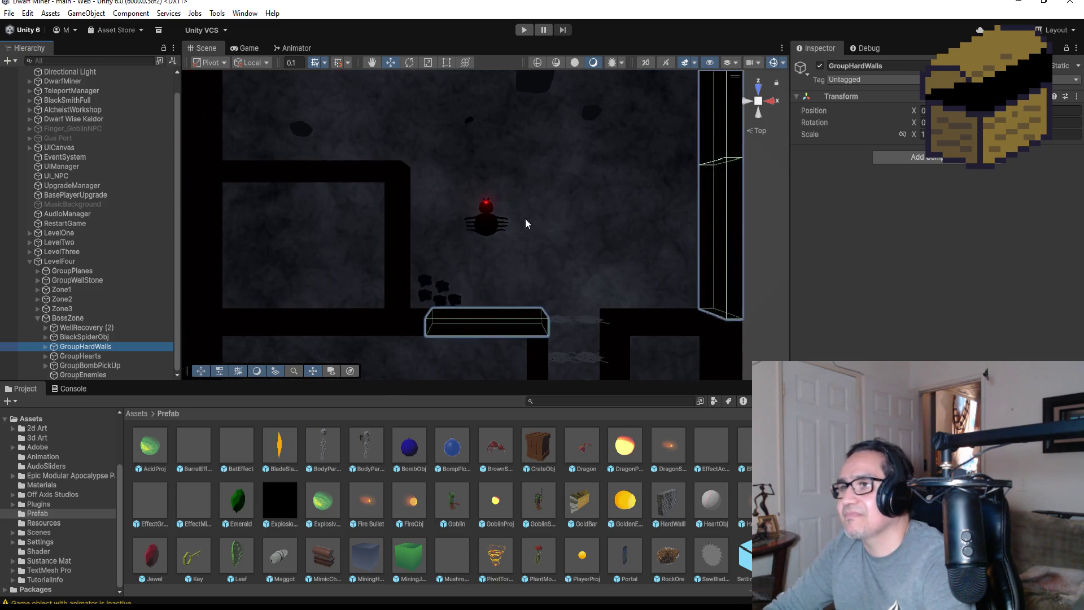
# - Select the spider Body, collapse BlackSpiderObj, and switch to BossBlackSpider.cs in Visual Studio
pyautogui.click(487, 221)
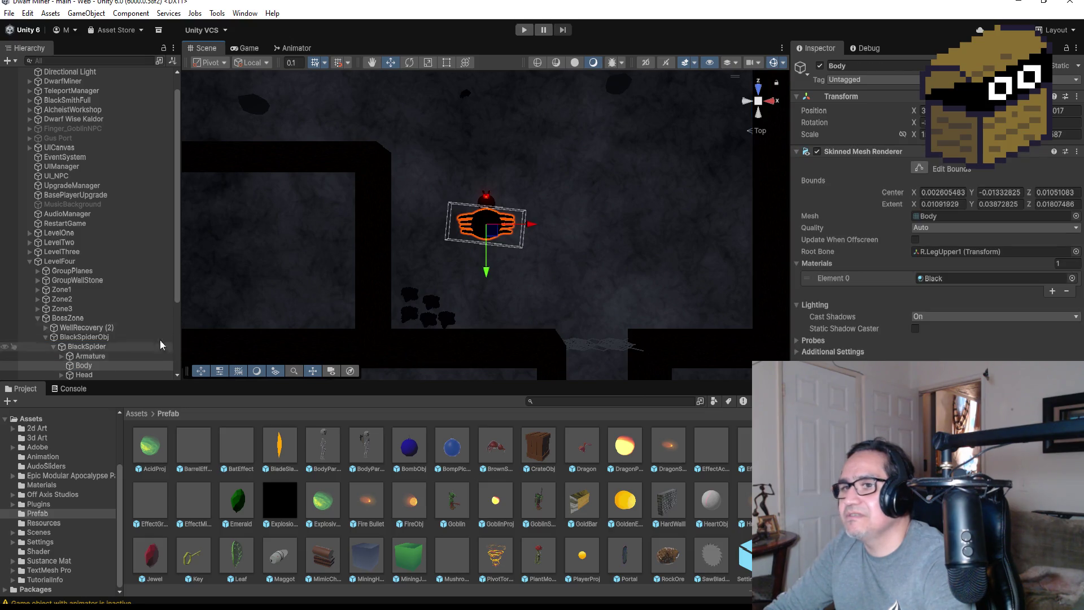
pyautogui.scroll(-4, 114, 307)
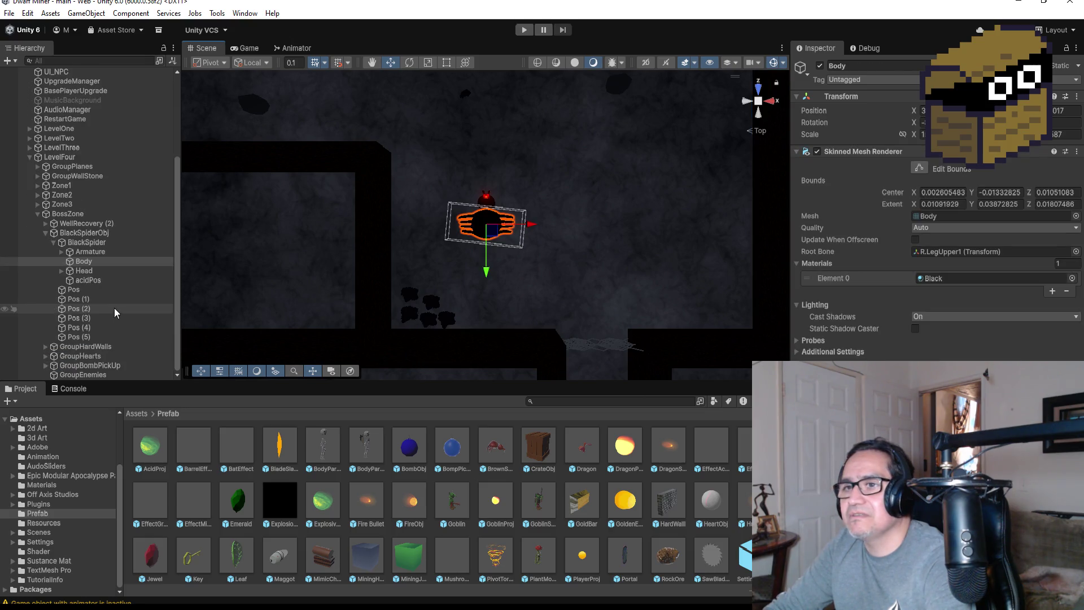
pyautogui.click(46, 233)
pyautogui.click(84, 337)
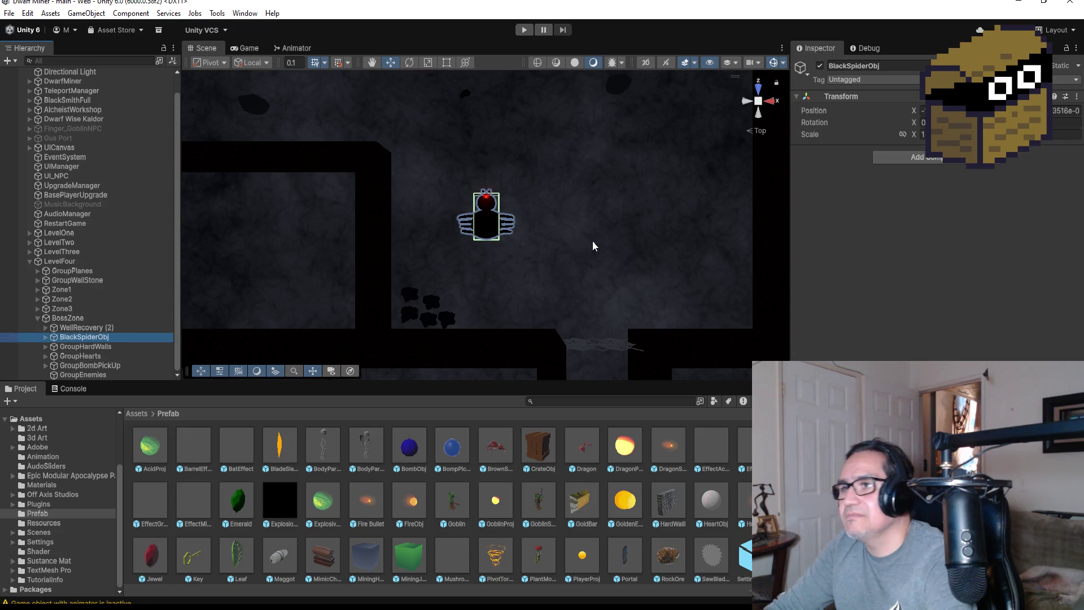
pyautogui.scroll(-3, 621, 245)
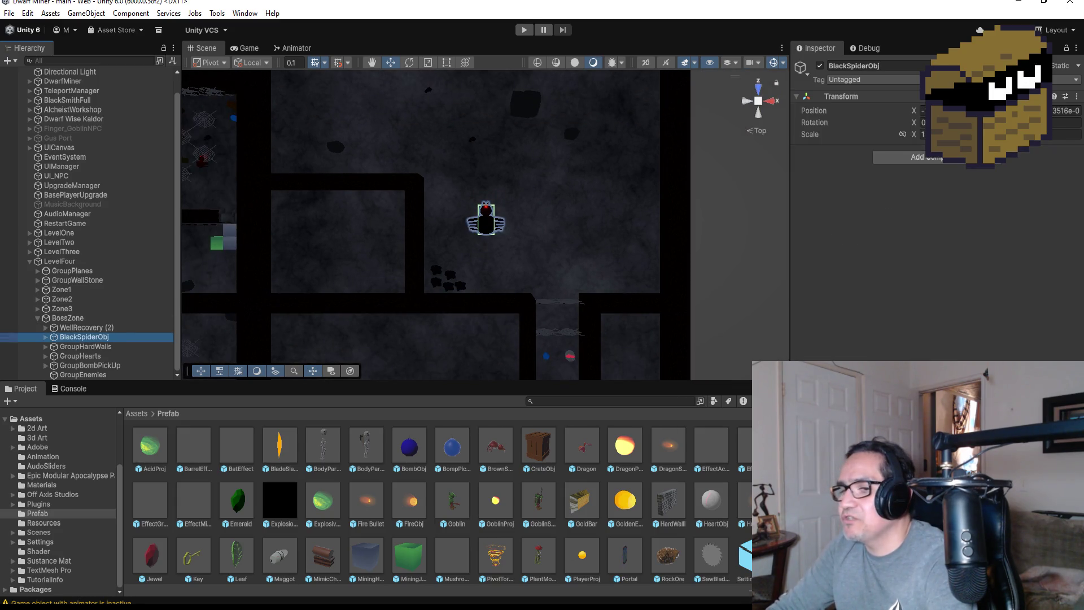
pyautogui.moveTo(204, 604)
pyautogui.click(205, 573)
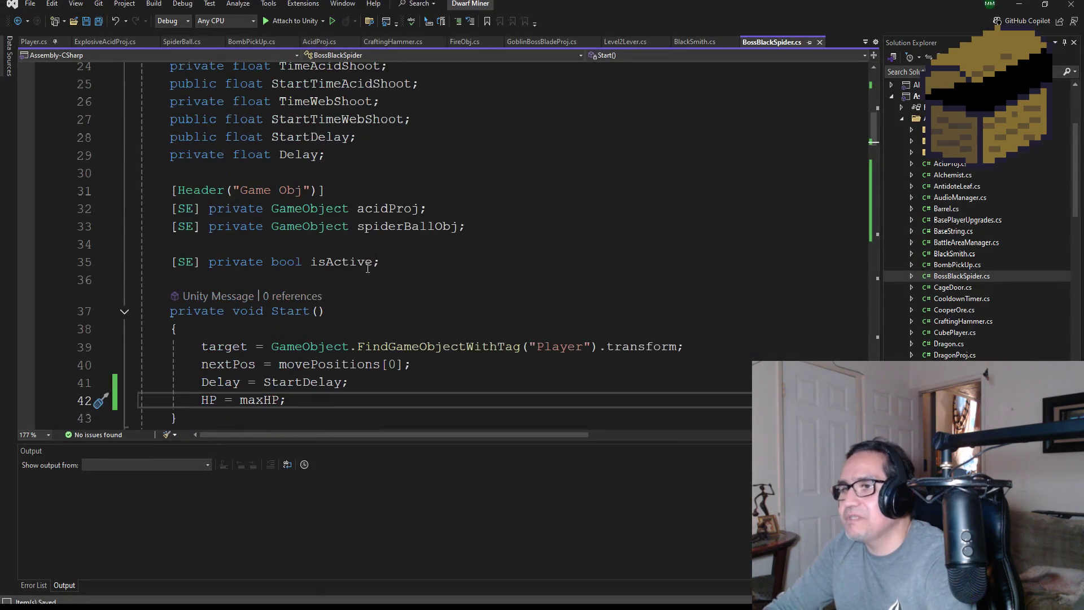
pyautogui.scroll(-18, 333, 276)
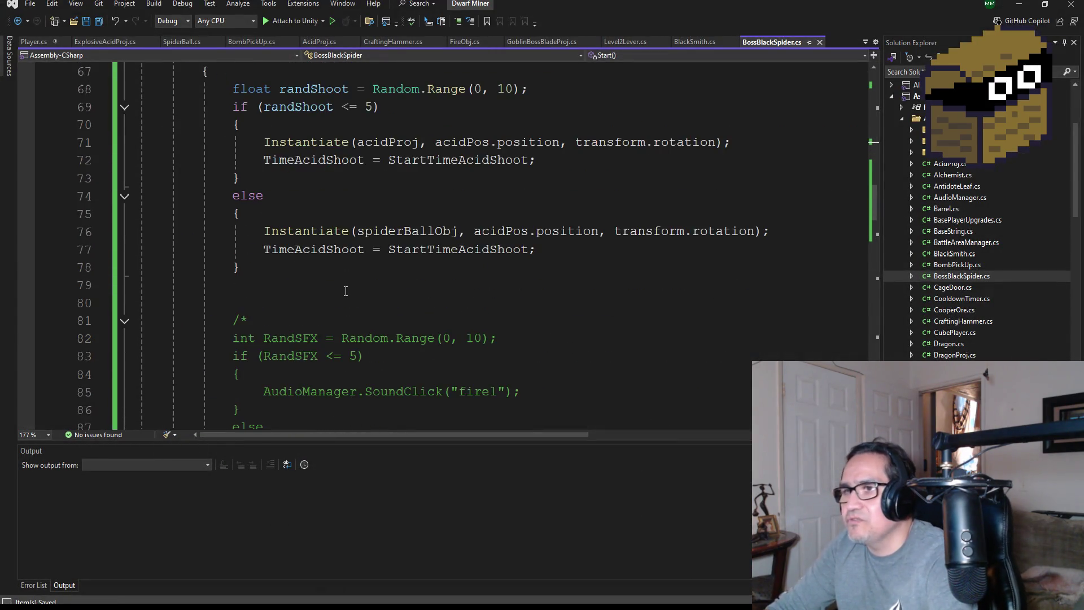
pyautogui.scroll(-8, 343, 292)
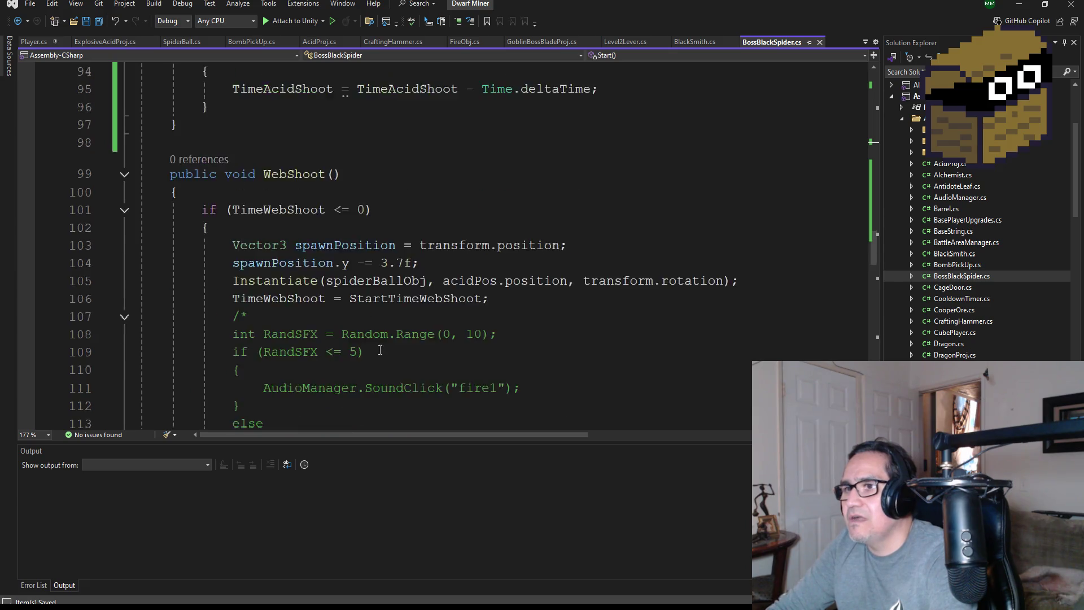
pyautogui.scroll(-3, 339, 327)
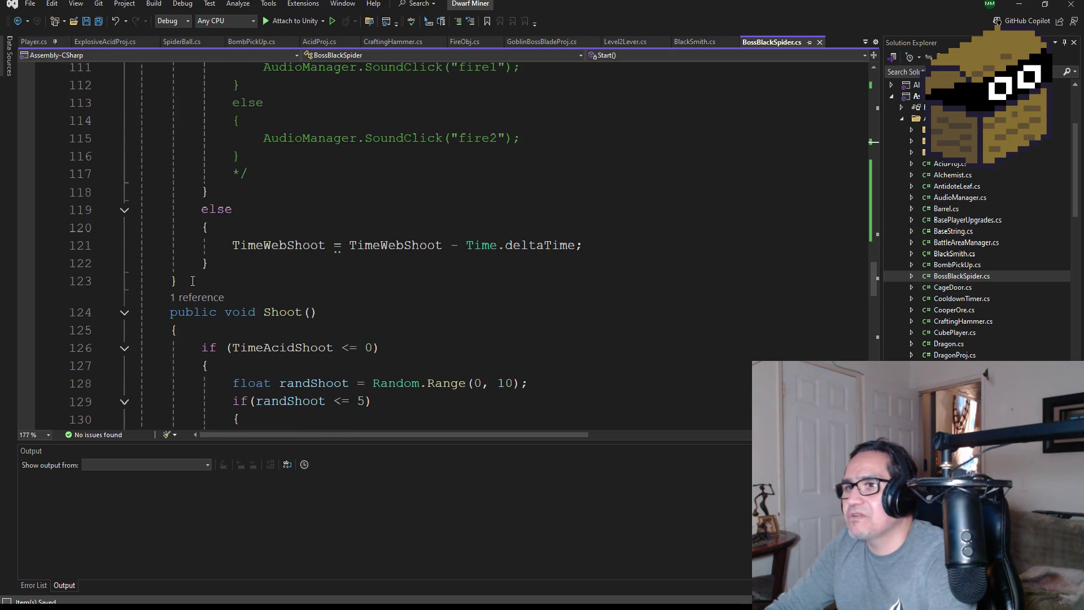
pyautogui.moveTo(192, 281)
pyautogui.mouseDown()
pyautogui.moveTo(141, 240)
pyautogui.moveTo(145, 4)
pyautogui.moveTo(114, 127)
pyautogui.mouseUp()
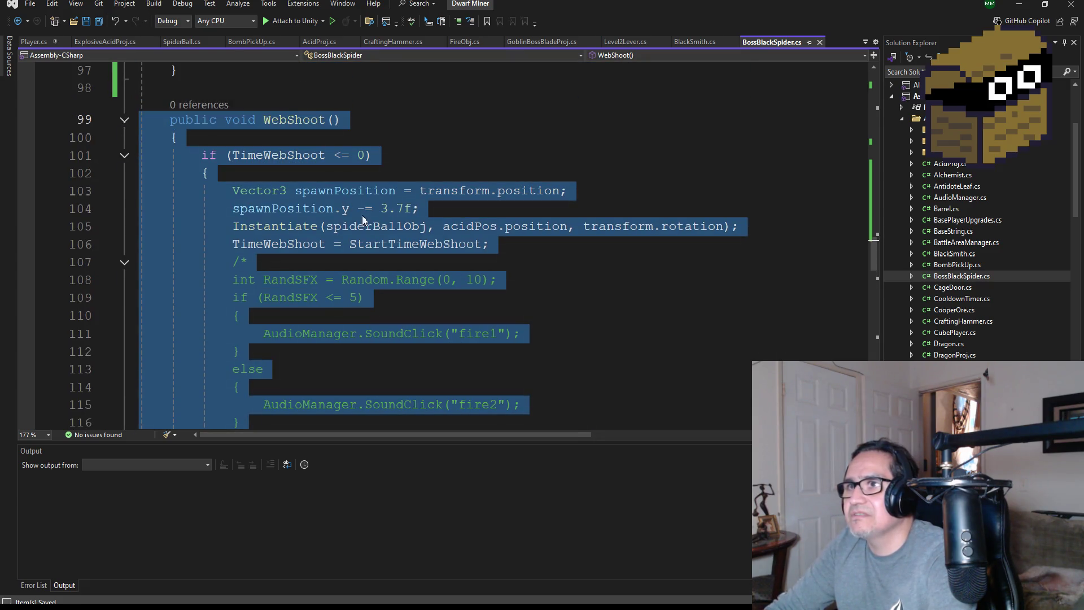
pyautogui.press('Delete')
pyautogui.press('BackSpace')
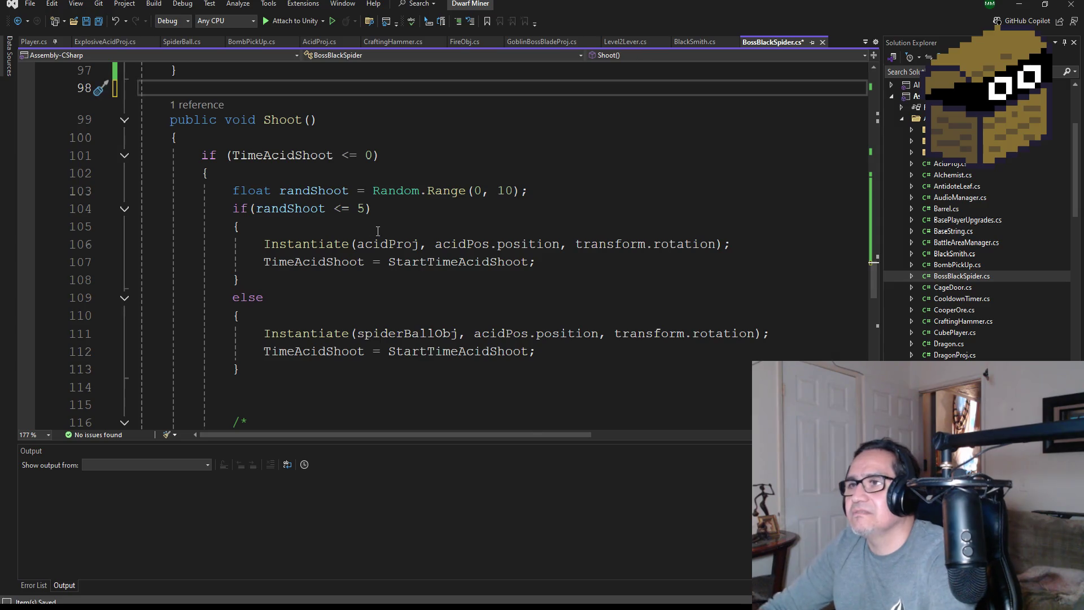
pyautogui.scroll(13, 377, 231)
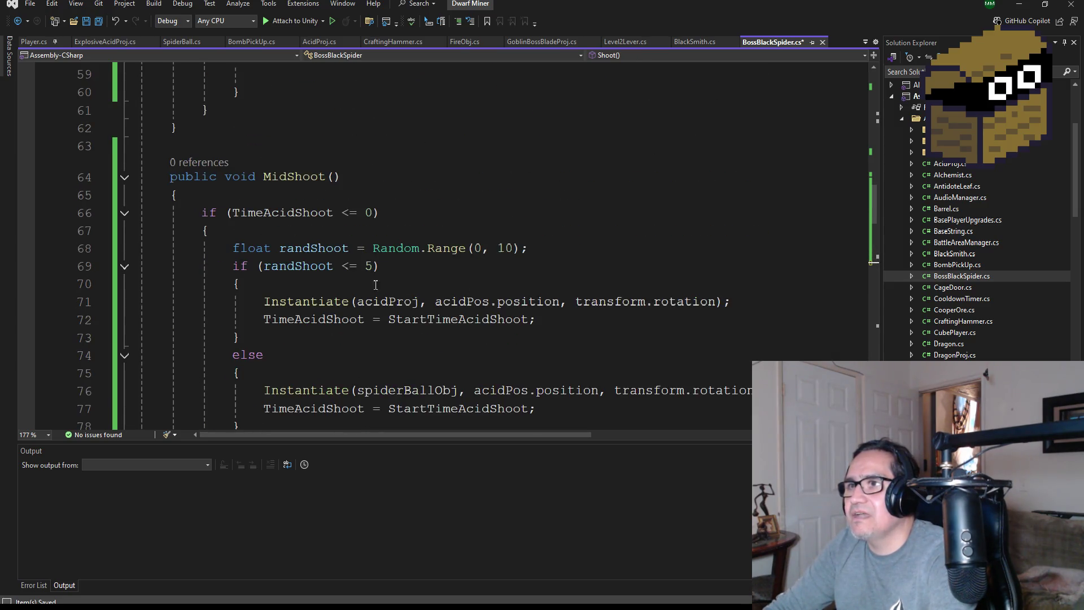
pyautogui.scroll(-2, 375, 284)
pyautogui.scroll(3, 347, 258)
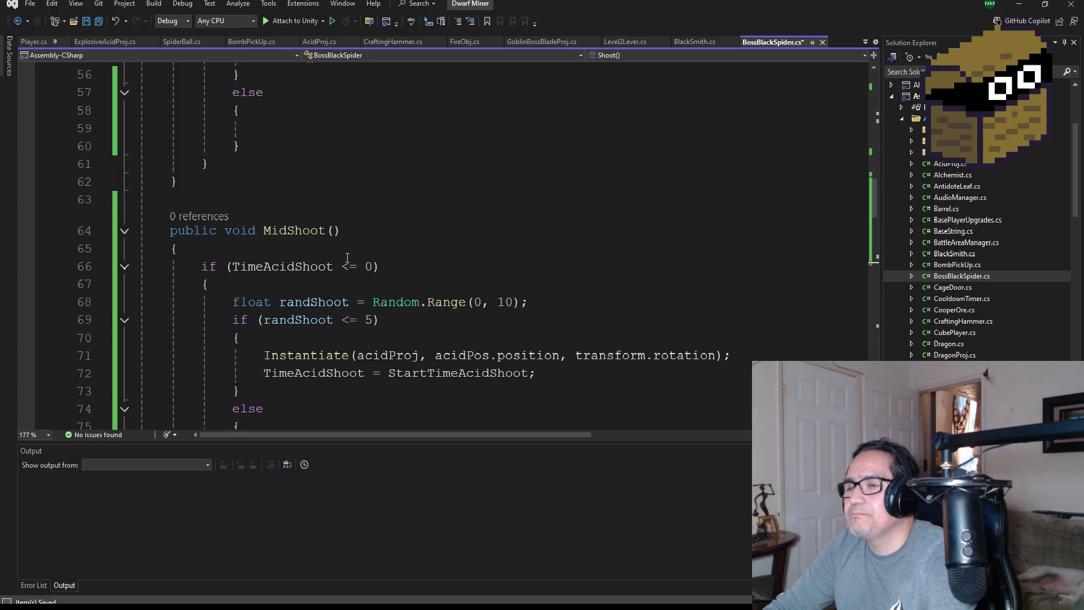
pyautogui.scroll(-2, 349, 270)
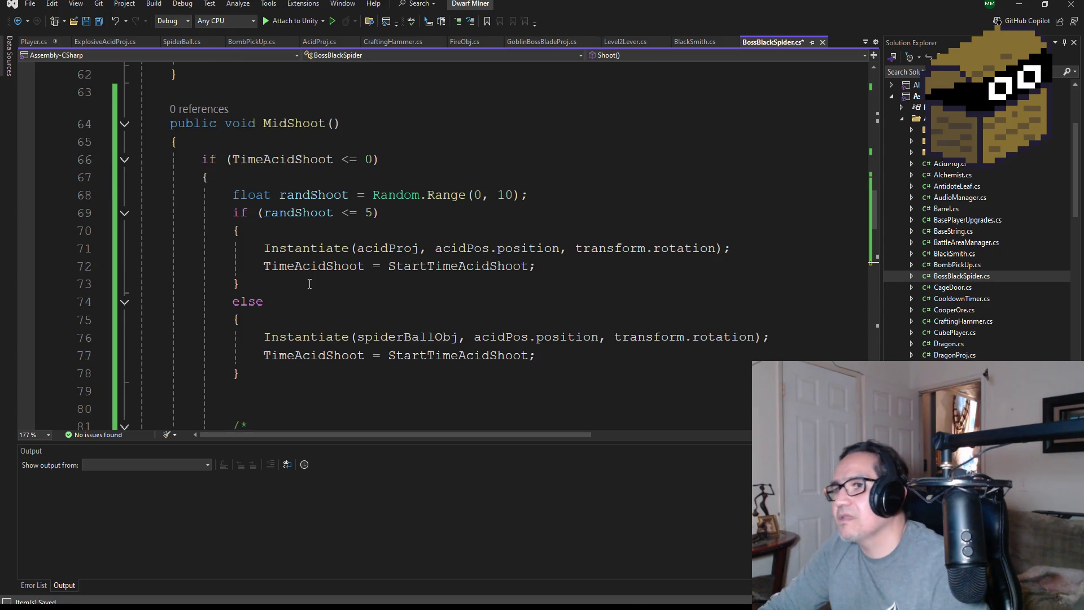
pyautogui.doubleClick(385, 248)
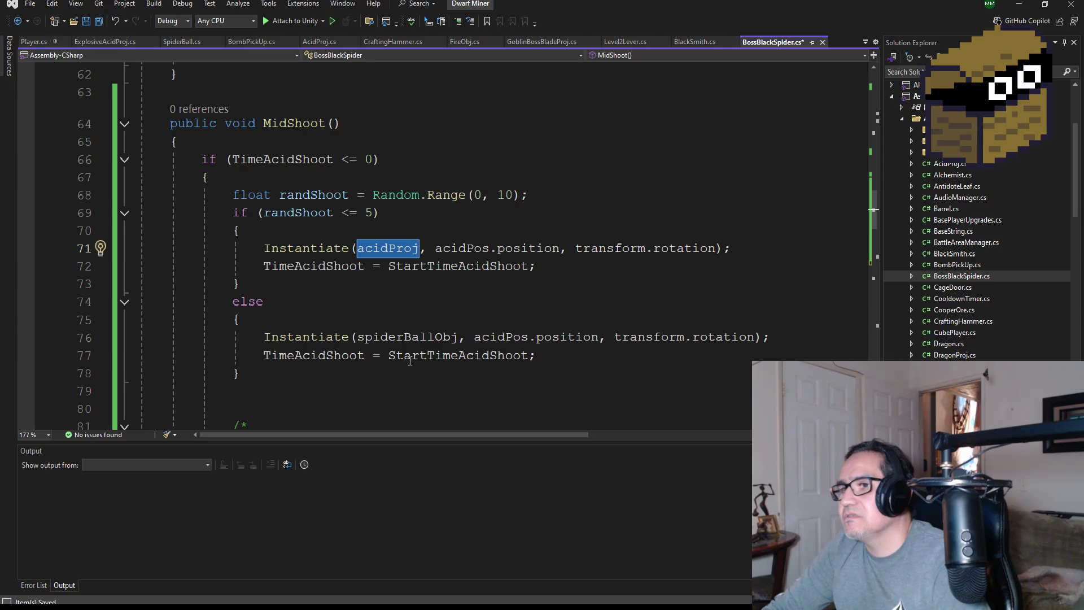
pyautogui.doubleClick(413, 341)
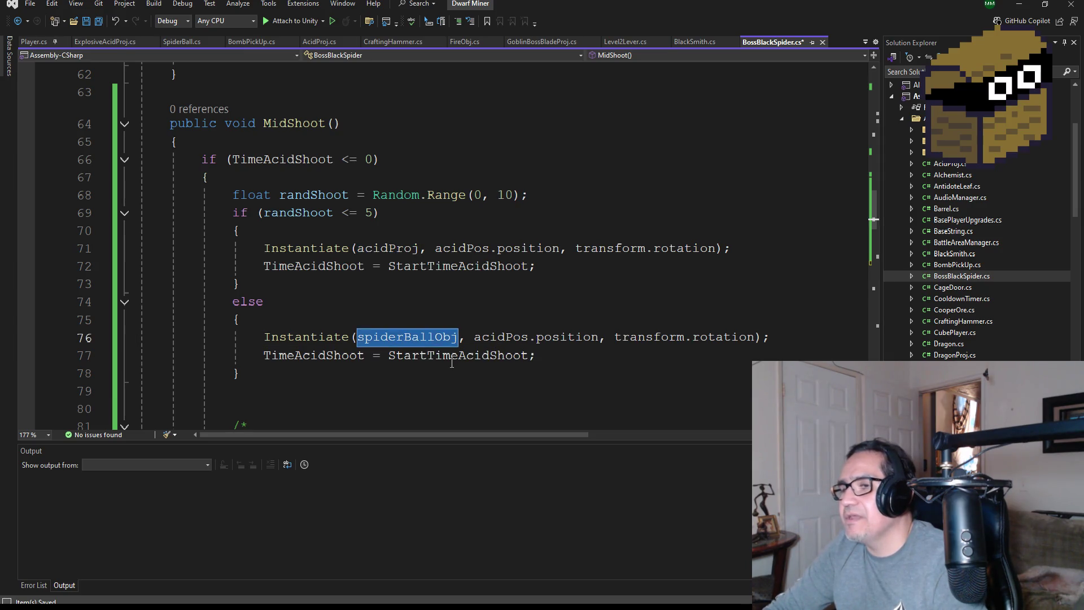
pyautogui.press('F12')
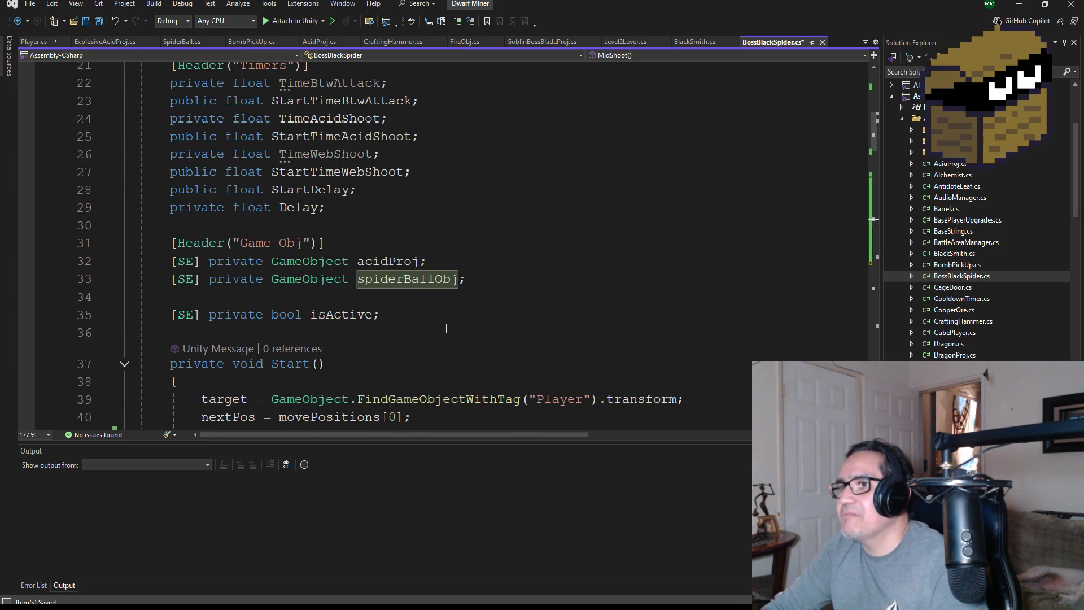
pyautogui.scroll(2, 458, 292)
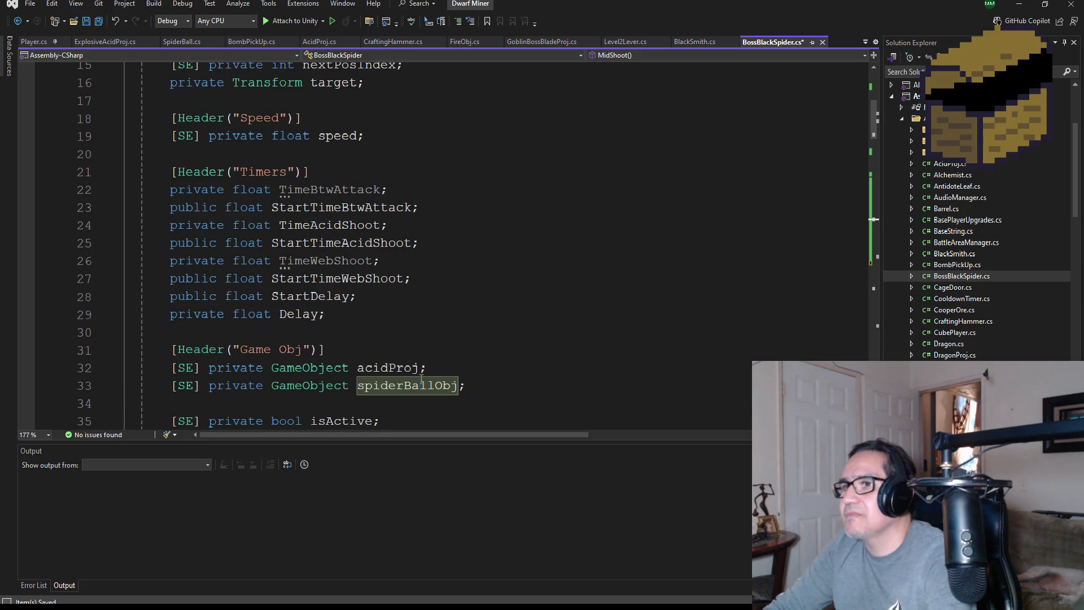
pyautogui.scroll(2, 449, 355)
pyautogui.scroll(-4, 459, 355)
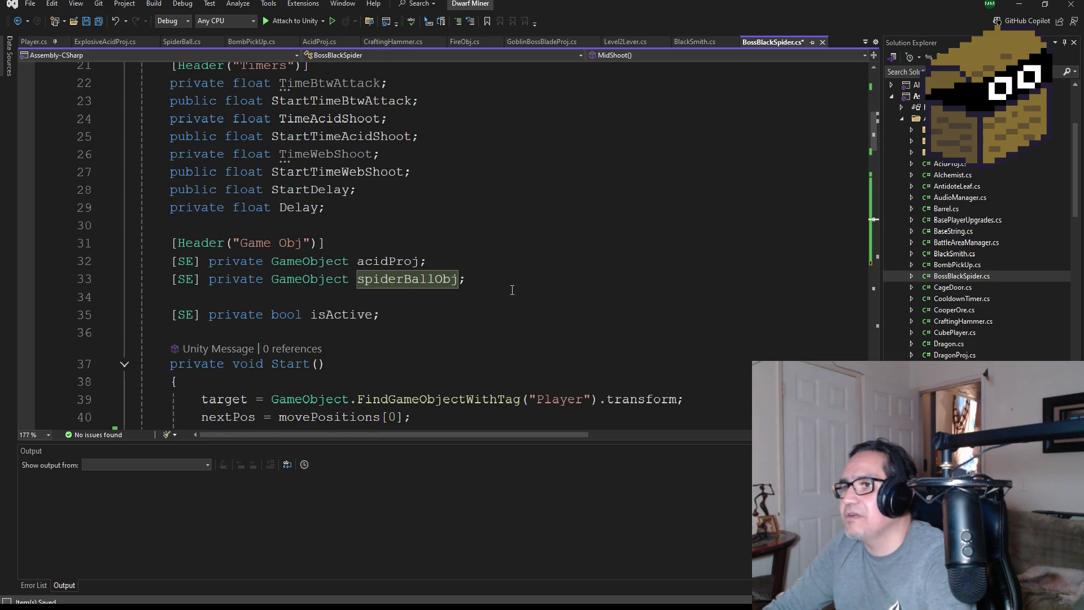
pyautogui.moveTo(512, 288)
pyautogui.mouseDown()
pyautogui.moveTo(147, 295)
pyautogui.moveTo(265, 279)
pyautogui.moveTo(178, 279)
pyautogui.mouseUp()
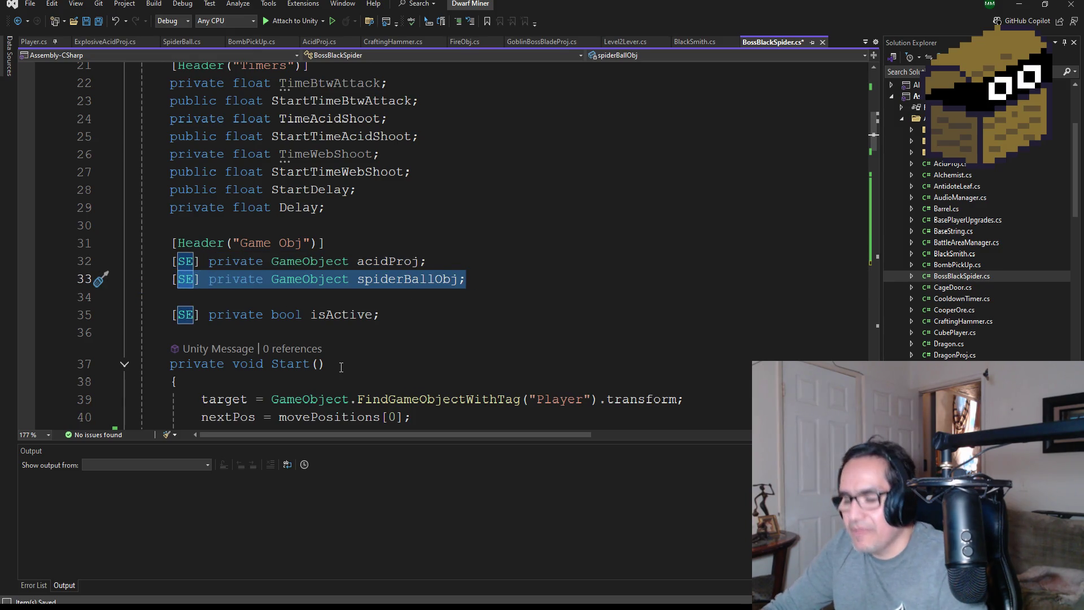
pyautogui.click(495, 283)
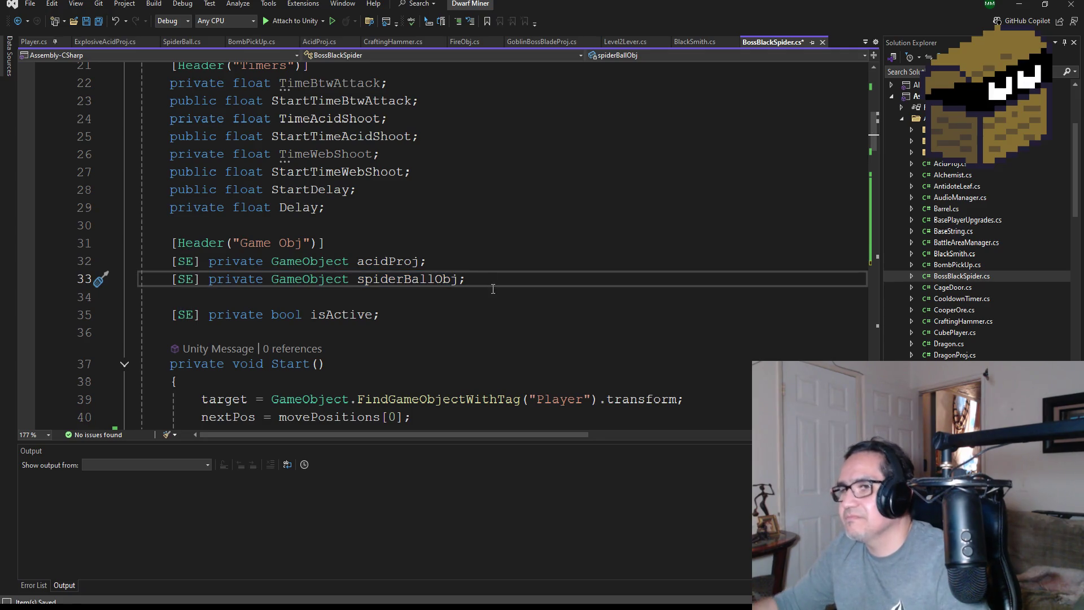
pyautogui.press('Left')
pyautogui.hotkey('ctrl', 'F3')
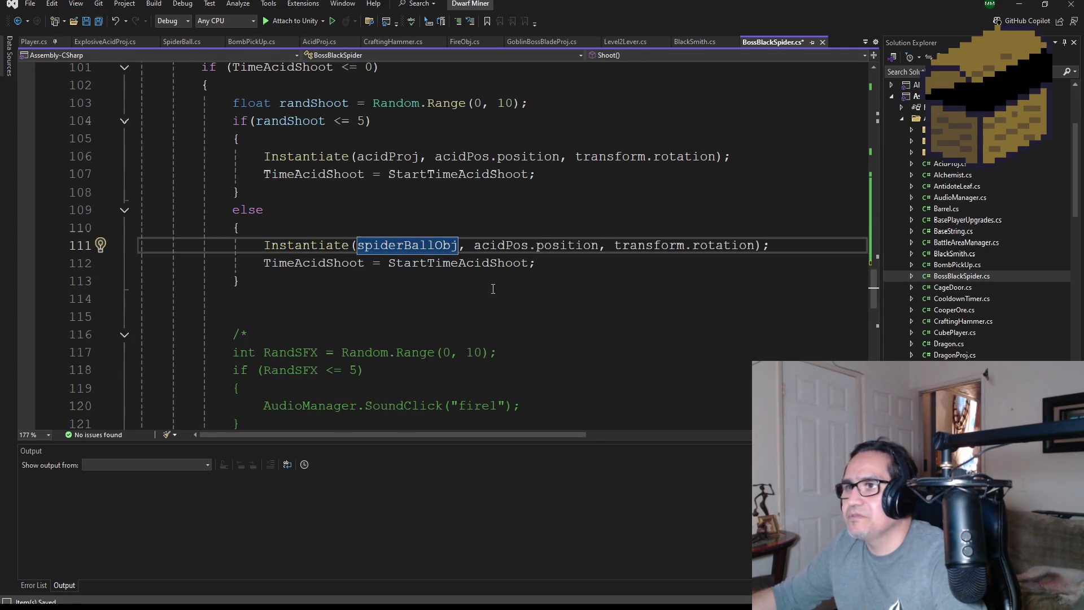
pyautogui.scroll(8, 480, 216)
pyautogui.scroll(18, 480, 217)
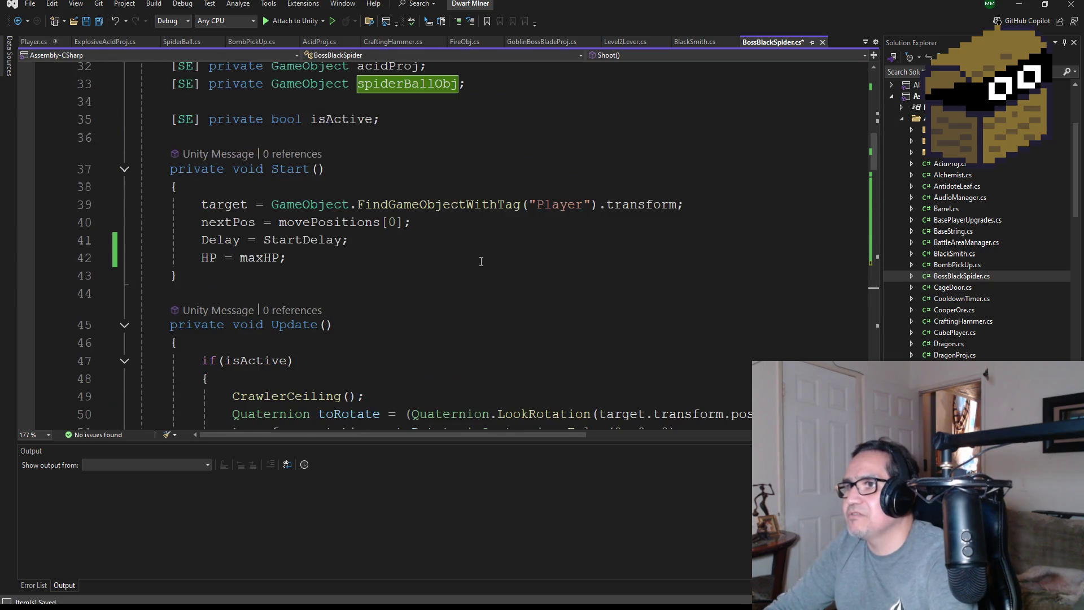
pyautogui.moveTo(495, 246); pyautogui.dragTo(171, 245)
pyautogui.hotkey('ctrl', 'c')
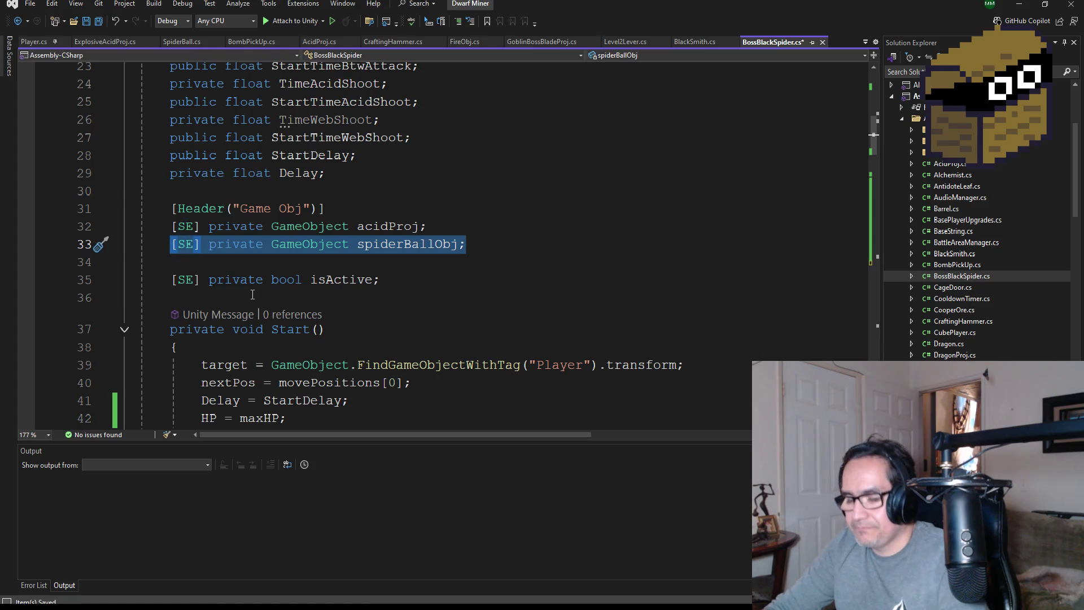
pyautogui.click(228, 254)
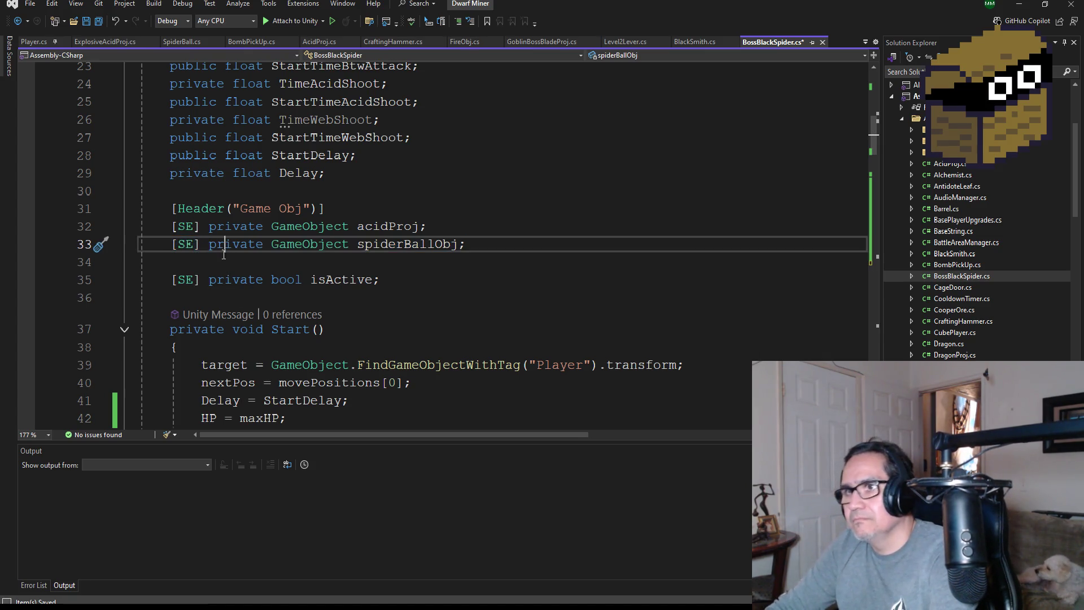
# - Duplicate the spiderBallObj declaration as a new explosiveAcid field and save the script
pyautogui.press('Return')
pyautogui.press('Up')
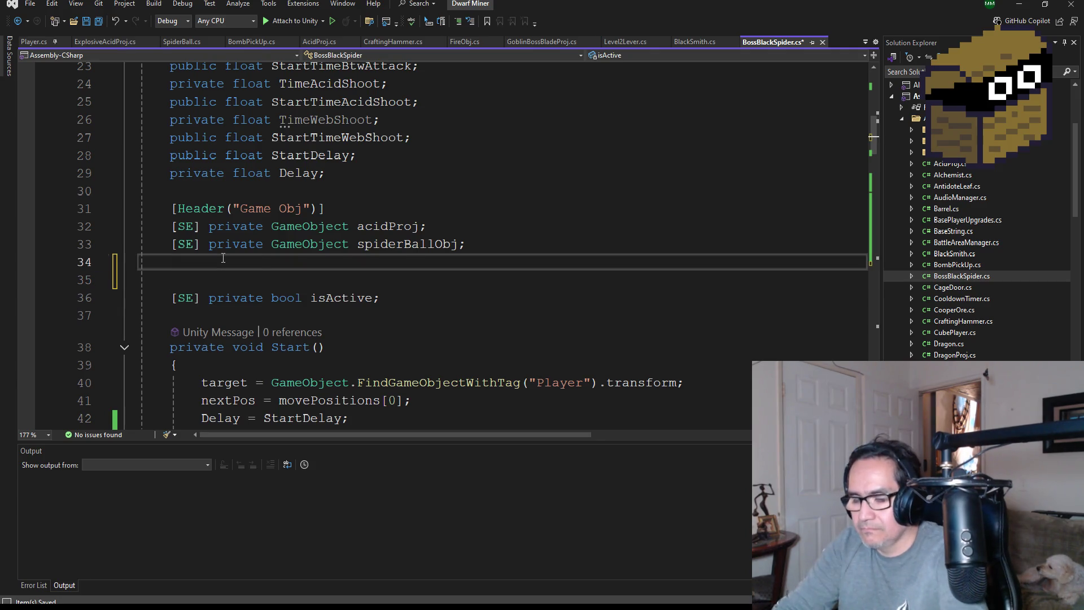
pyautogui.hotkey('ctrl', 'v')
pyautogui.doubleClick(409, 264)
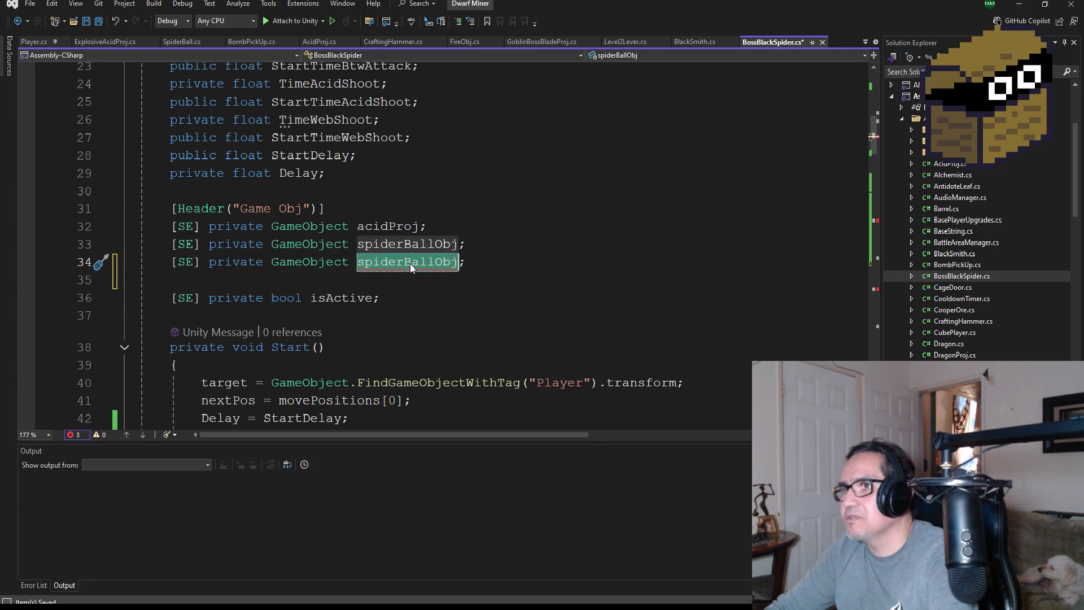
pyautogui.write('explo')
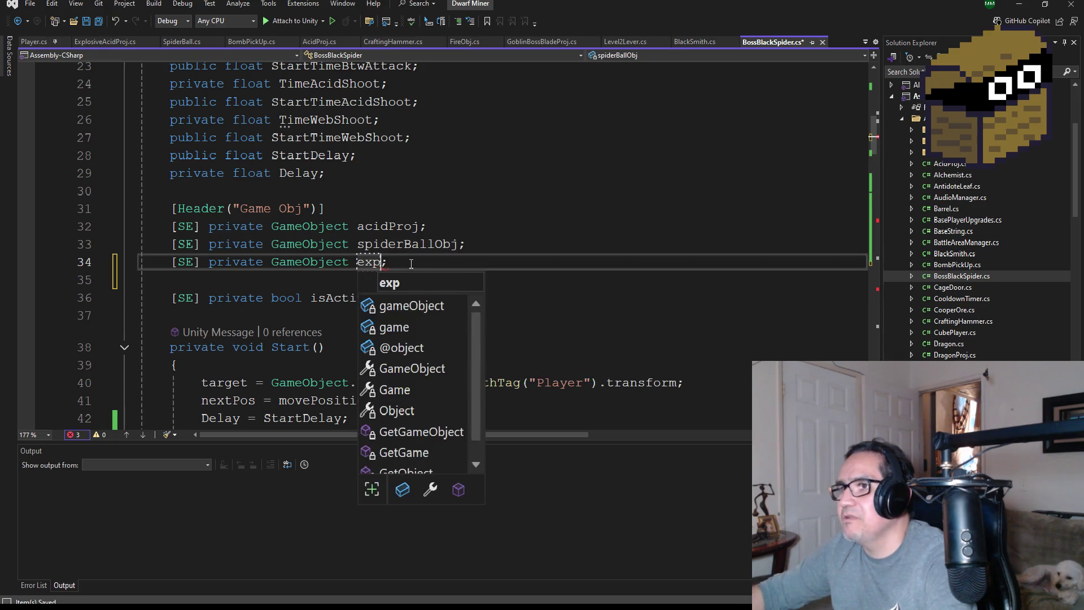
pyautogui.write('siveAcid')
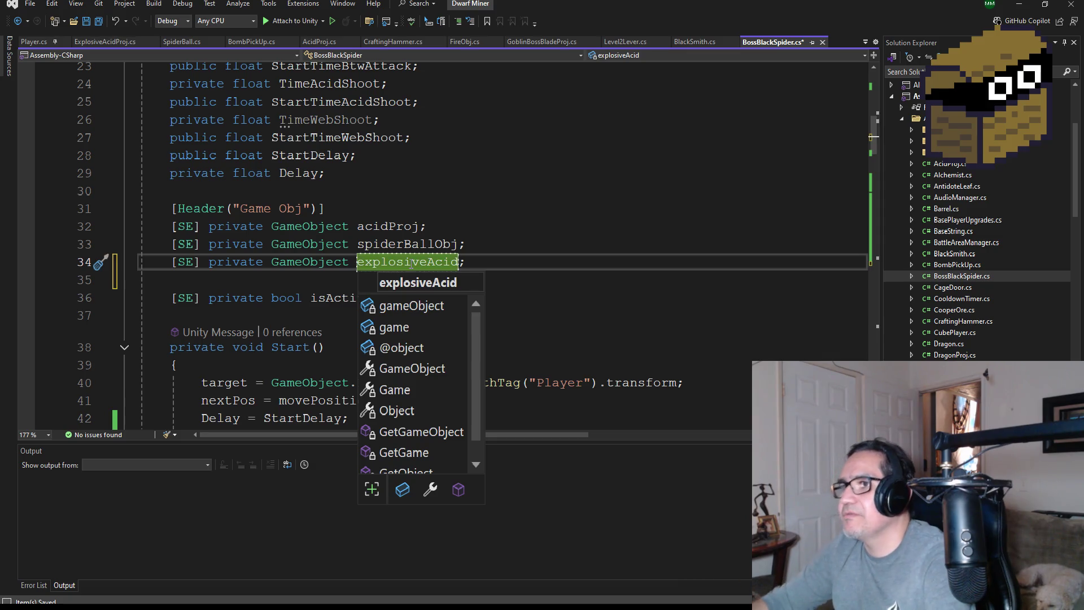
pyautogui.click(100, 25)
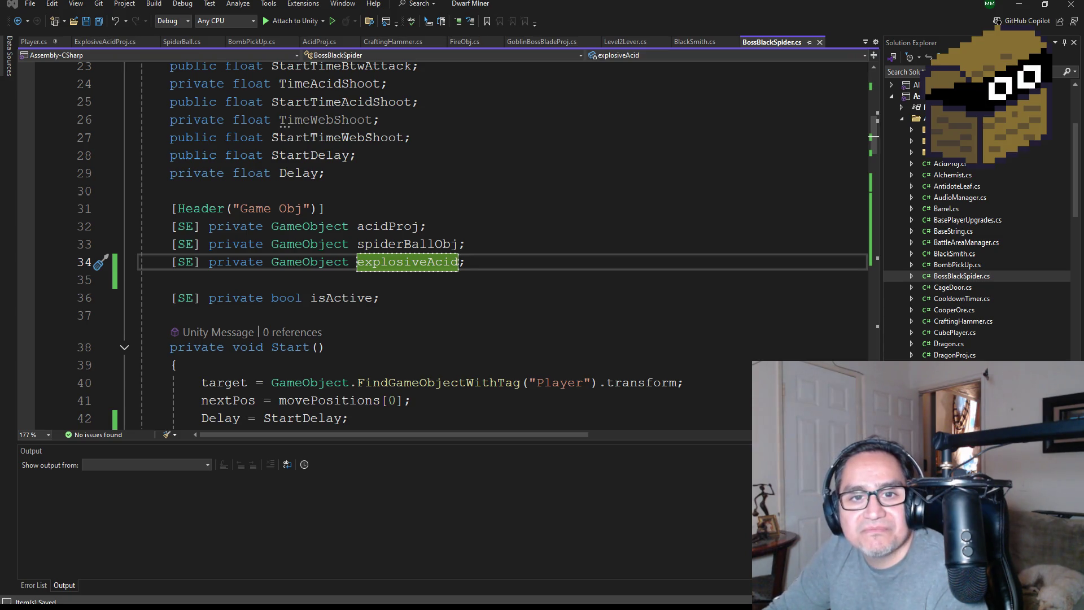
pyautogui.hotkey('alt', 'Tab')
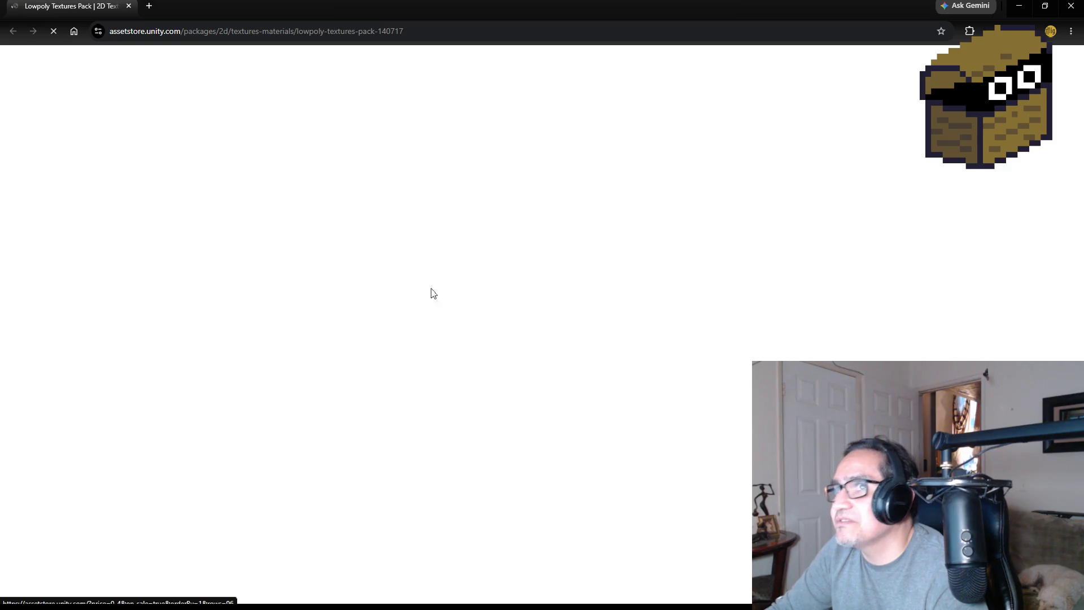
# - Browse the Lowpoly Textures Pack gallery images two through five and back to the first
pyautogui.scroll(-2, 384, 411)
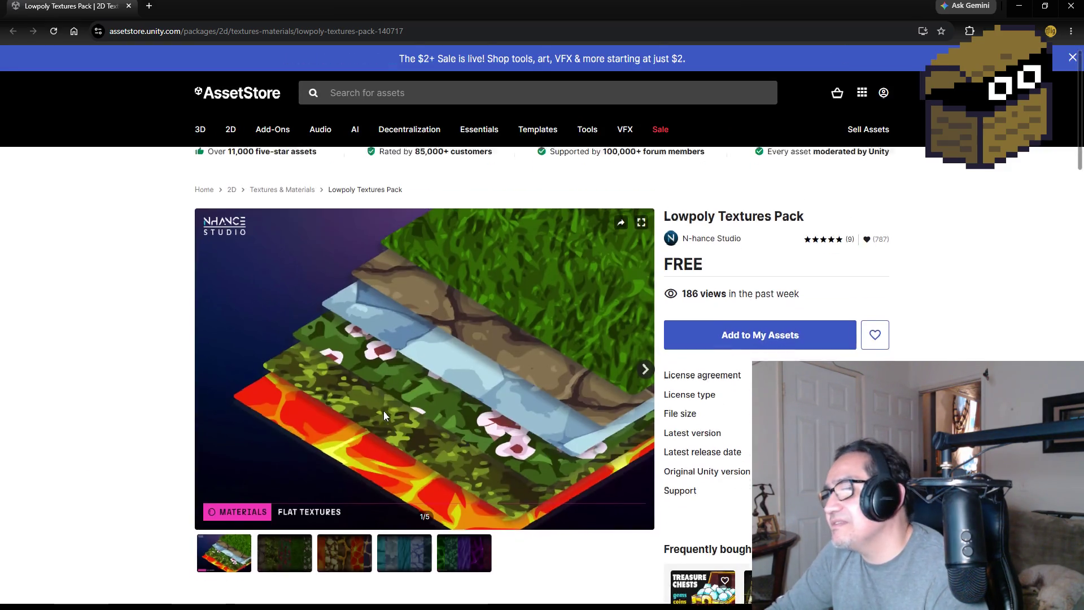
pyautogui.click(275, 449)
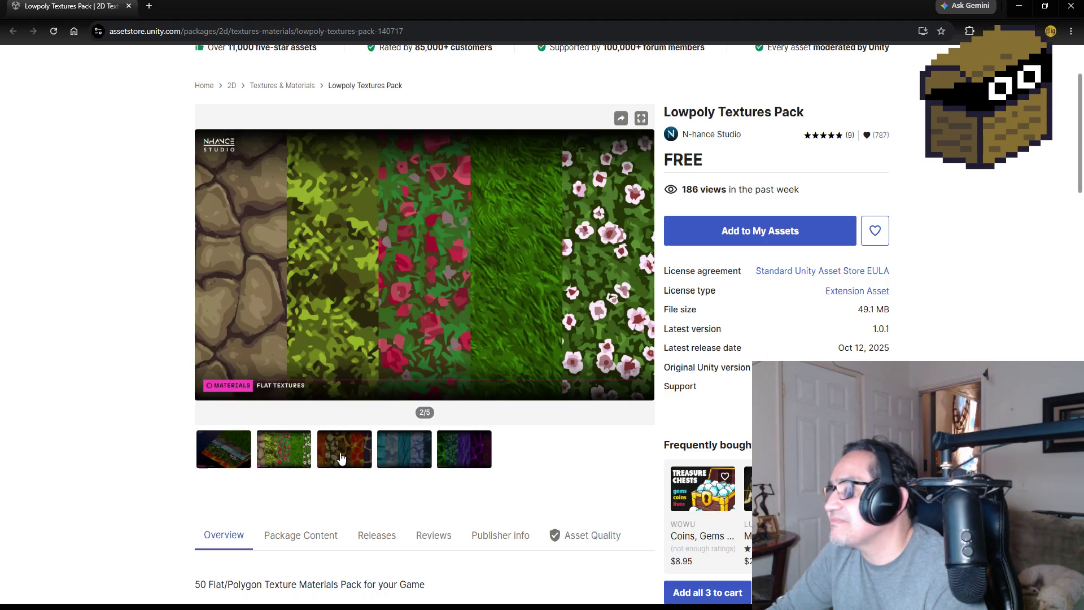
pyautogui.click(339, 459)
pyautogui.click(405, 458)
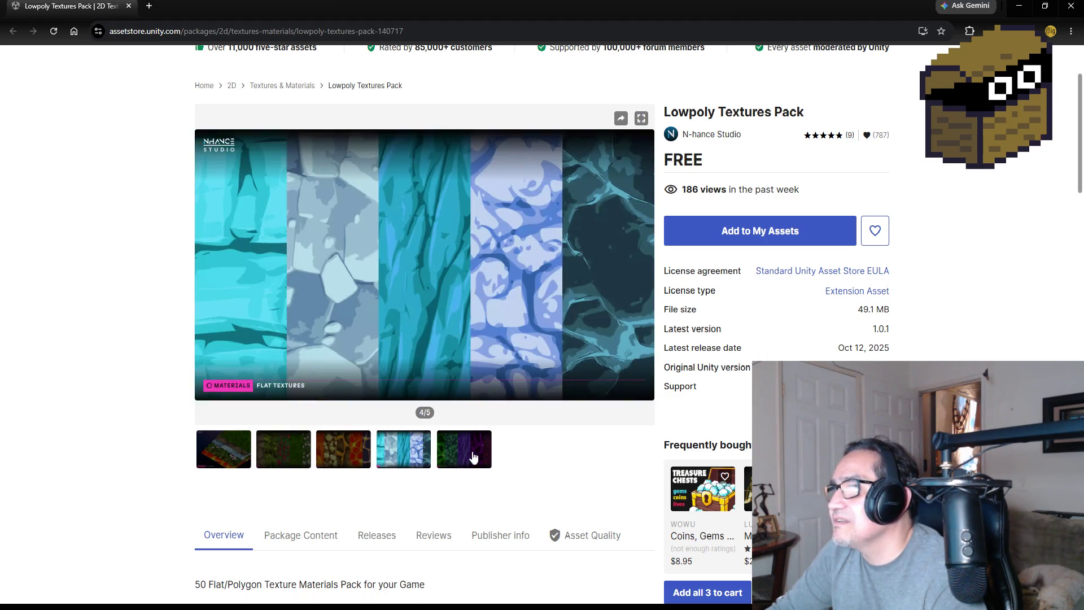
pyautogui.click(473, 458)
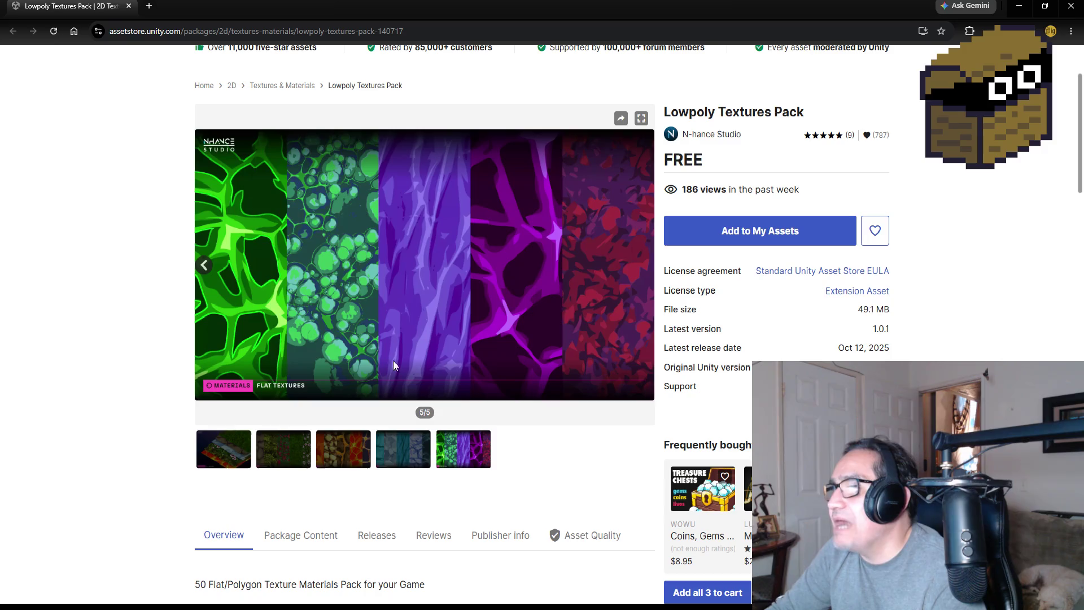
pyautogui.click(398, 449)
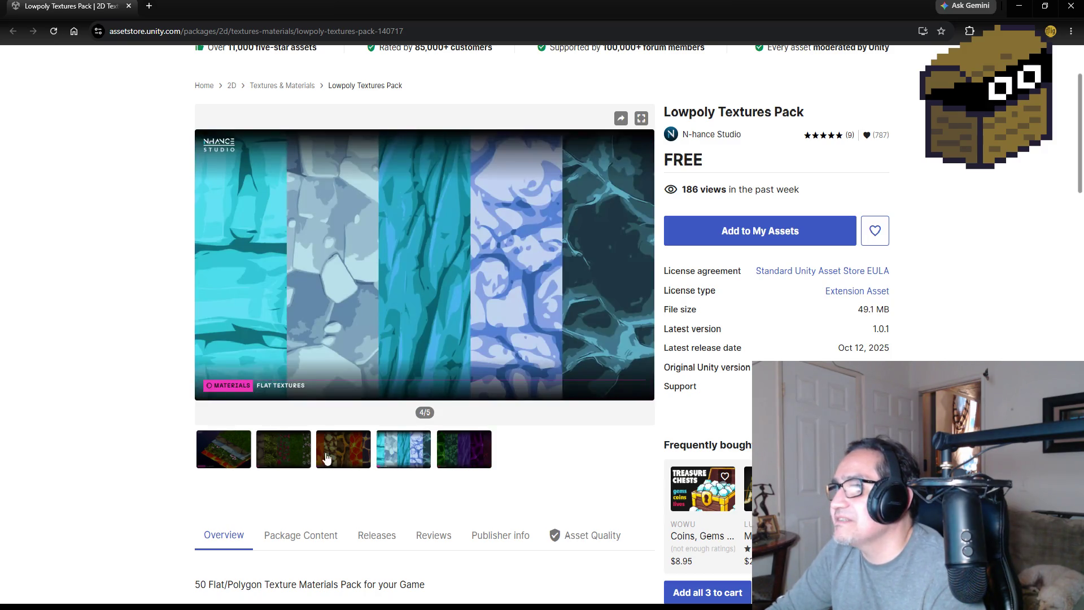
pyautogui.click(326, 458)
pyautogui.click(257, 455)
pyautogui.click(213, 456)
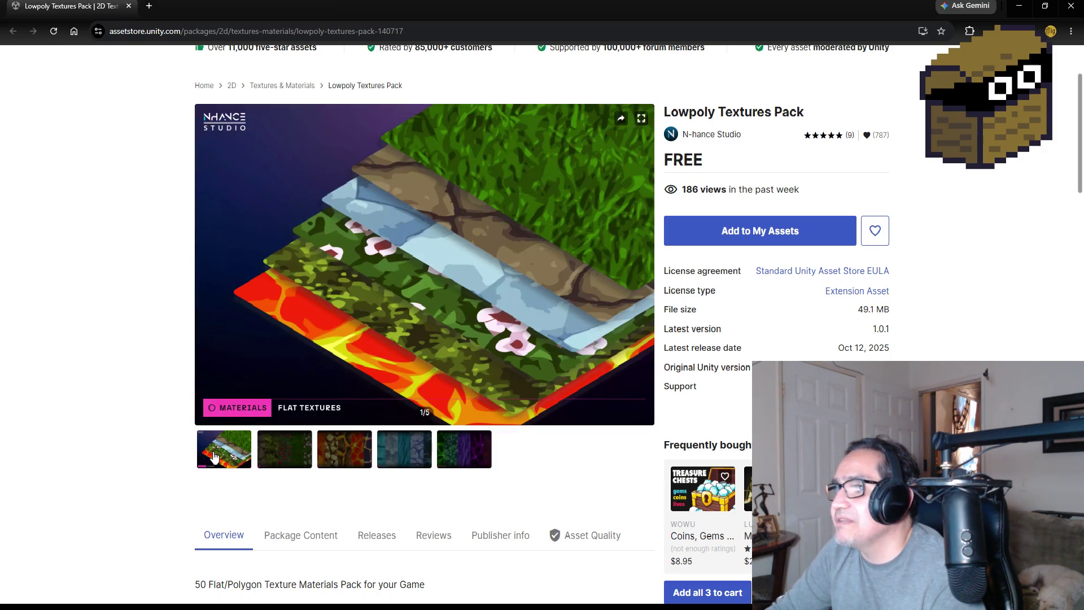
# - Scroll through the pack's description and compatibility details, then return to Visual Studio
pyautogui.scroll(-3, 94, 404)
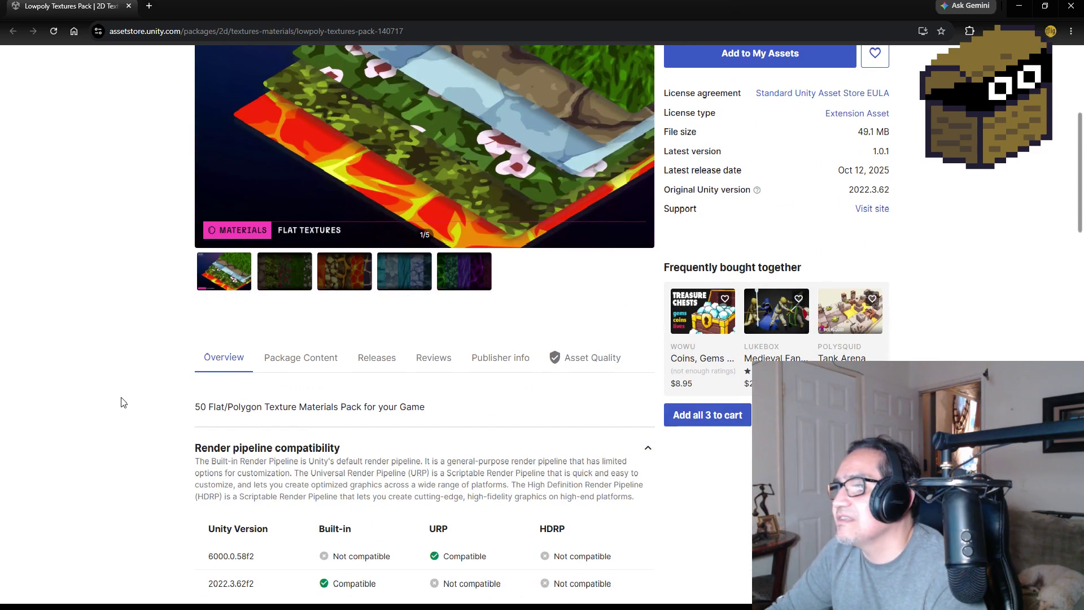
pyautogui.scroll(-2, 127, 402)
pyautogui.scroll(-2, 128, 403)
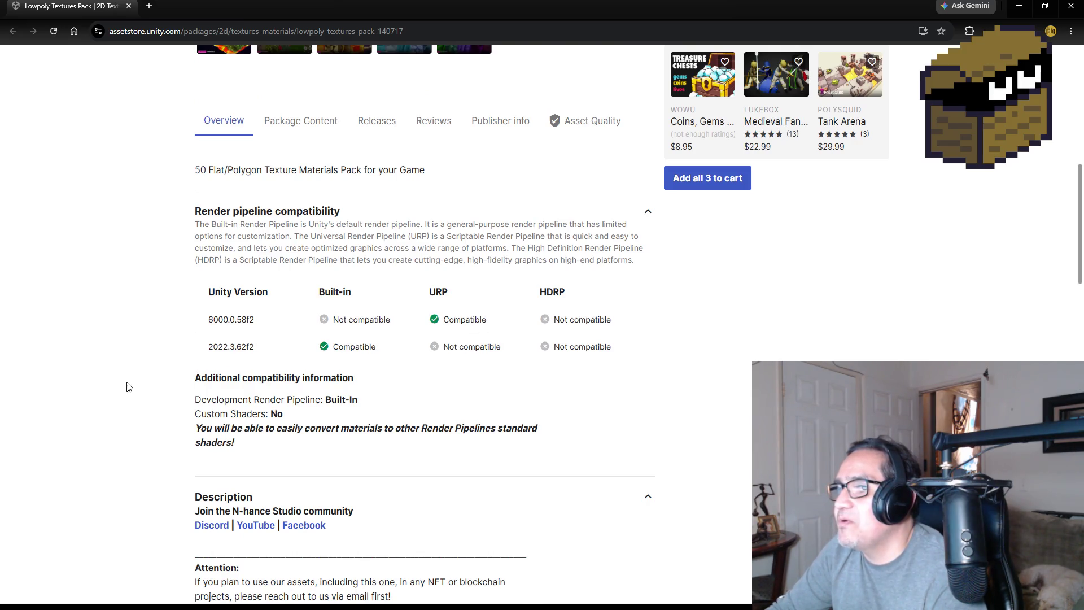
pyautogui.scroll(-9, 127, 382)
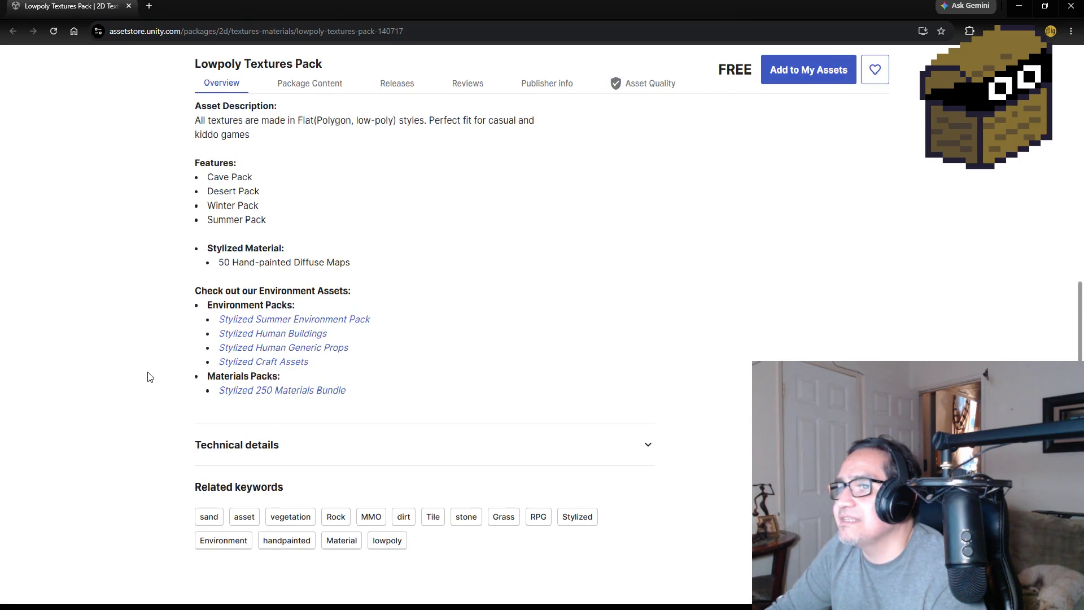
pyautogui.scroll(10, 537, 351)
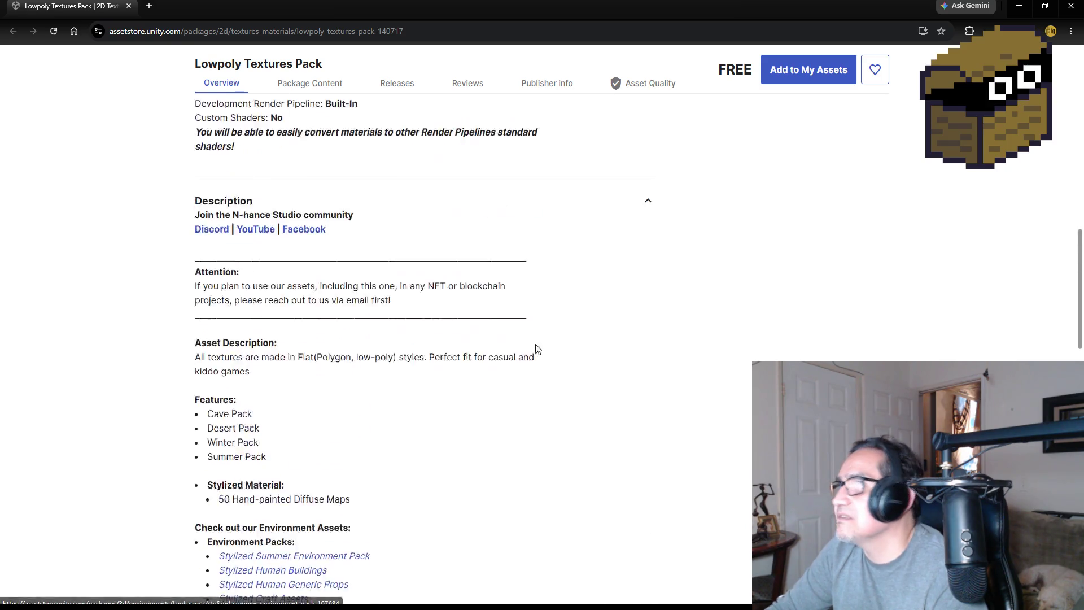
pyautogui.scroll(7, 641, 338)
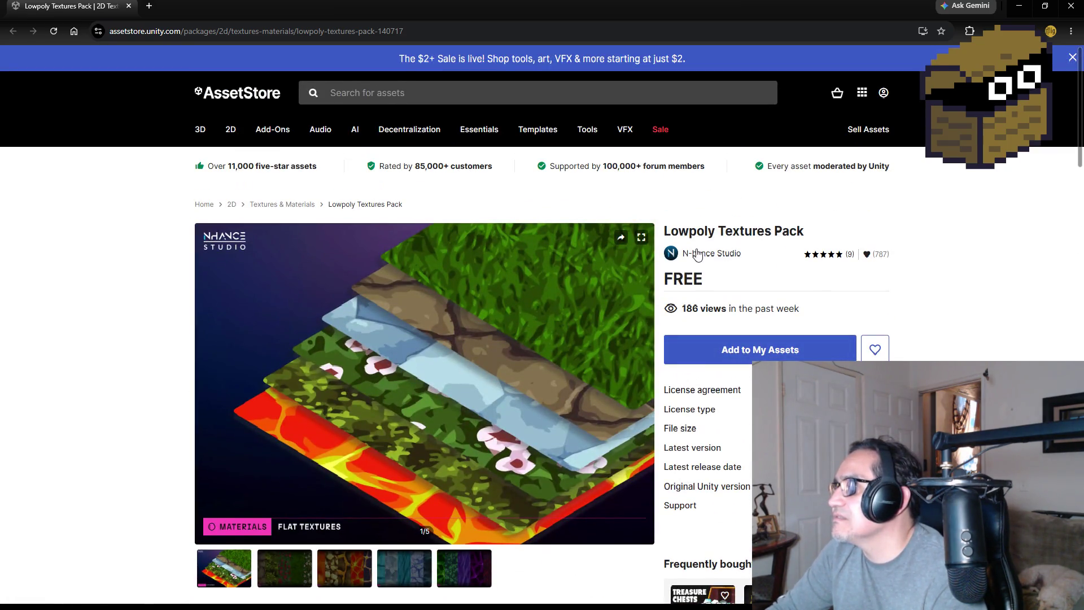
pyautogui.scroll(-3, 432, 333)
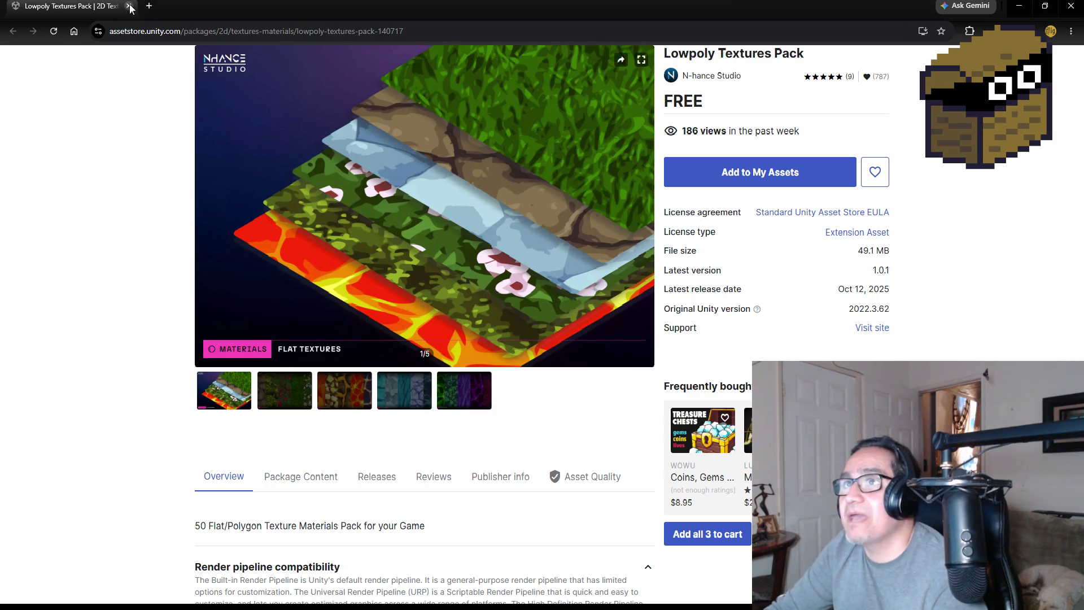
pyautogui.hotkey('alt', 'Tab')
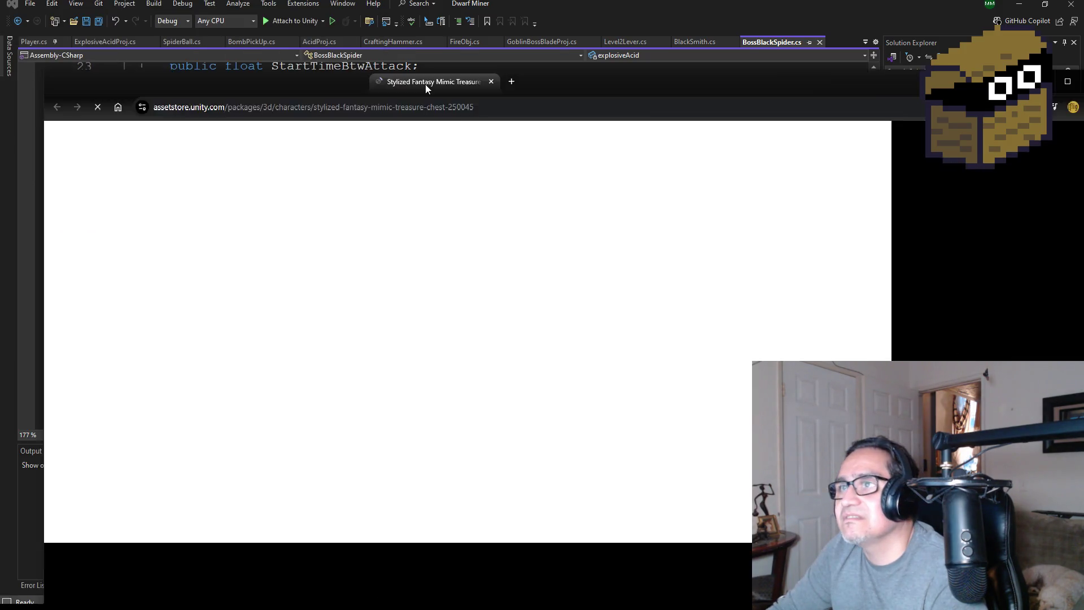
# - Maximize the browser and skim the Mimic Treasure Chest features video, pausing at 1:10
pyautogui.doubleClick(425, 84)
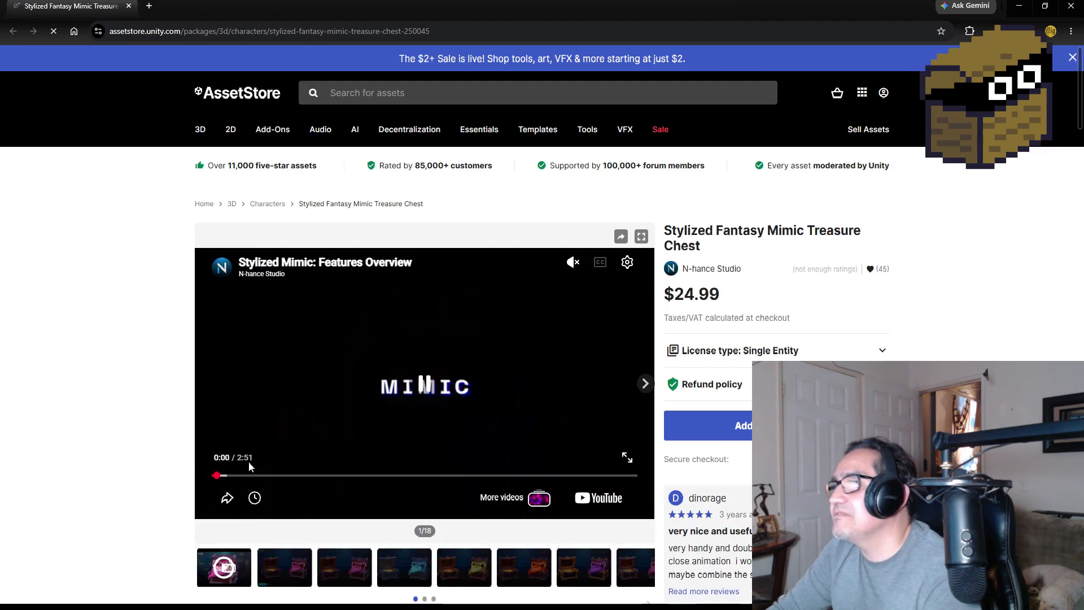
pyautogui.scroll(-1, 139, 429)
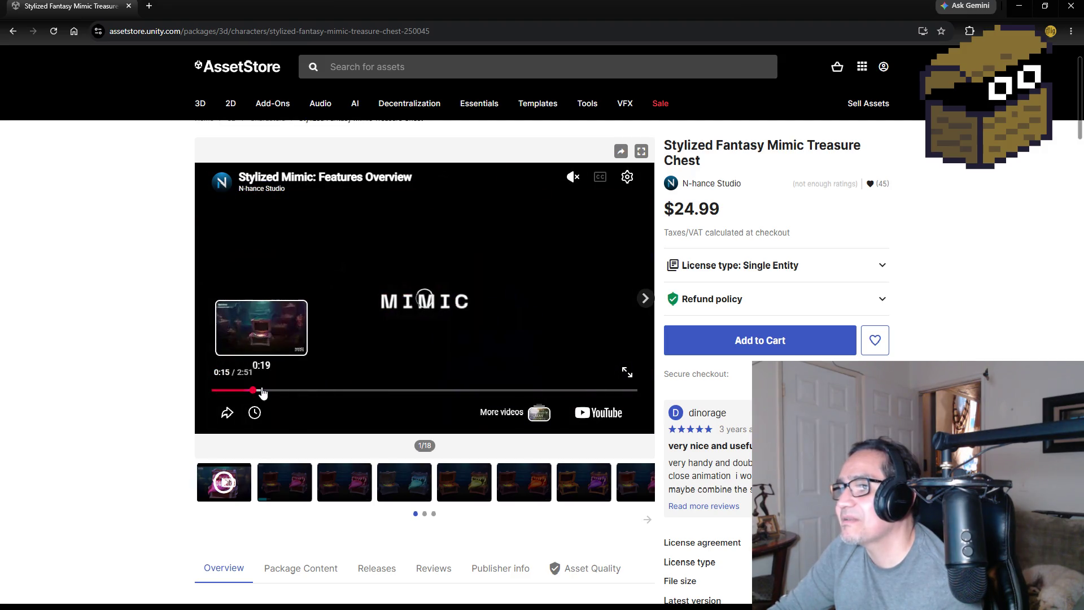
pyautogui.click(254, 390)
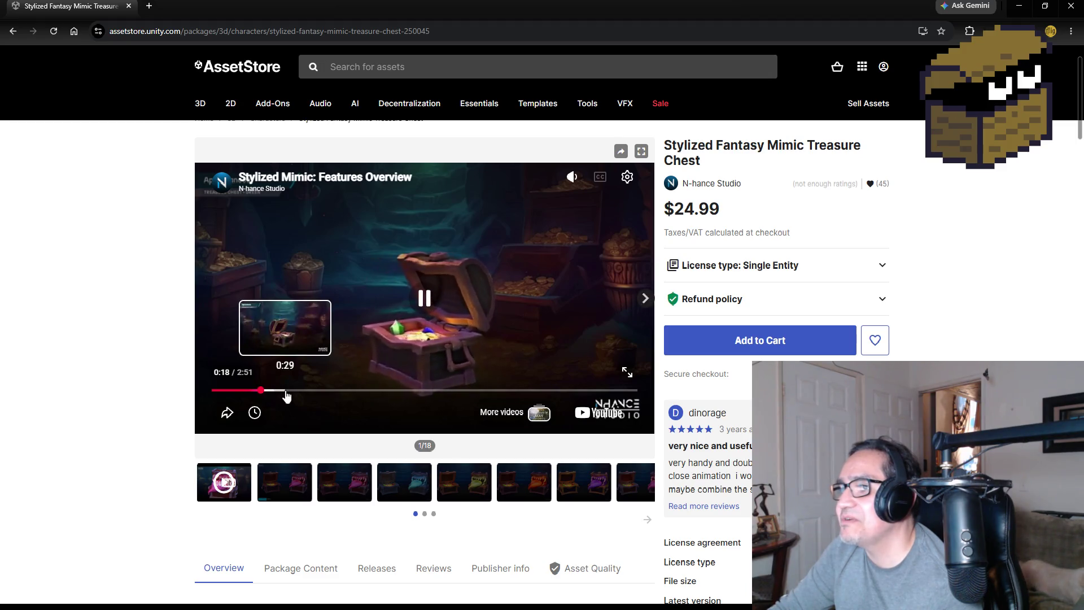
pyautogui.click(287, 391)
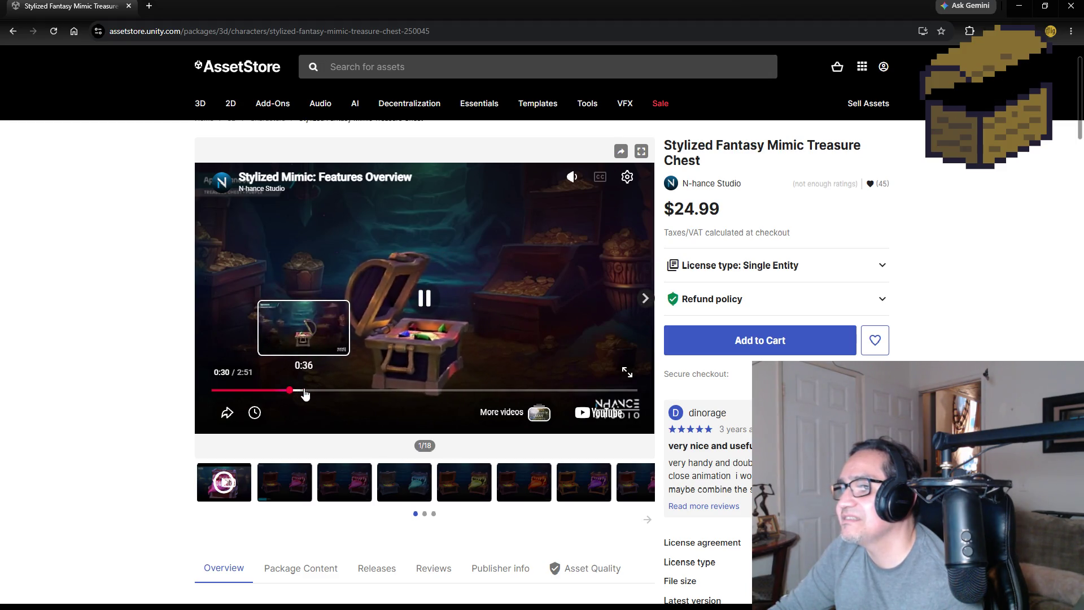
pyautogui.click(303, 391)
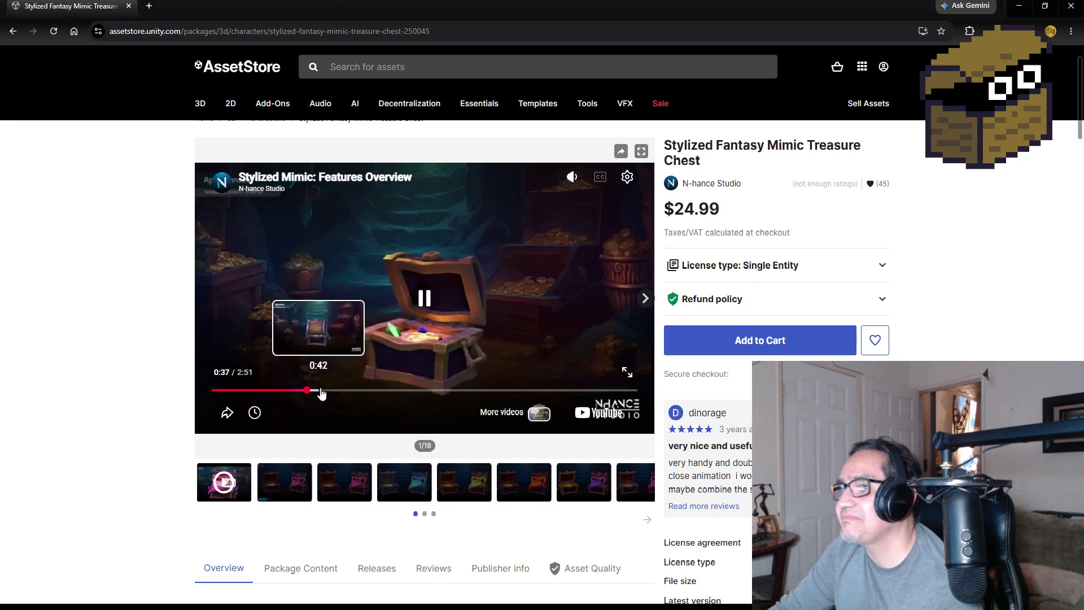
pyautogui.click(329, 393)
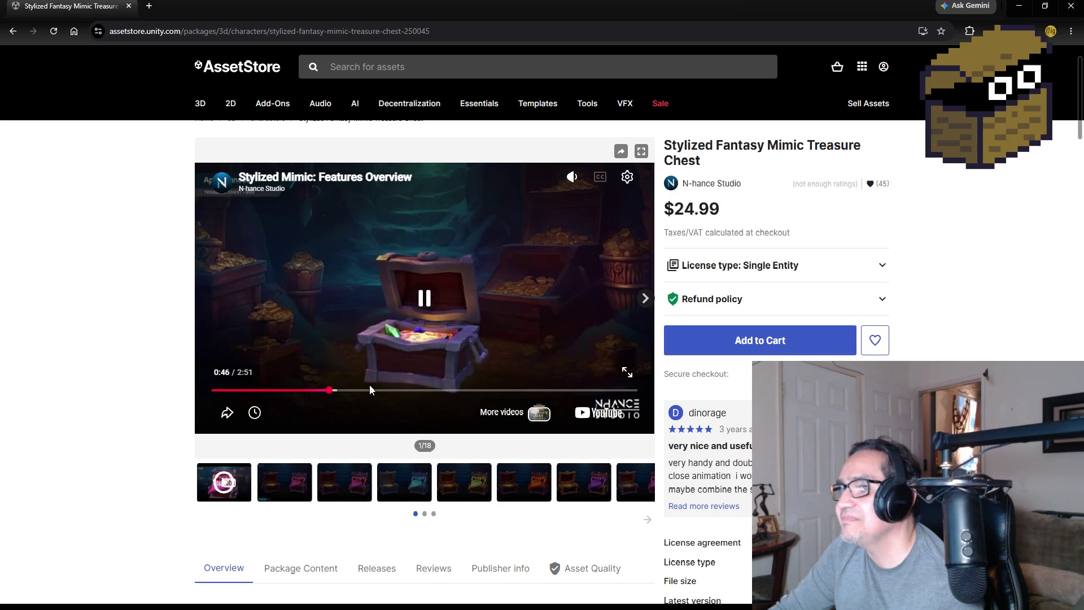
pyautogui.click(366, 391)
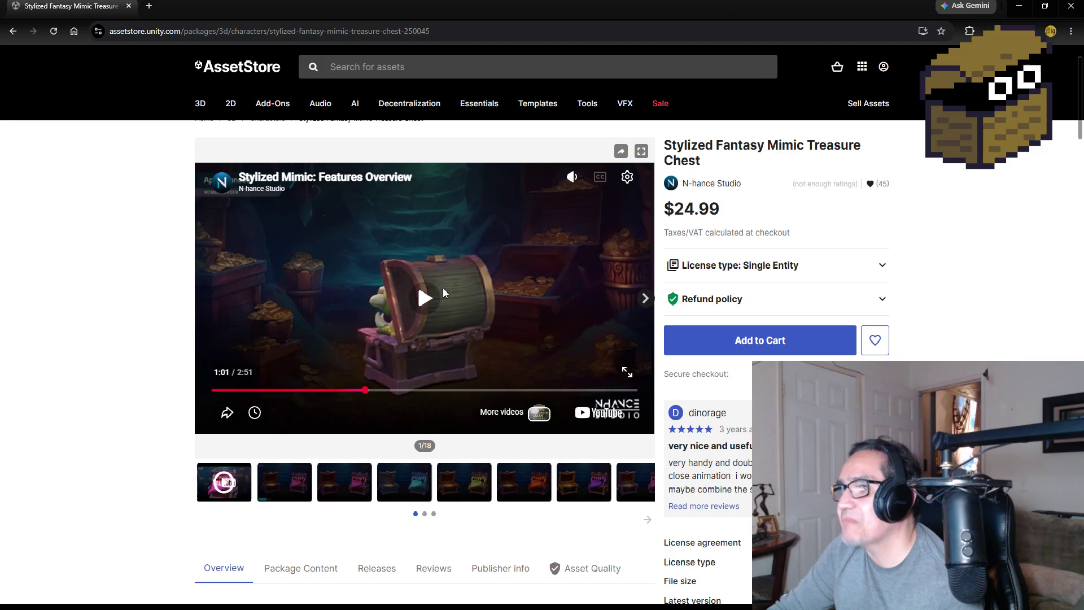
pyautogui.click(432, 296)
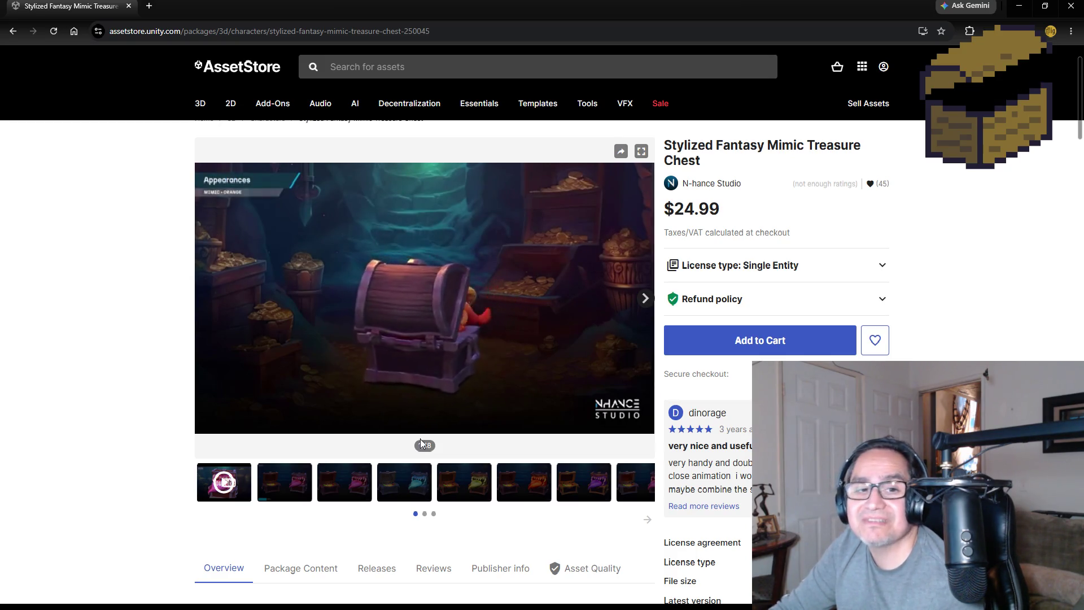
pyautogui.click(423, 300)
# - View Mimic preview images two through eight, then open the N-hance Studio publisher page
pyautogui.click(280, 496)
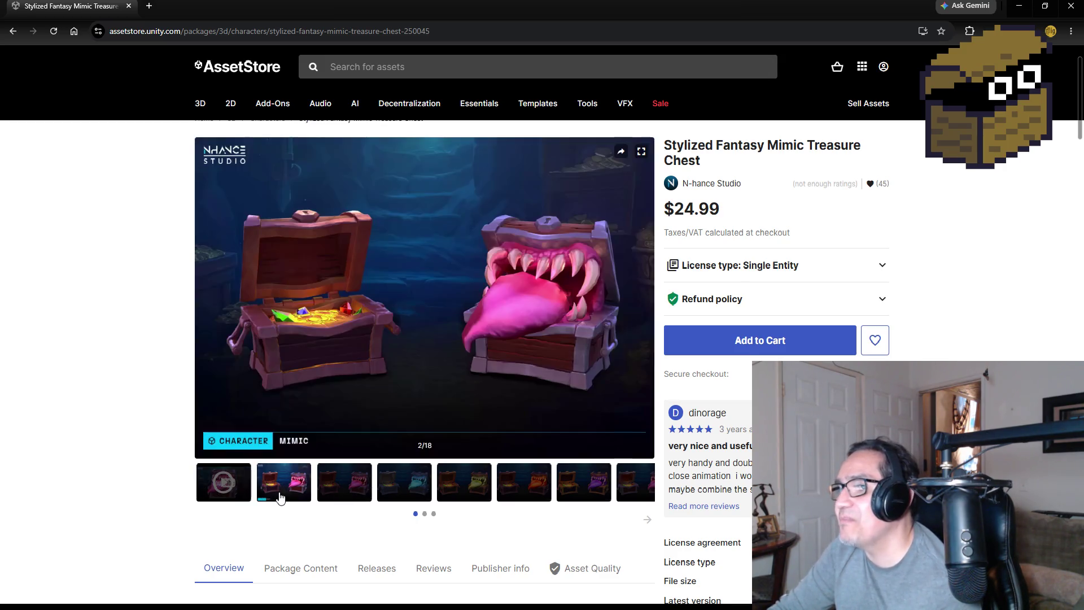
pyautogui.click(354, 491)
pyautogui.click(411, 491)
pyautogui.click(470, 491)
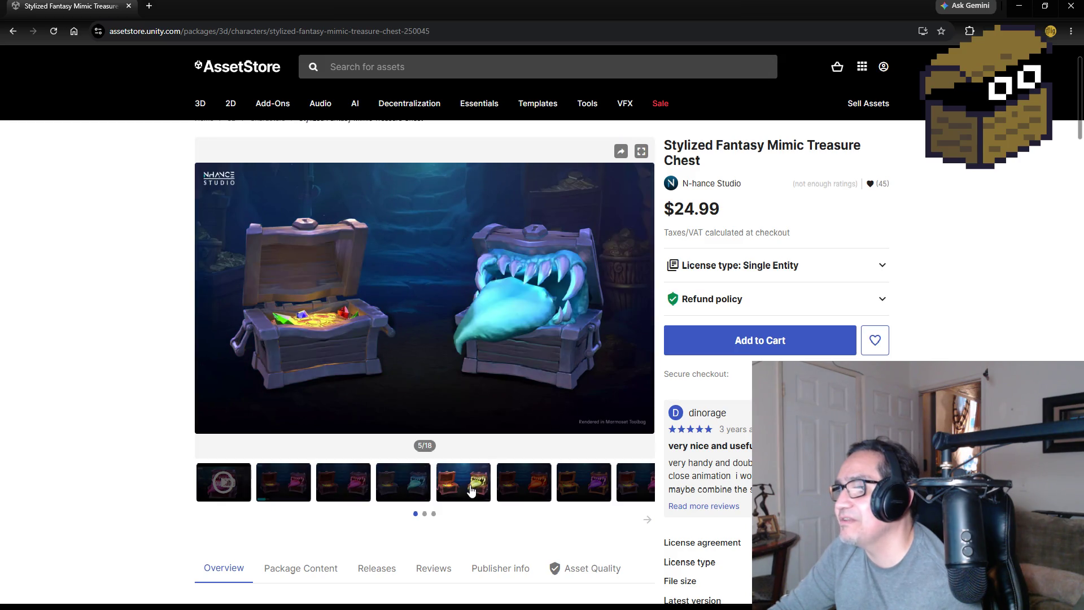
pyautogui.click(523, 490)
pyautogui.click(587, 490)
pyautogui.click(624, 494)
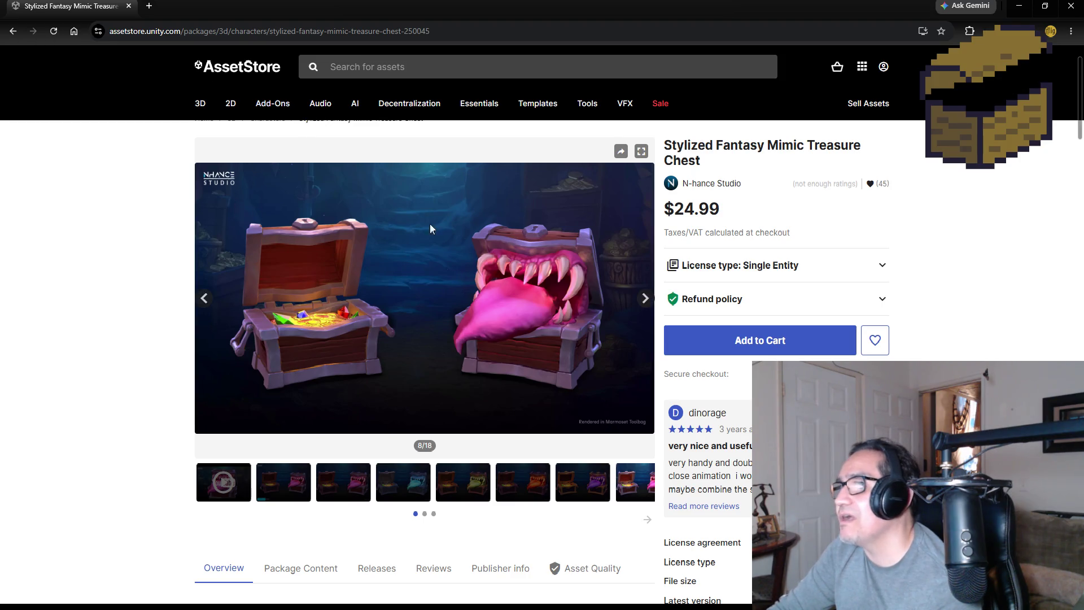
pyautogui.click(707, 185)
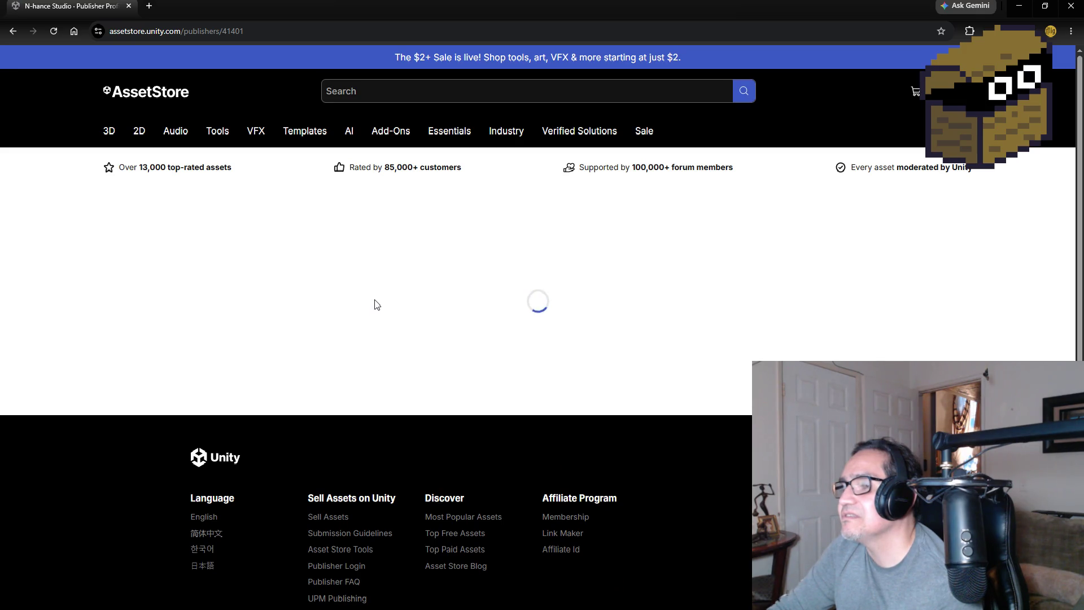
# - Check the publisher's sort options and Lists, then open the Stylized 250 Material Mega Bundle page
pyautogui.scroll(-5, 171, 392)
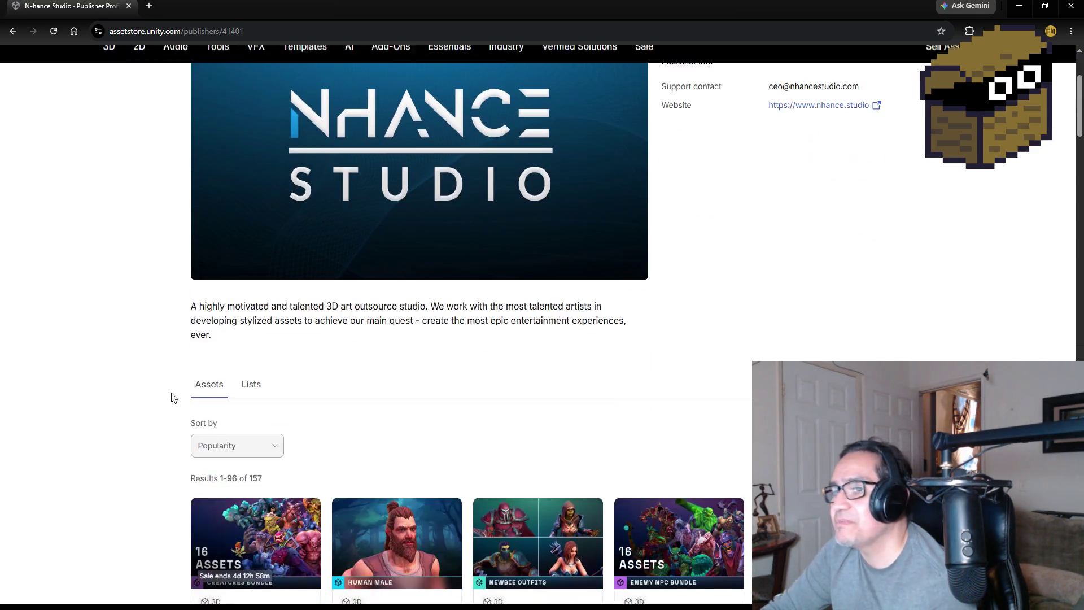
pyautogui.click(257, 327)
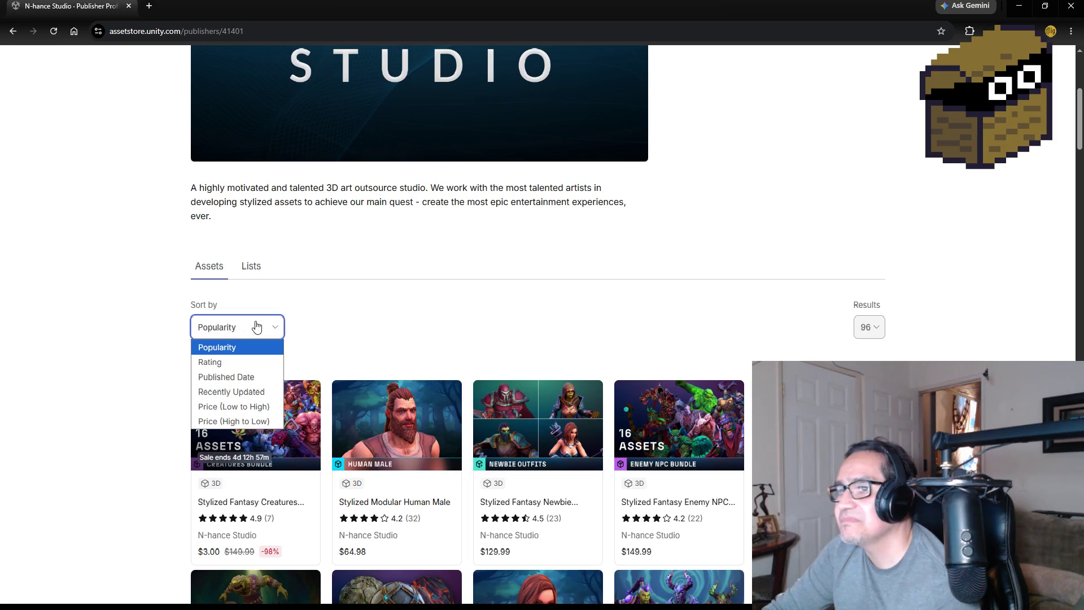
pyautogui.click(244, 270)
pyautogui.click(257, 263)
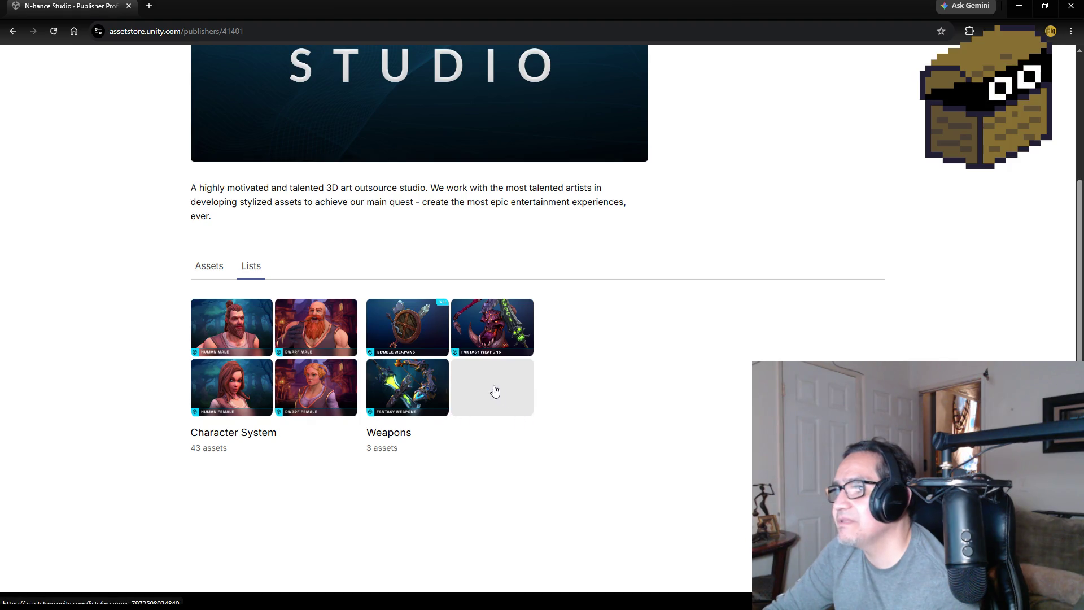
pyautogui.click(208, 268)
pyautogui.scroll(-8, 126, 371)
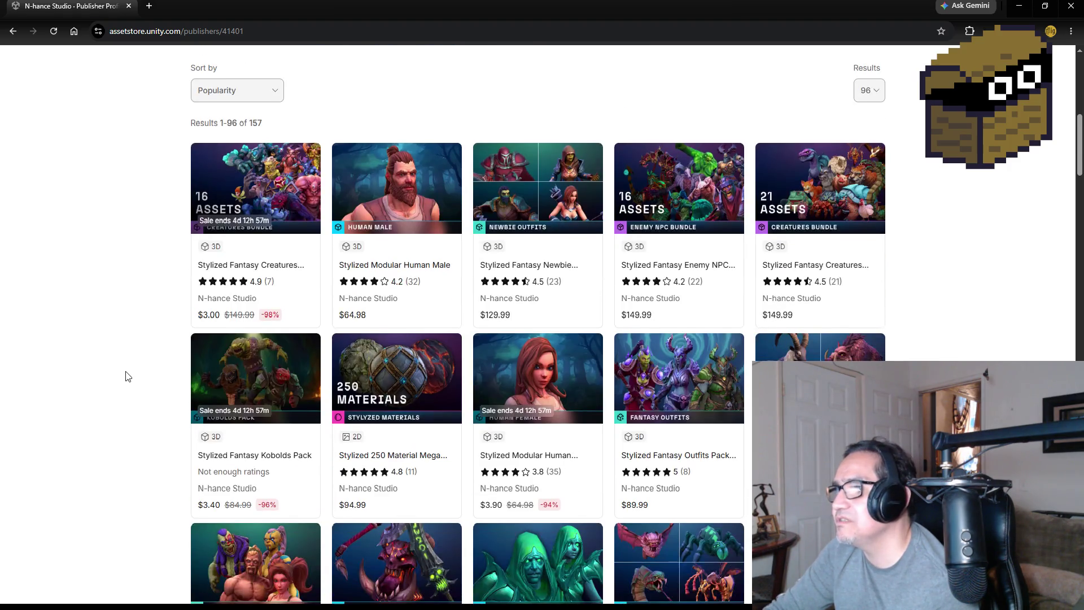
pyautogui.scroll(2, 142, 367)
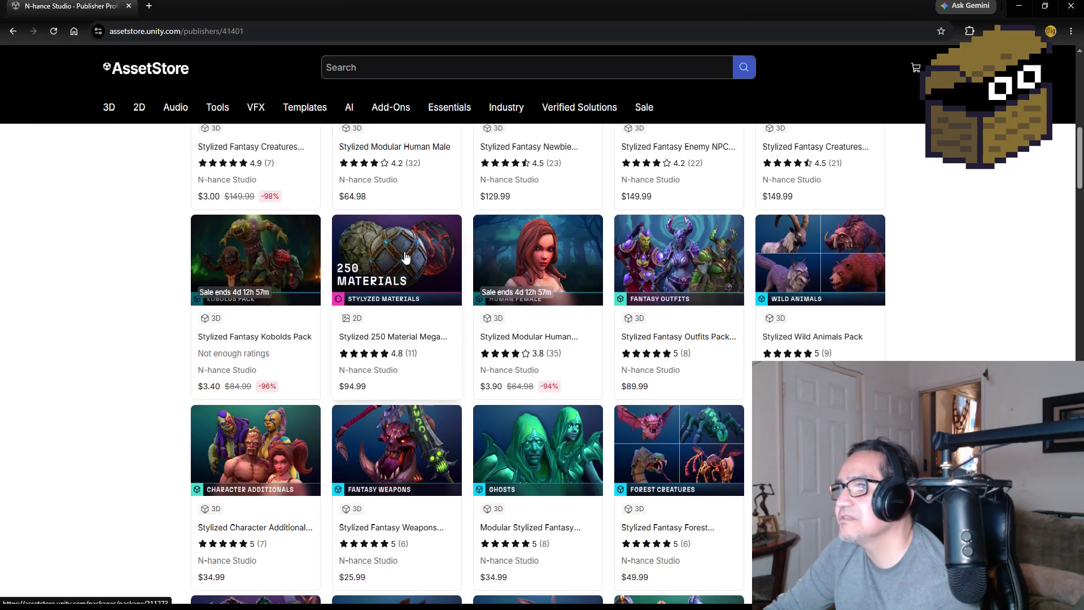
pyautogui.click(404, 252)
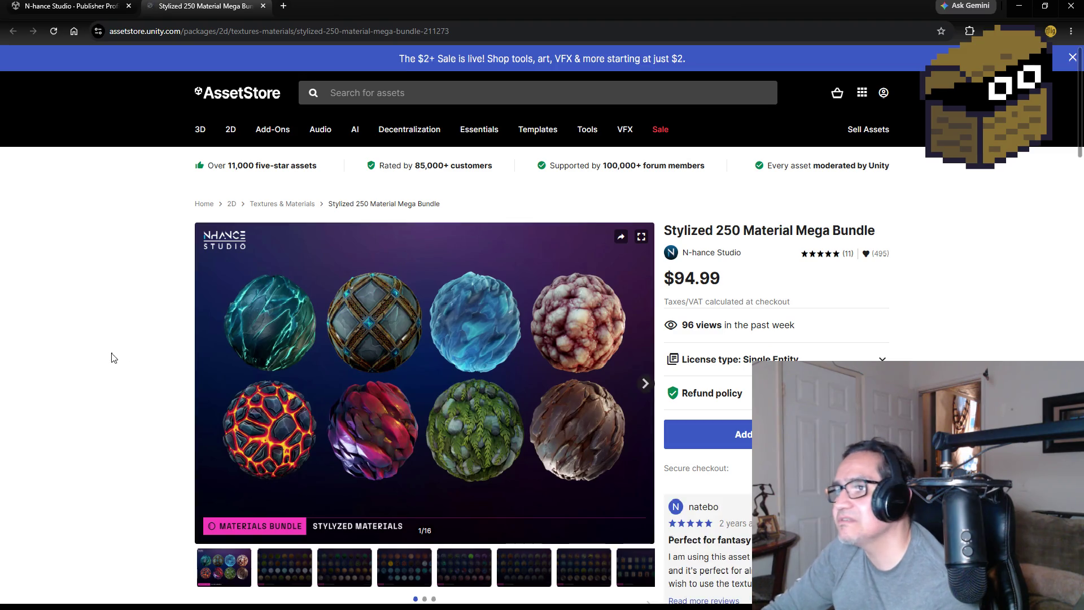
# - Browse preview images 2 through 8 of the Stylized 250 Material Mega Bundle gallery
pyautogui.scroll(-3, 188, 397)
pyautogui.click(288, 391)
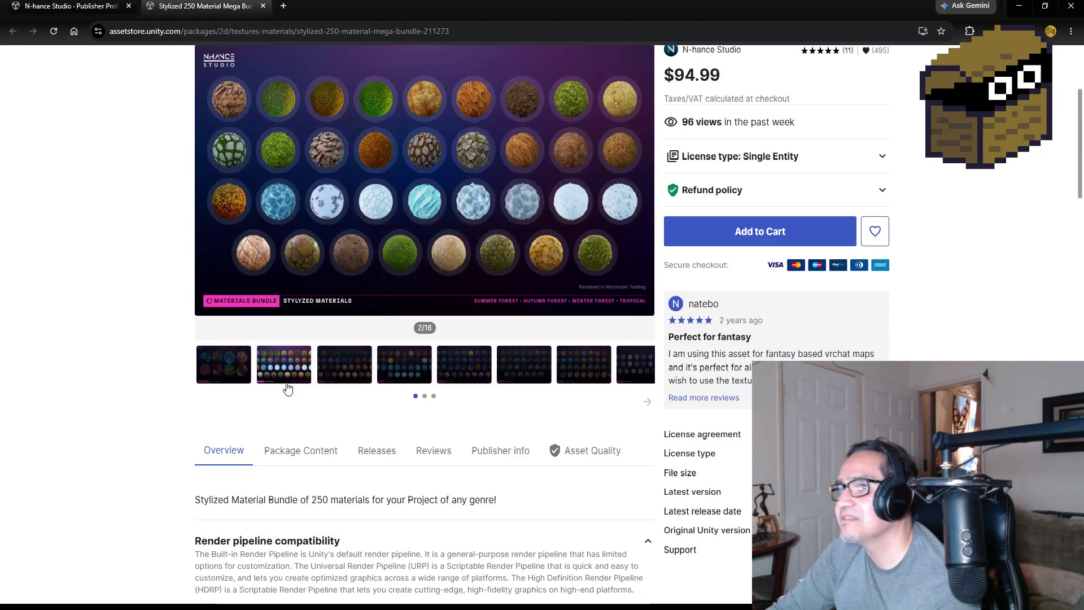
pyautogui.click(342, 373)
pyautogui.click(395, 370)
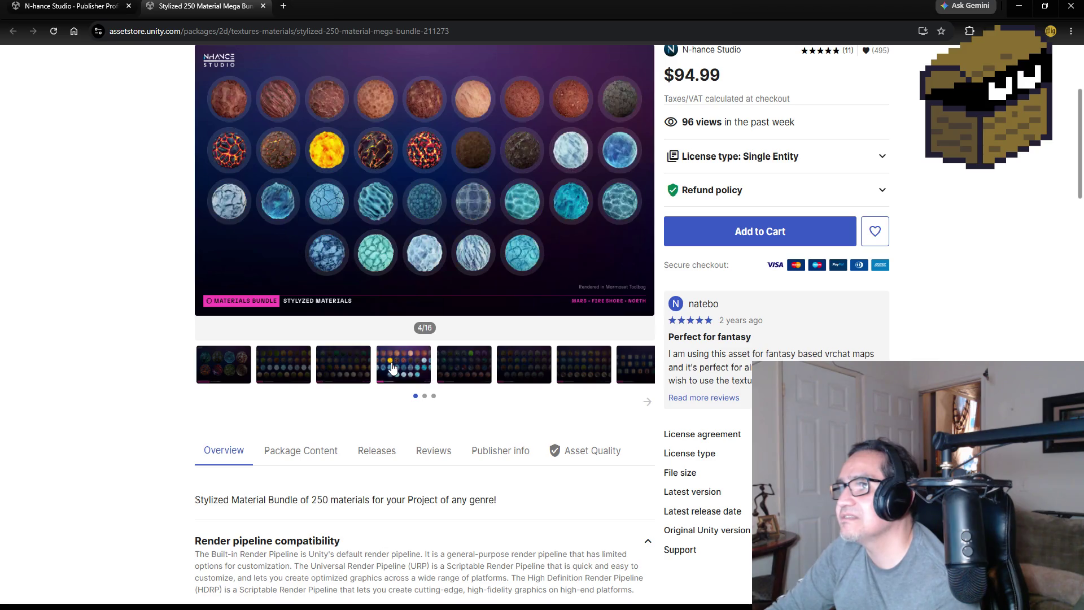
pyautogui.click(443, 367)
pyautogui.scroll(1, 501, 382)
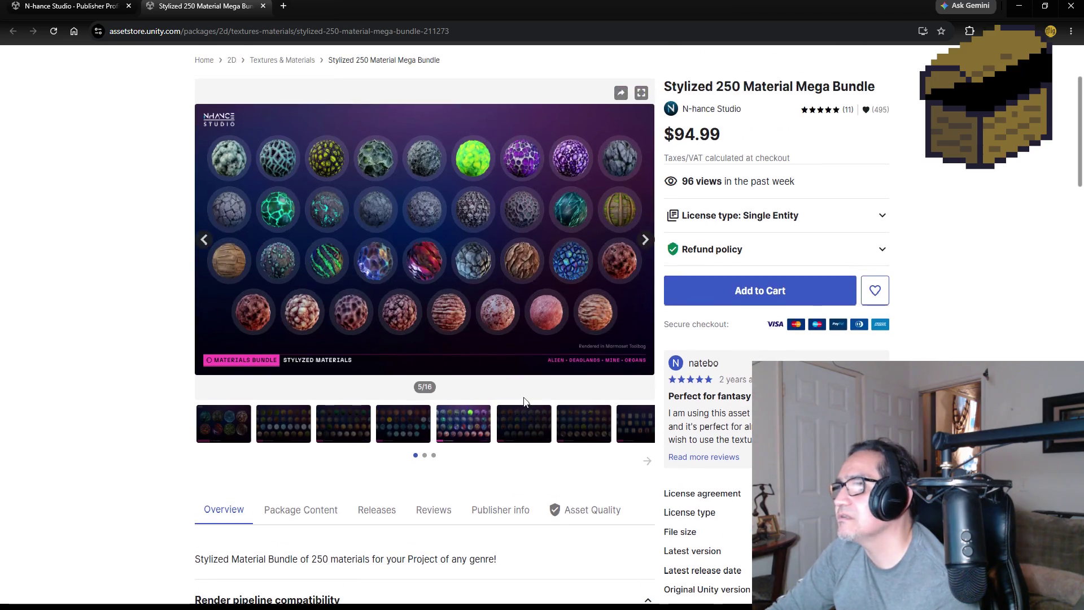
pyautogui.click(519, 420)
pyautogui.click(587, 423)
pyautogui.click(633, 427)
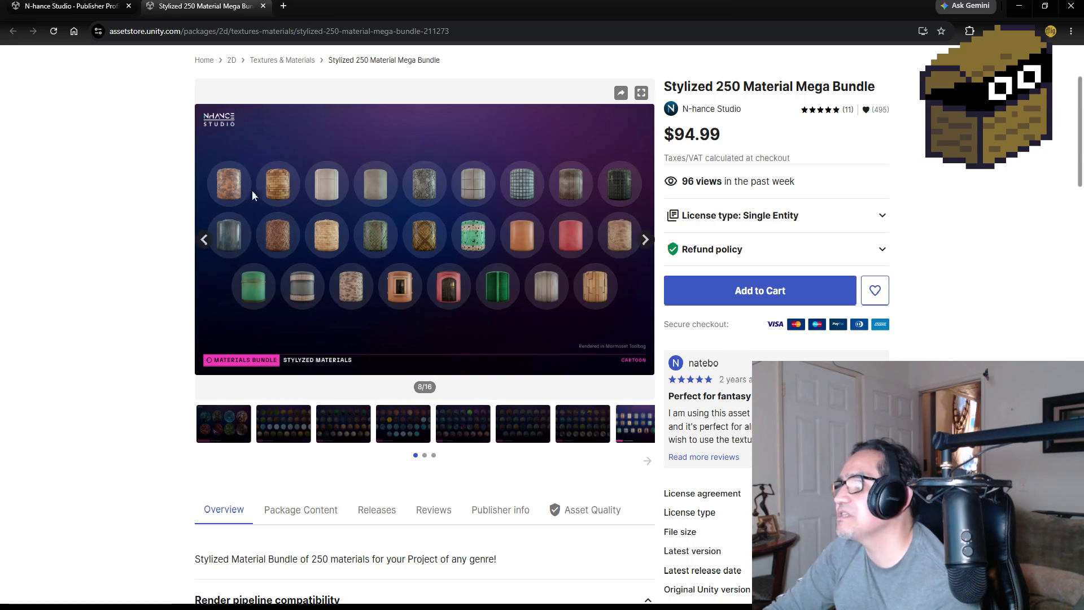
# - Show the bundle's Package Content listing: 5.3 GB across 1517 files
pyautogui.scroll(-5, 88, 231)
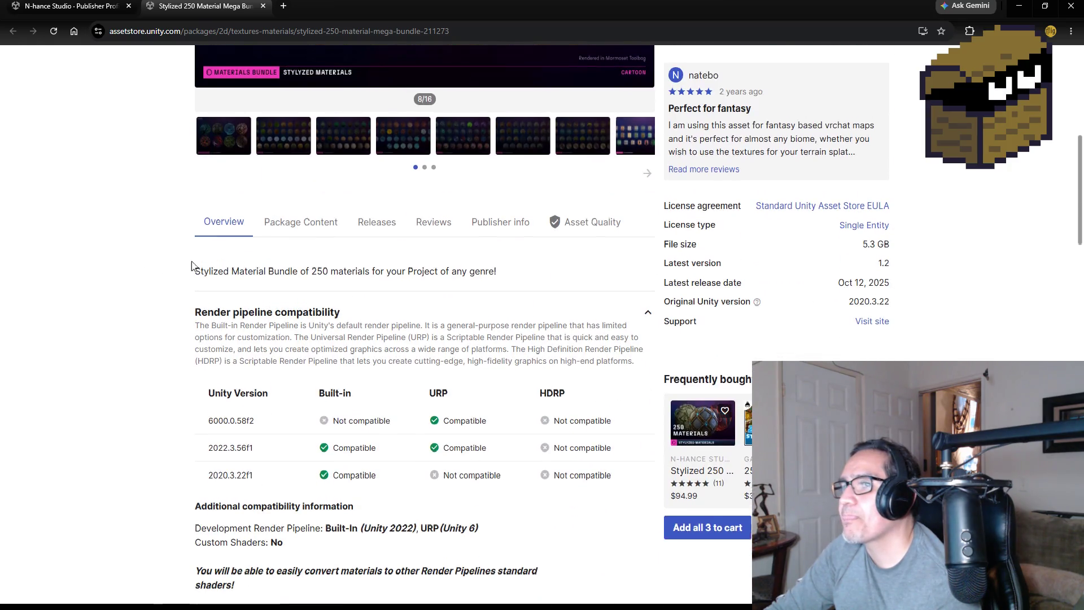
pyautogui.scroll(2, 243, 274)
pyautogui.click(309, 335)
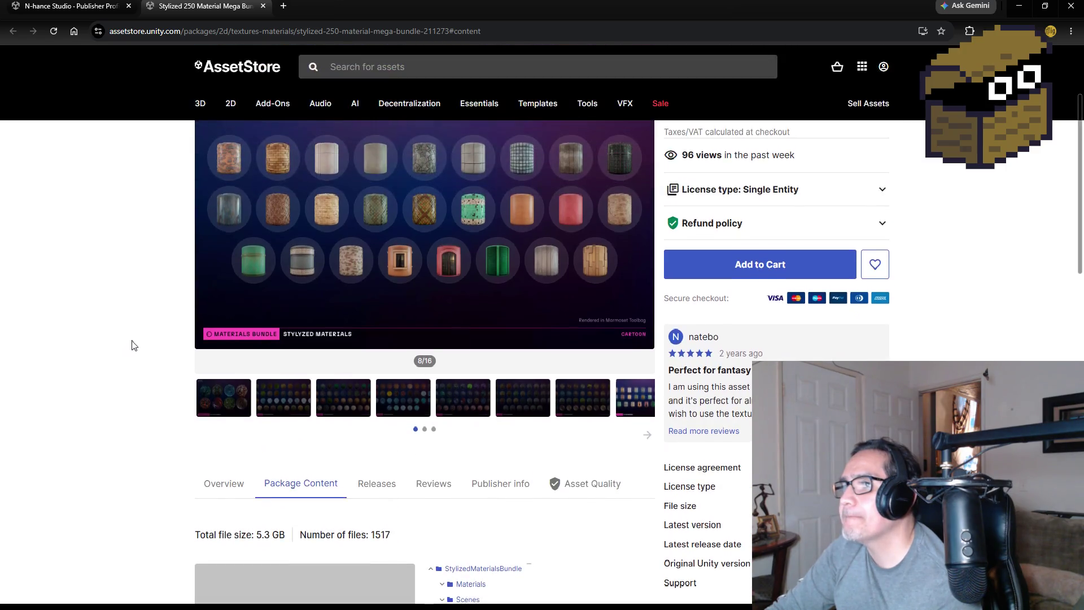
pyautogui.scroll(-4, 130, 346)
pyautogui.scroll(3, 130, 350)
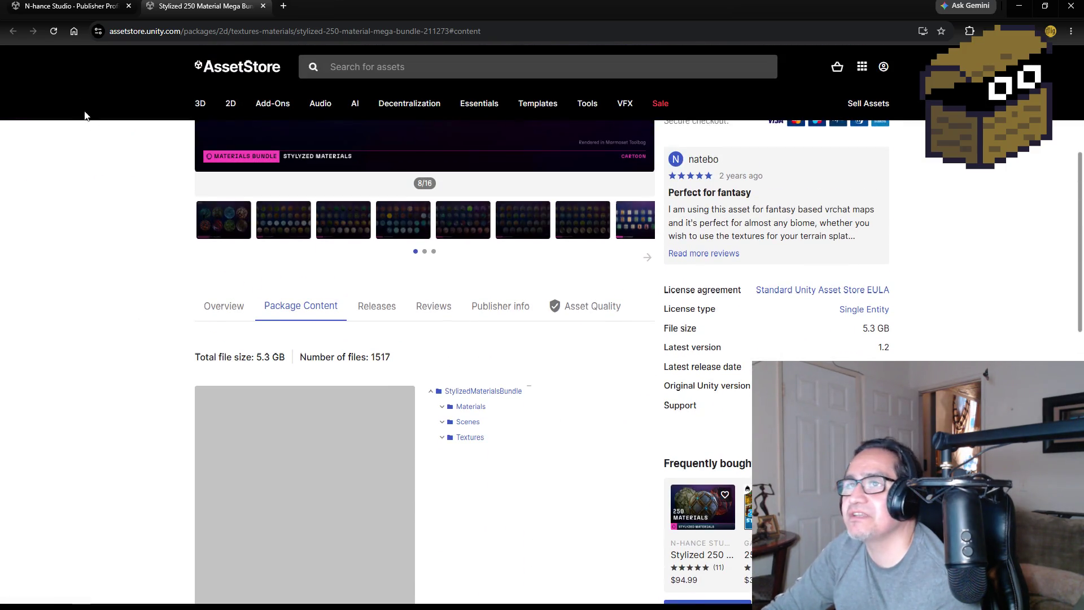
# - Close the material bundle page and open the Lowpoly Textures Pack from the publisher page
pyautogui.click(263, 6)
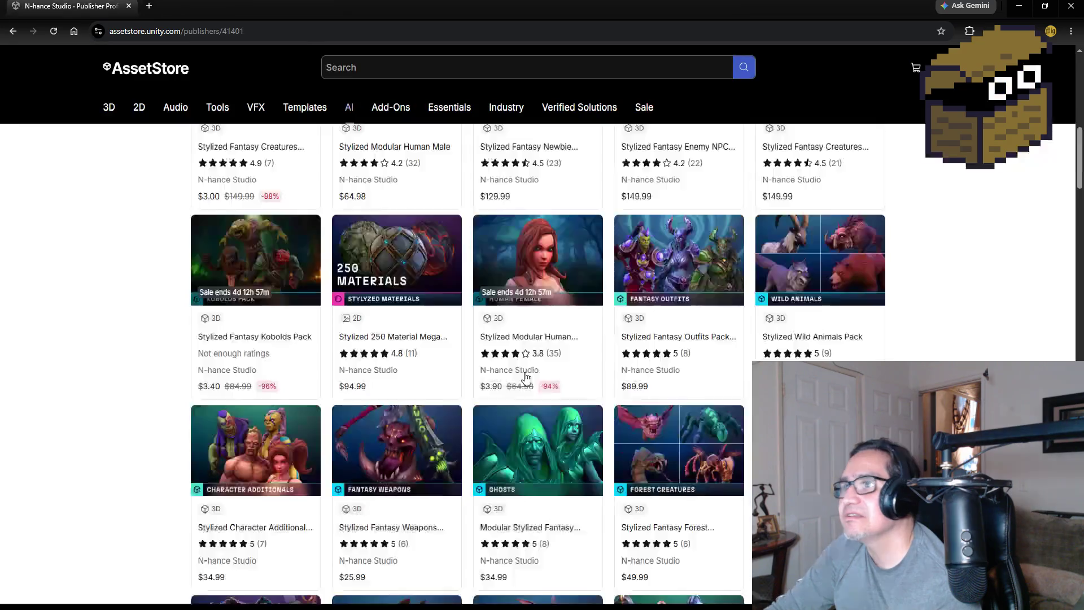
pyautogui.scroll(-7, 229, 449)
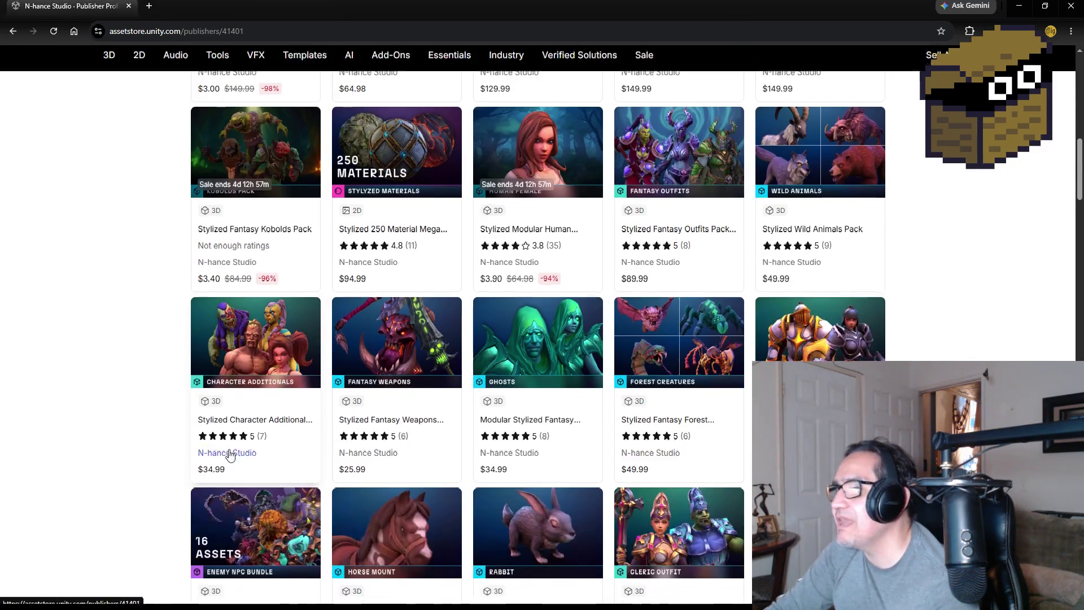
pyautogui.scroll(-3, 151, 414)
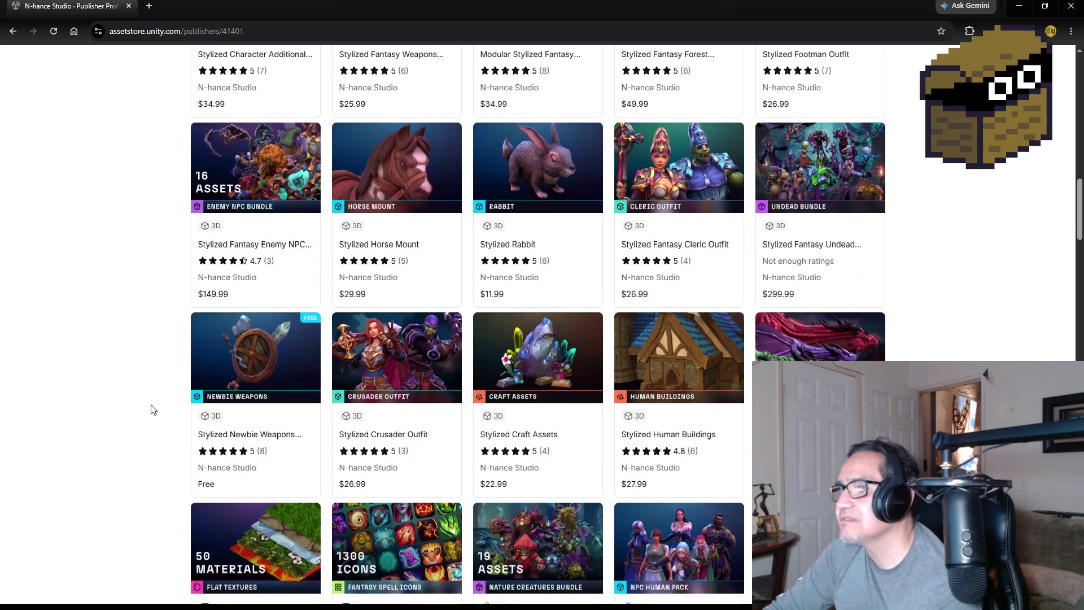
pyautogui.scroll(-2, 155, 413)
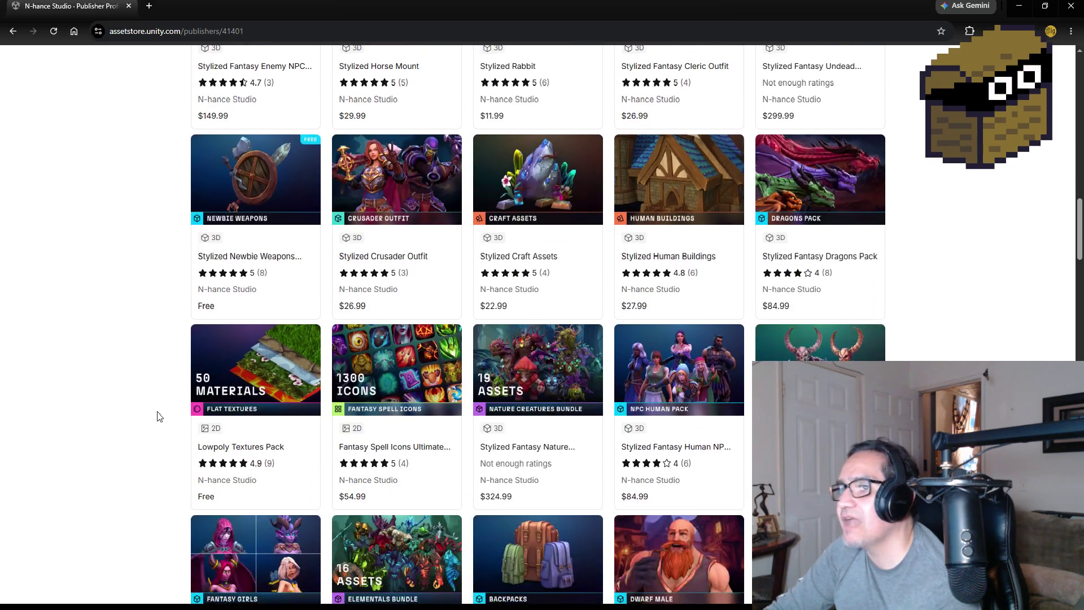
pyautogui.click(257, 382)
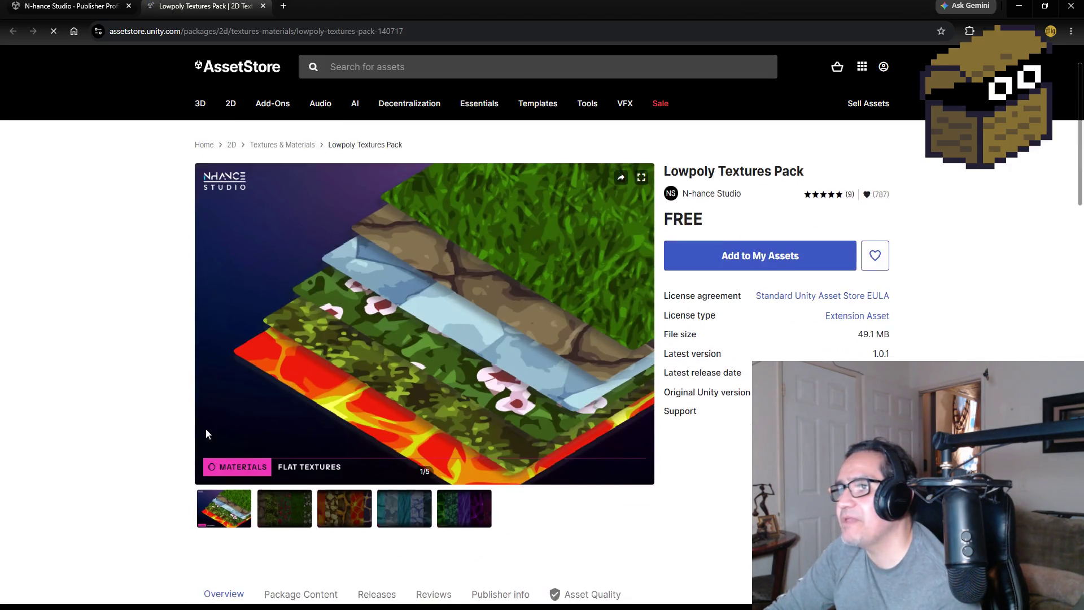
# - Browse the Lowpoly Textures Pack preview images two through five
pyautogui.scroll(-1, 206, 428)
pyautogui.click(293, 478)
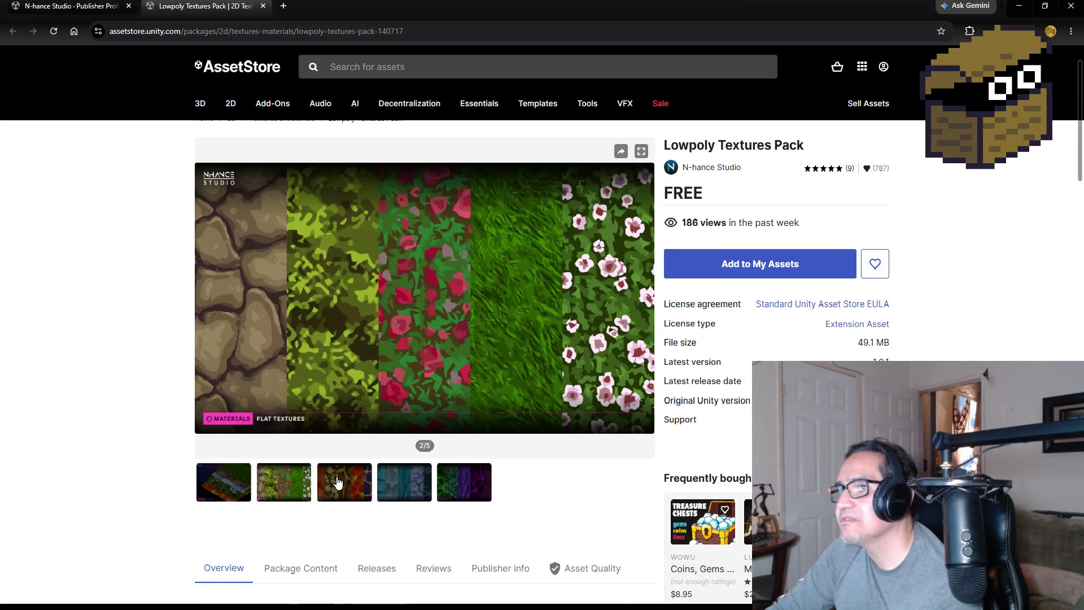
pyautogui.click(345, 484)
pyautogui.click(414, 482)
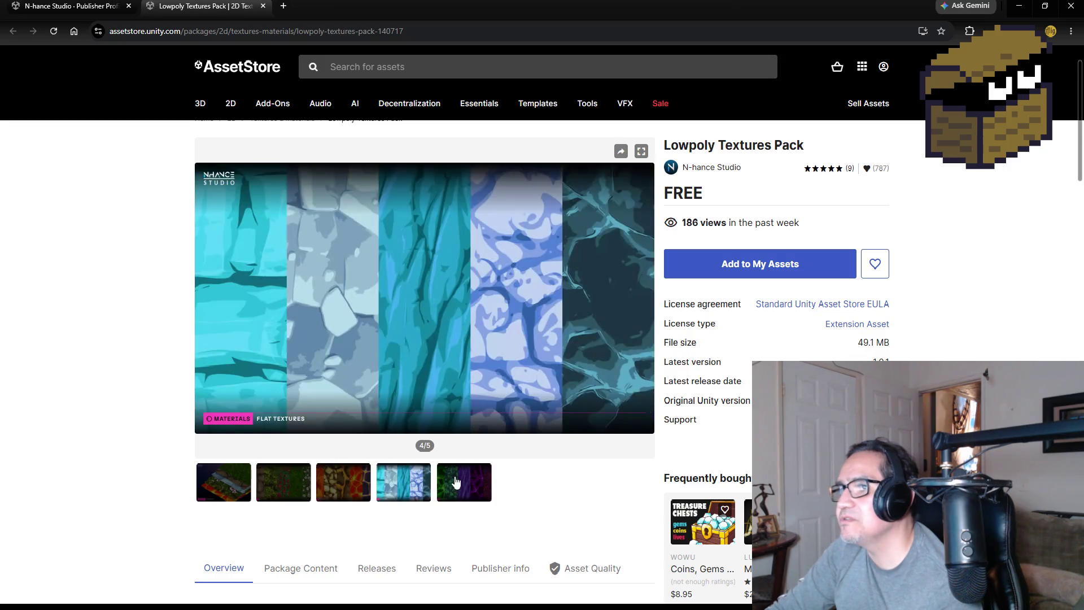
pyautogui.click(456, 481)
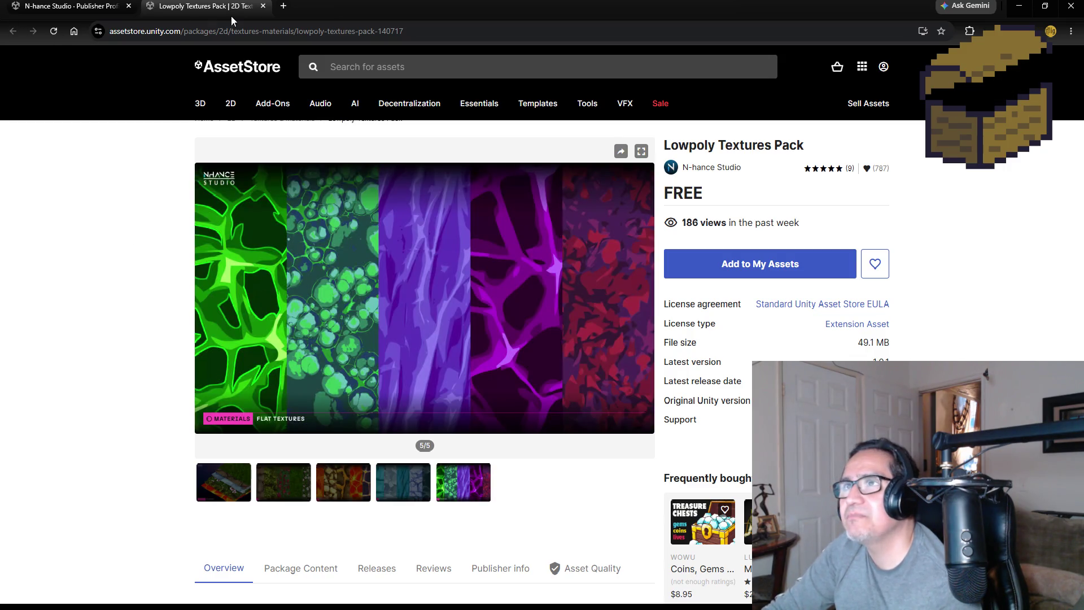
# - Close the Lowpoly Textures Pack and load page 2 of N-hance Studio's assets
pyautogui.click(263, 7)
pyautogui.scroll(-1, 148, 419)
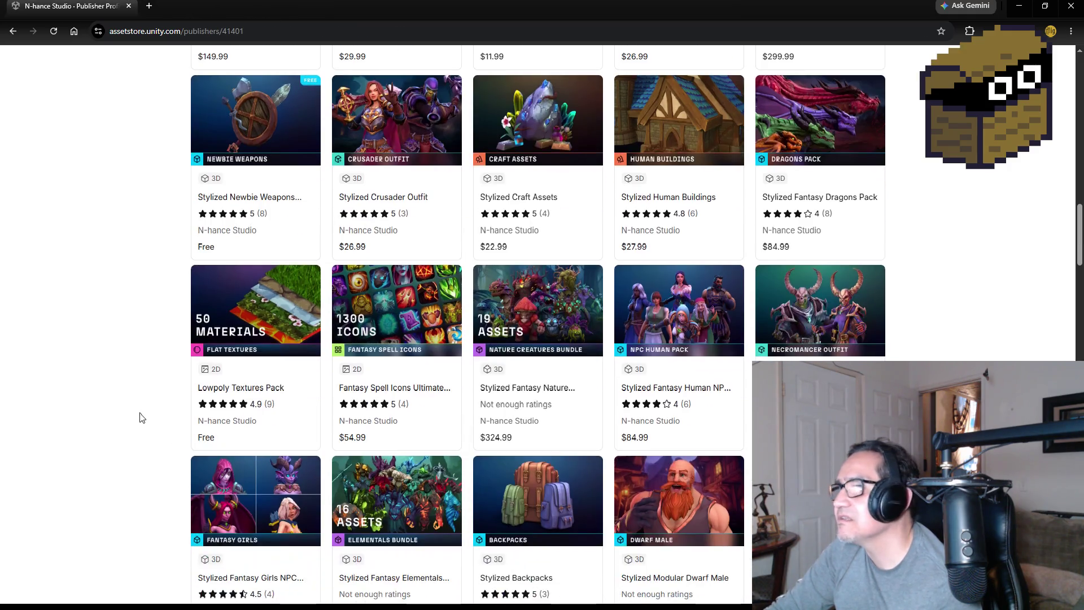
pyautogui.scroll(-3, 148, 418)
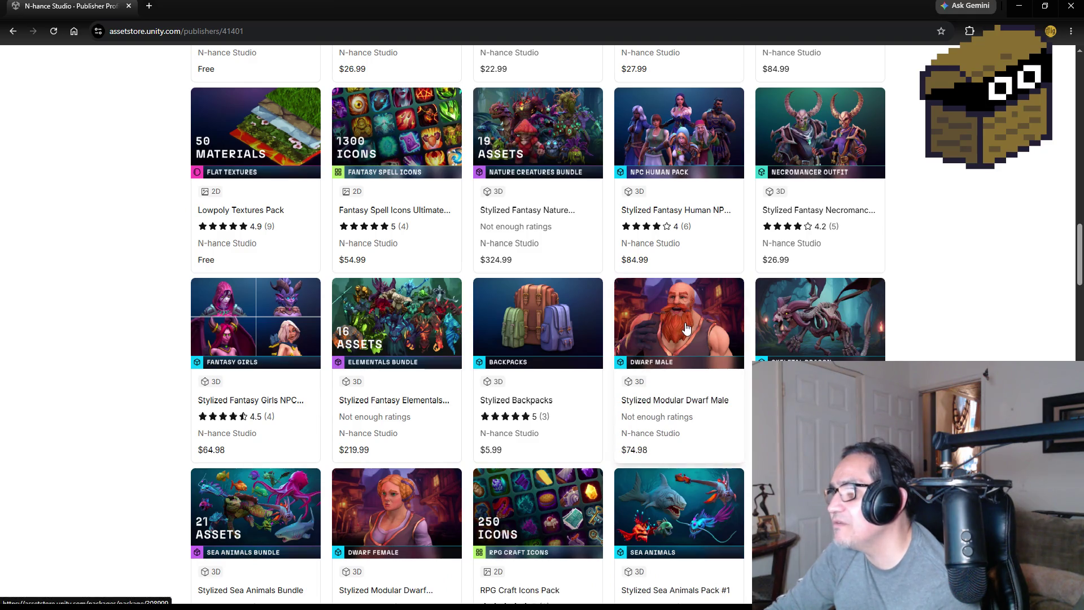
pyautogui.scroll(-2, 158, 356)
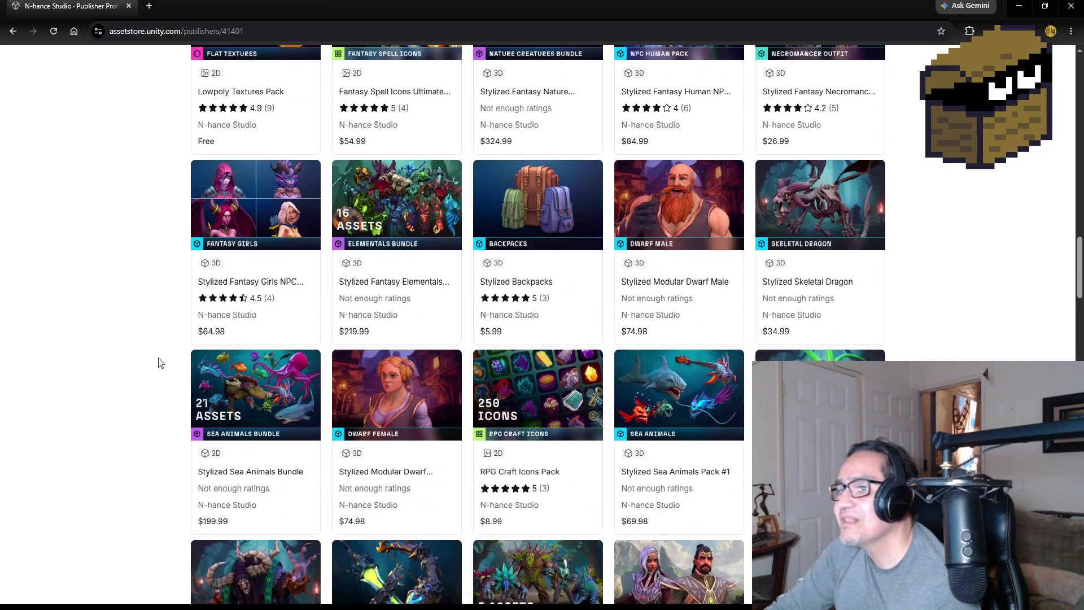
pyautogui.scroll(-3, 144, 371)
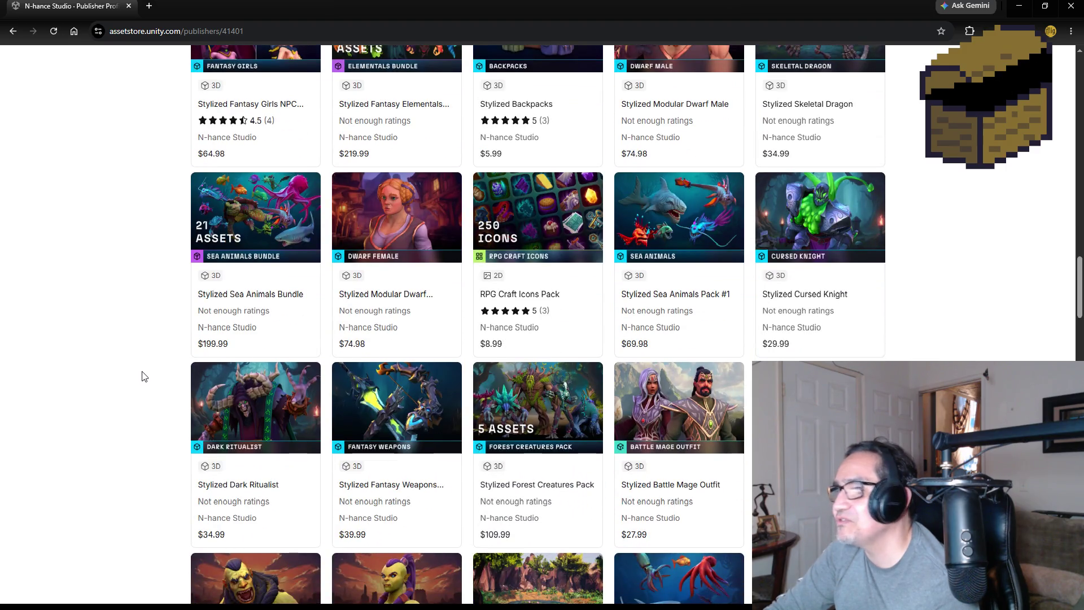
pyautogui.scroll(-2, 143, 370)
pyautogui.scroll(-2, 144, 371)
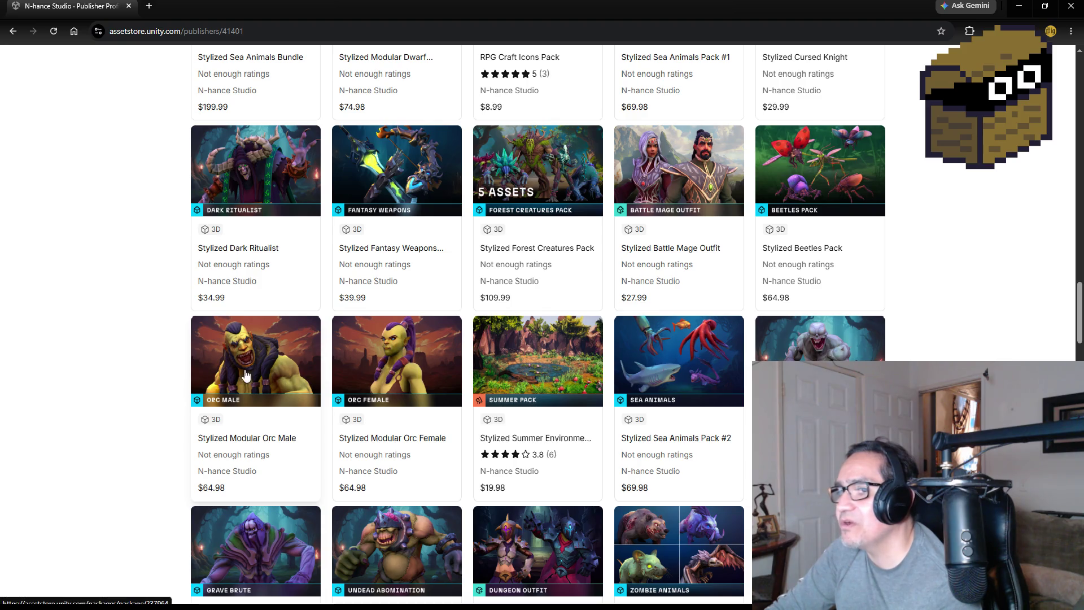
pyautogui.scroll(-2, 175, 378)
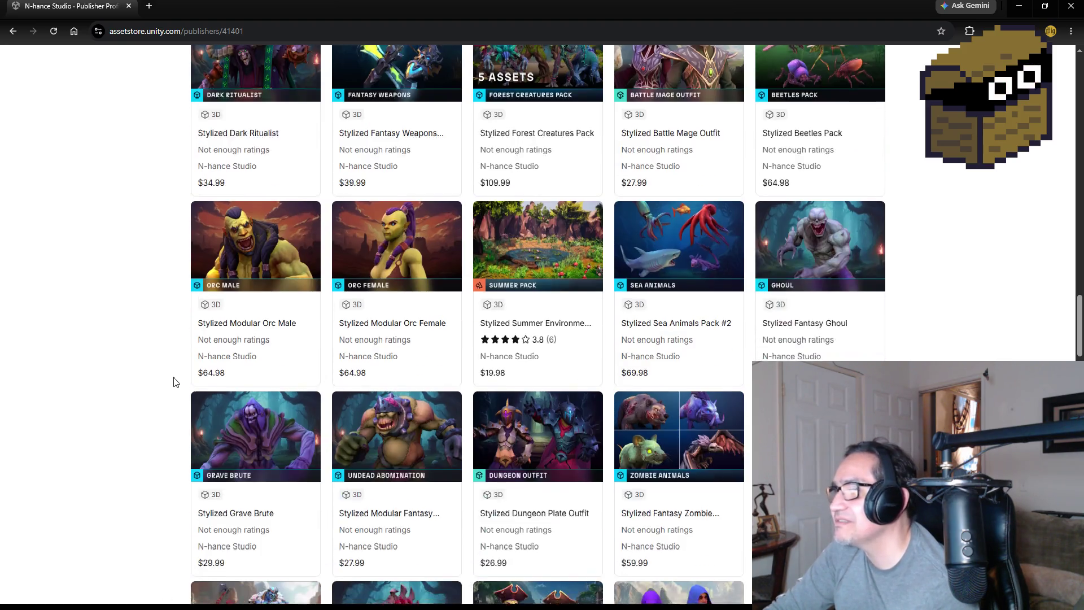
pyautogui.scroll(-2, 181, 372)
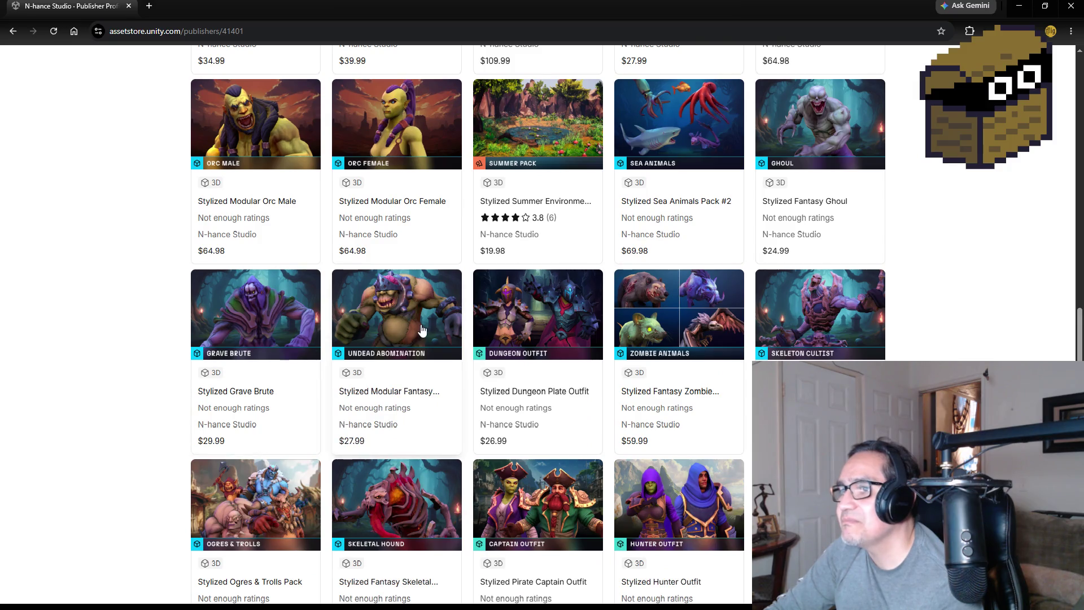
pyautogui.scroll(-2, 152, 361)
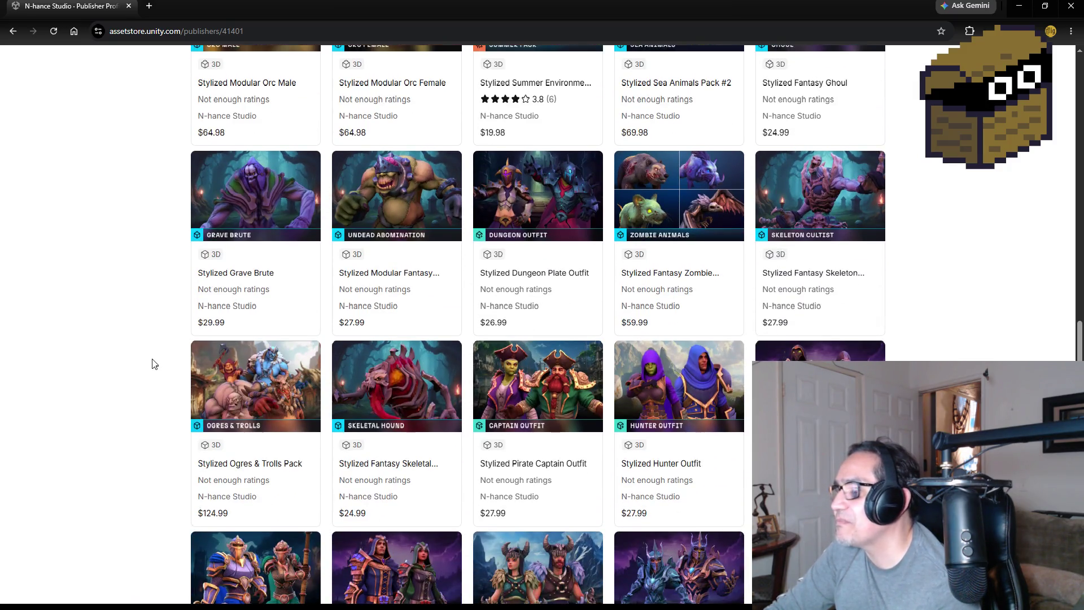
pyautogui.scroll(-2, 152, 359)
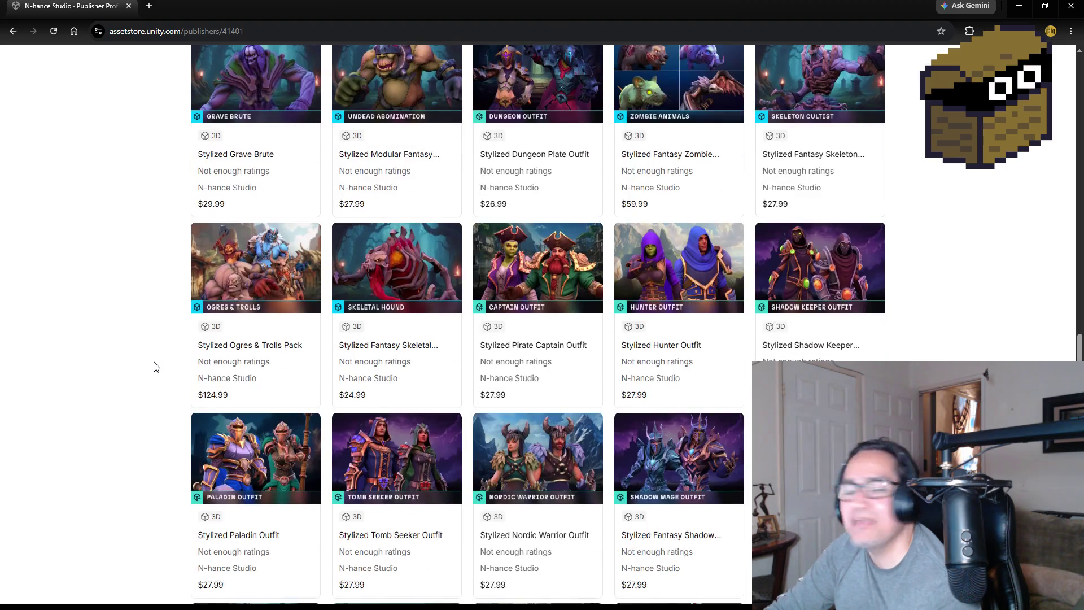
pyautogui.scroll(-5, 153, 371)
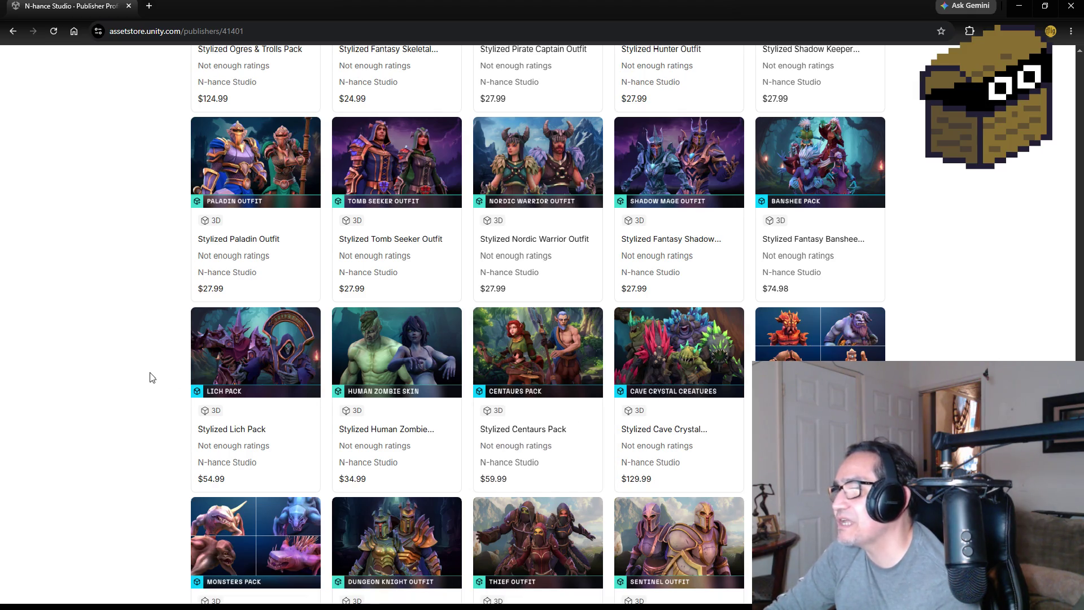
pyautogui.scroll(-2, 150, 375)
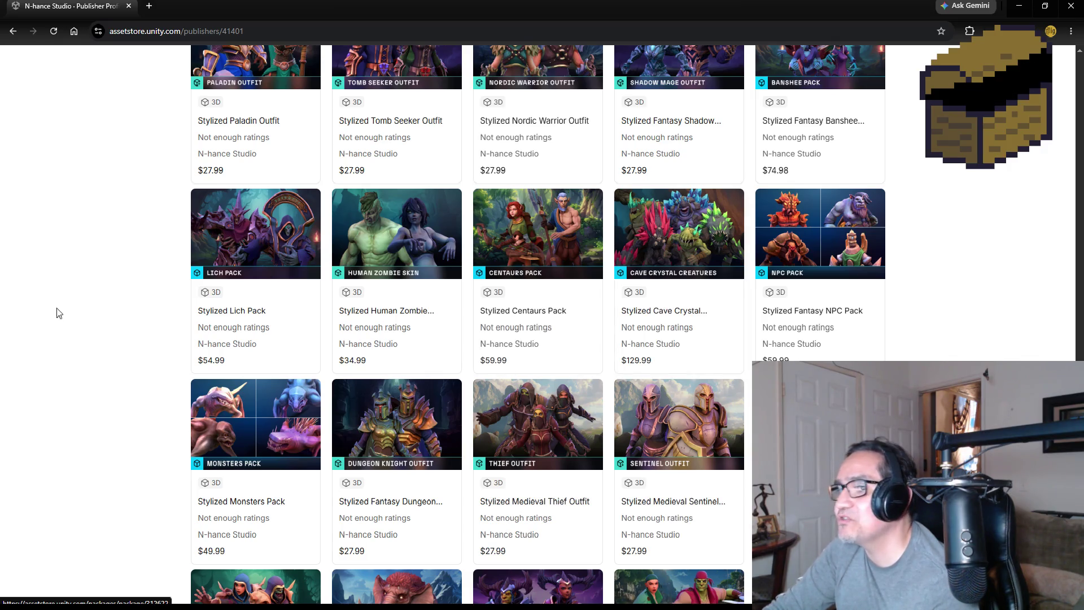
pyautogui.scroll(-2, 113, 341)
pyautogui.scroll(-7, 96, 344)
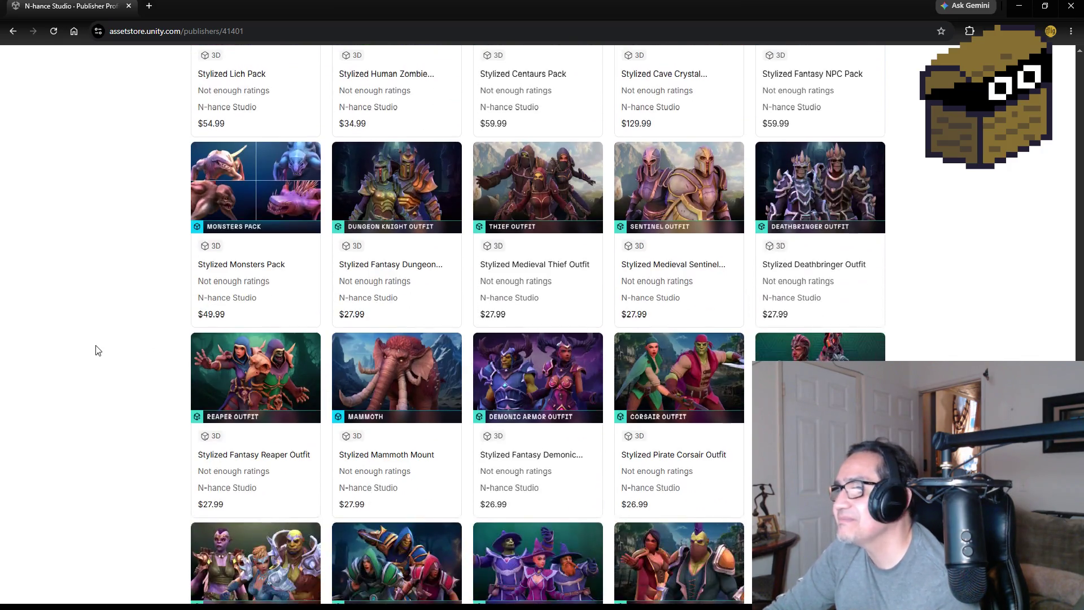
pyautogui.scroll(-7, 113, 345)
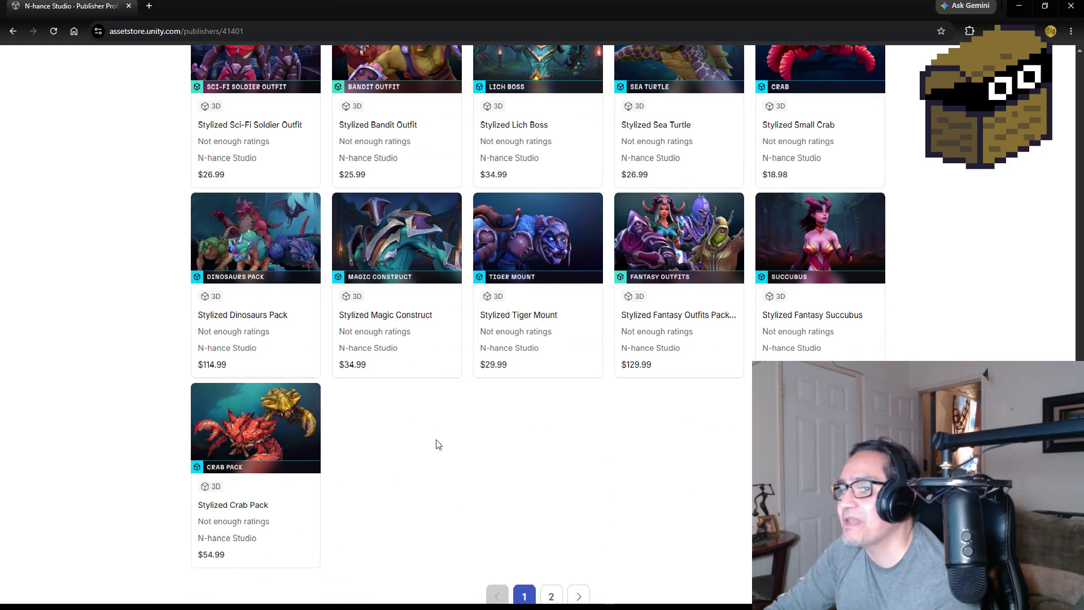
pyautogui.scroll(-1, 488, 465)
pyautogui.scroll(1, 527, 444)
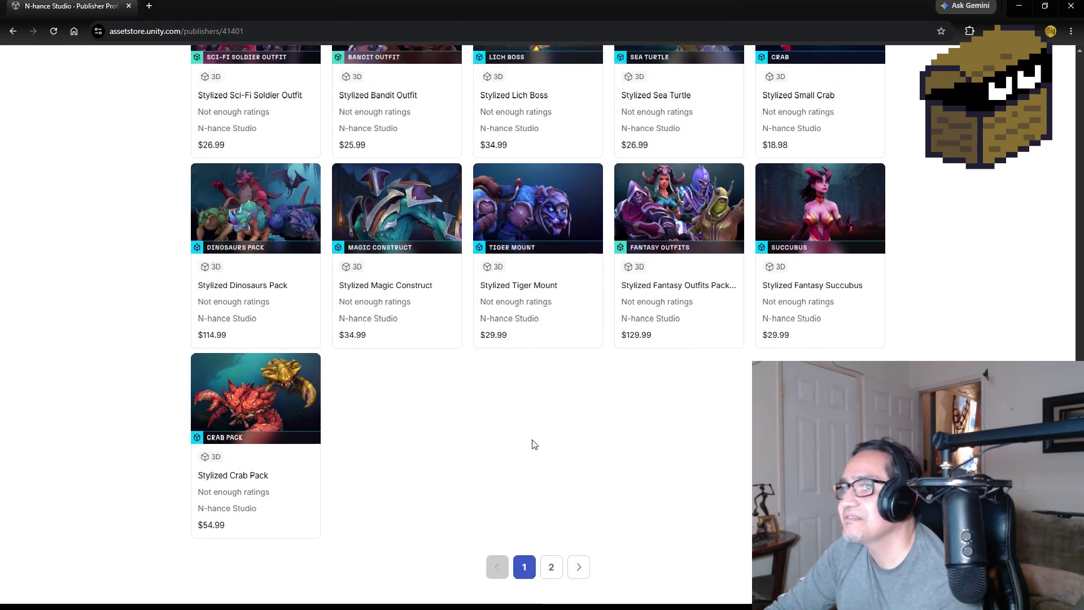
pyautogui.scroll(-1, 546, 497)
pyautogui.click(552, 538)
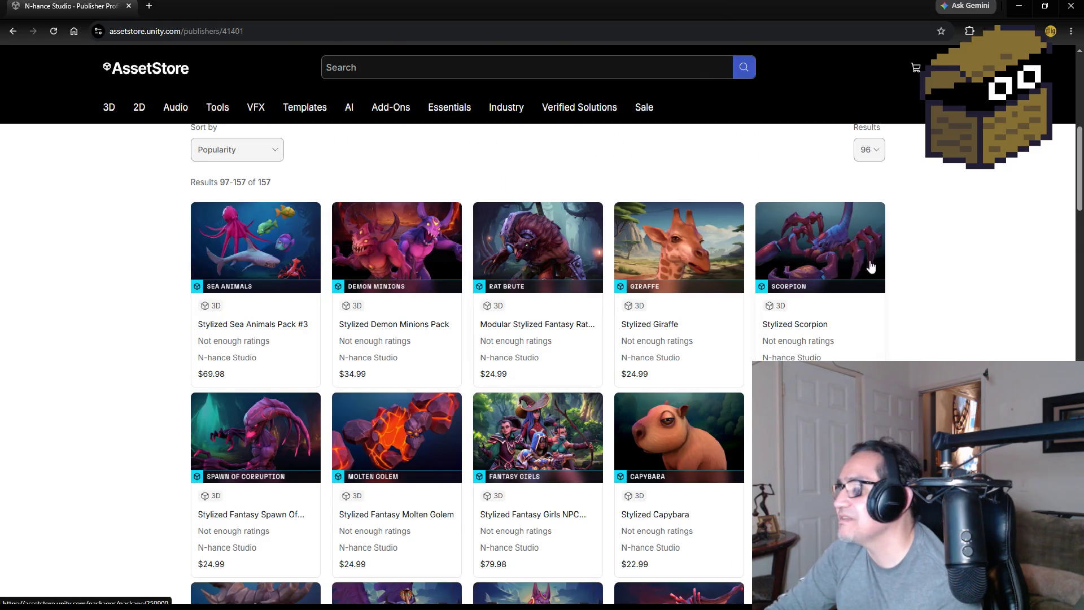
# - Scroll through results 97–157 on page 2 of N-hance Studio's assets
pyautogui.scroll(-2, 567, 455)
pyautogui.scroll(-6, 147, 419)
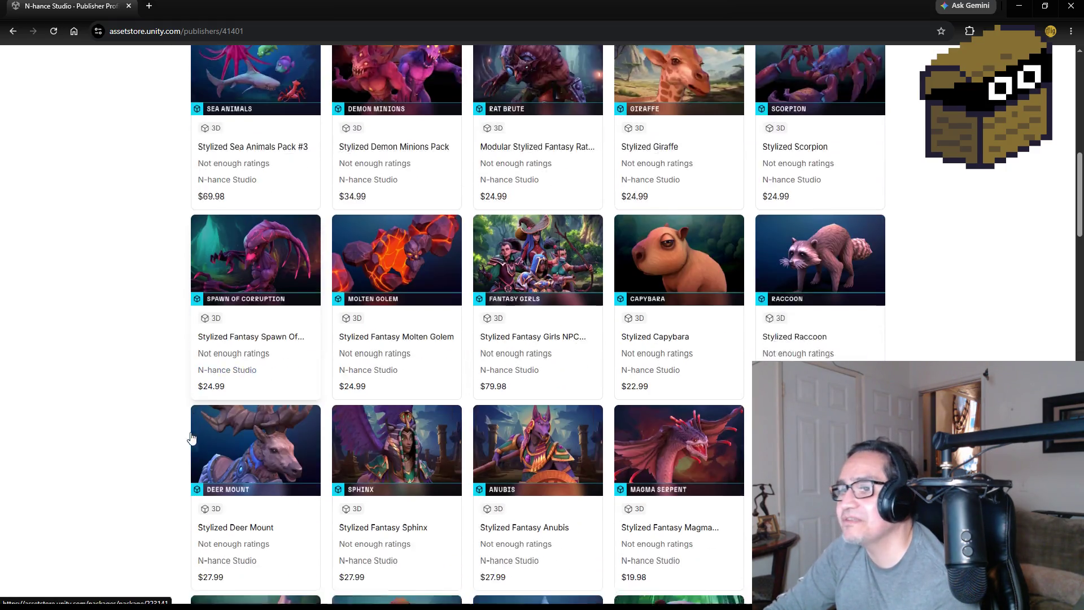
pyautogui.scroll(-8, 151, 417)
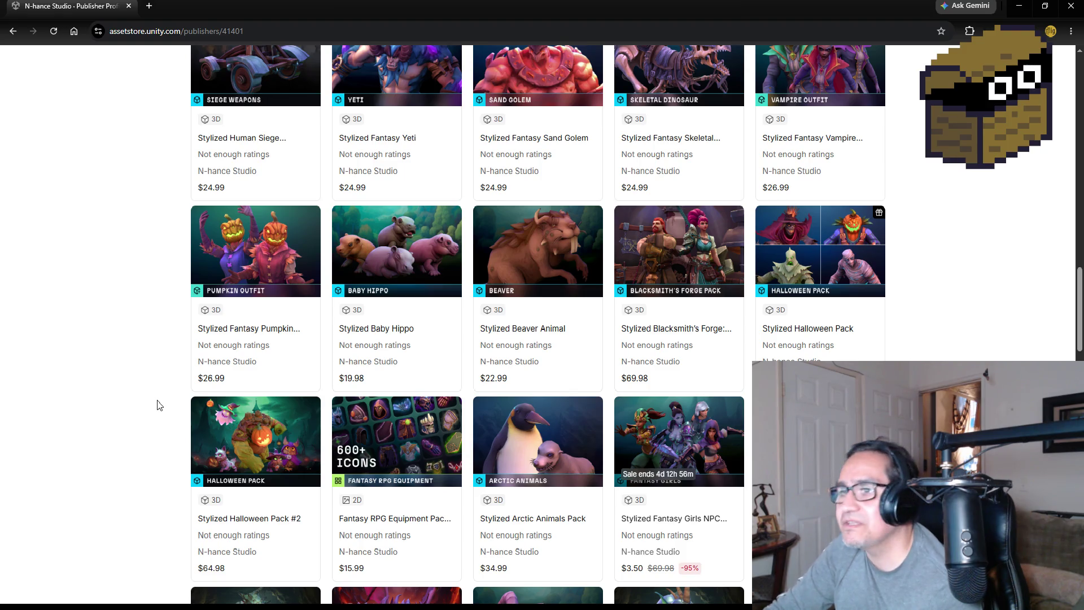
pyautogui.scroll(-5, 151, 412)
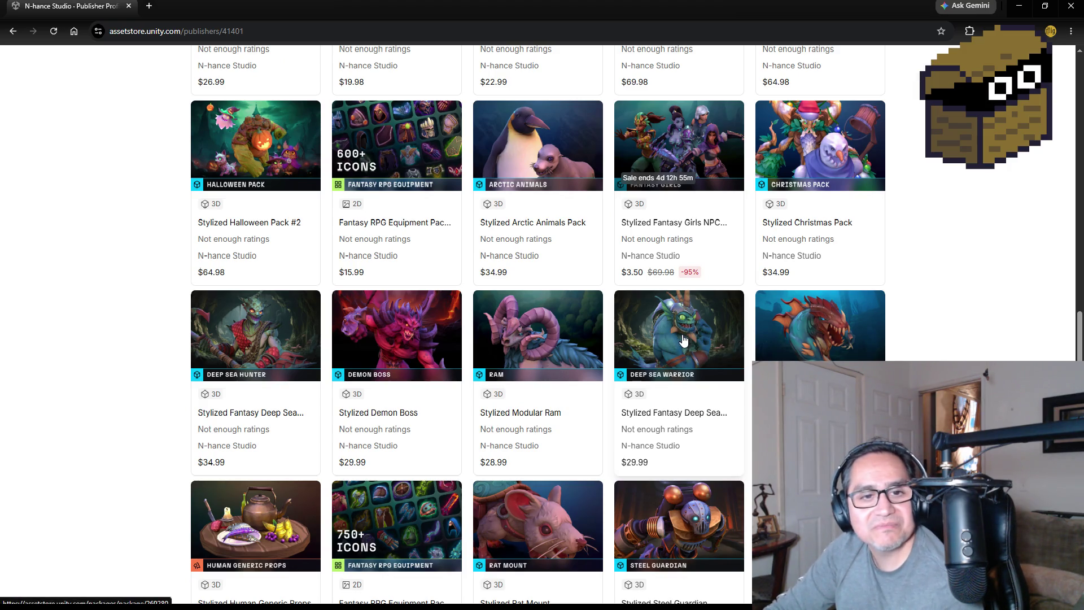
pyautogui.scroll(-3, 144, 397)
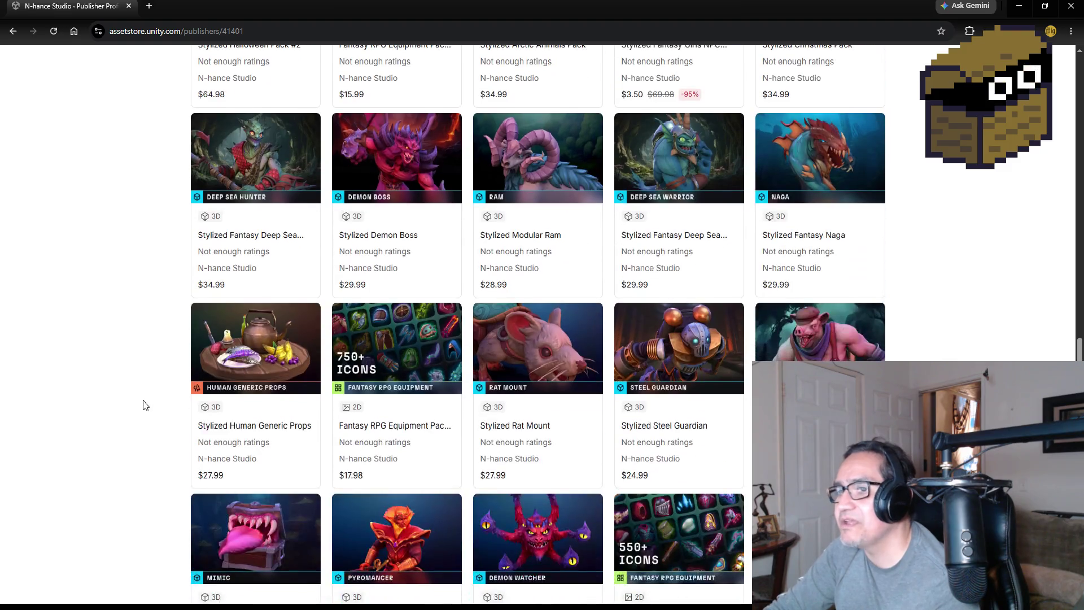
pyautogui.scroll(-8, 146, 404)
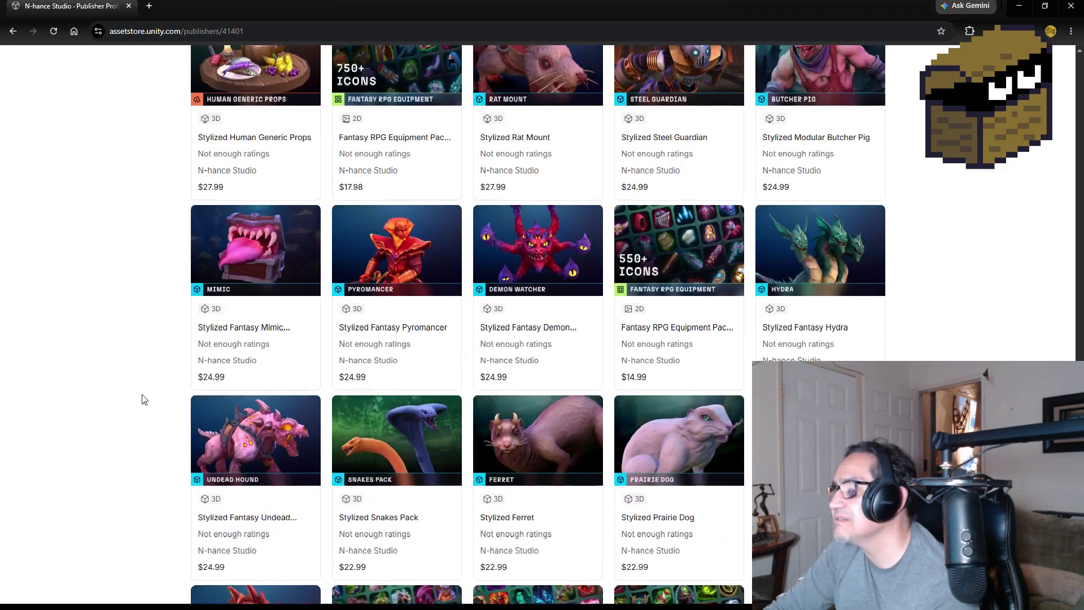
pyautogui.scroll(-5, 145, 396)
pyautogui.scroll(7, 146, 393)
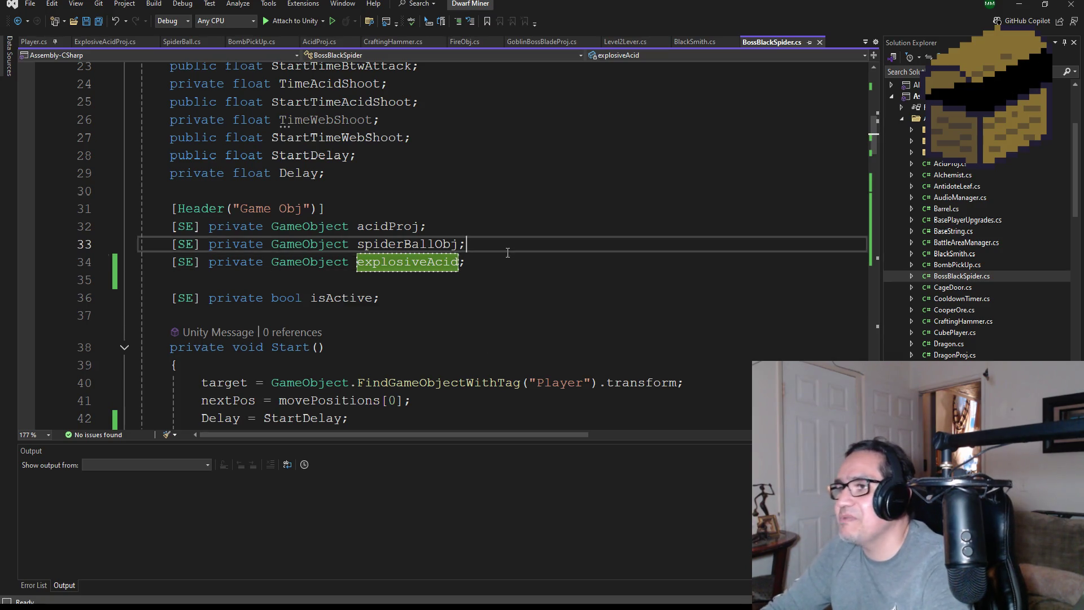
# - Replace spiderBallObj with the copied explosiveAcid name in MidShoot's else branch
pyautogui.press('Up')
pyautogui.click(97, 22)
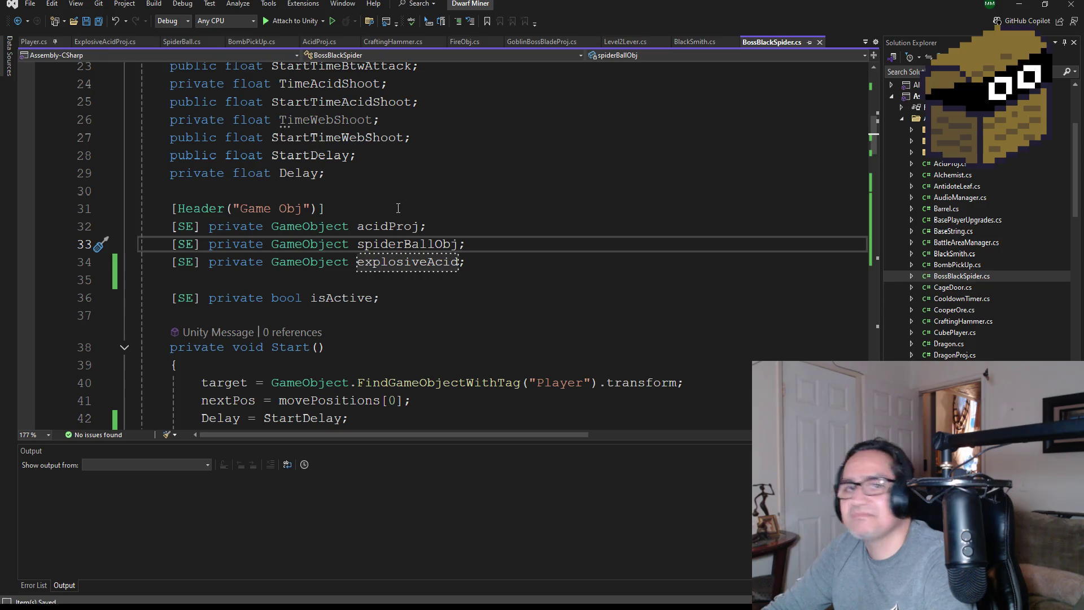
pyautogui.scroll(-3, 412, 247)
pyautogui.scroll(-9, 412, 246)
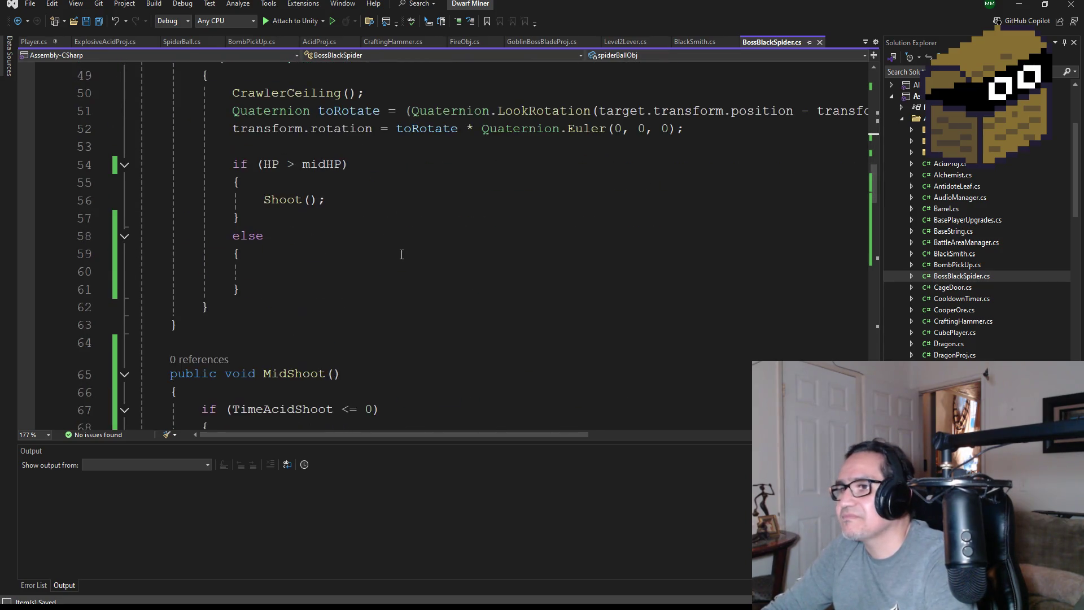
pyautogui.scroll(10, 406, 250)
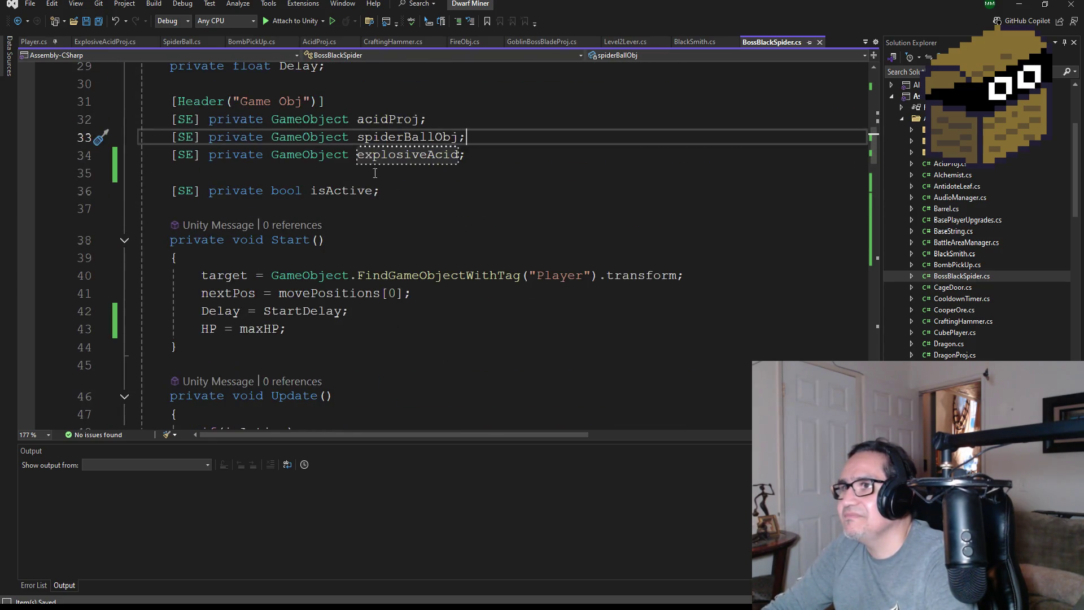
pyautogui.doubleClick(398, 158)
pyautogui.hotkey('ctrl', 'c')
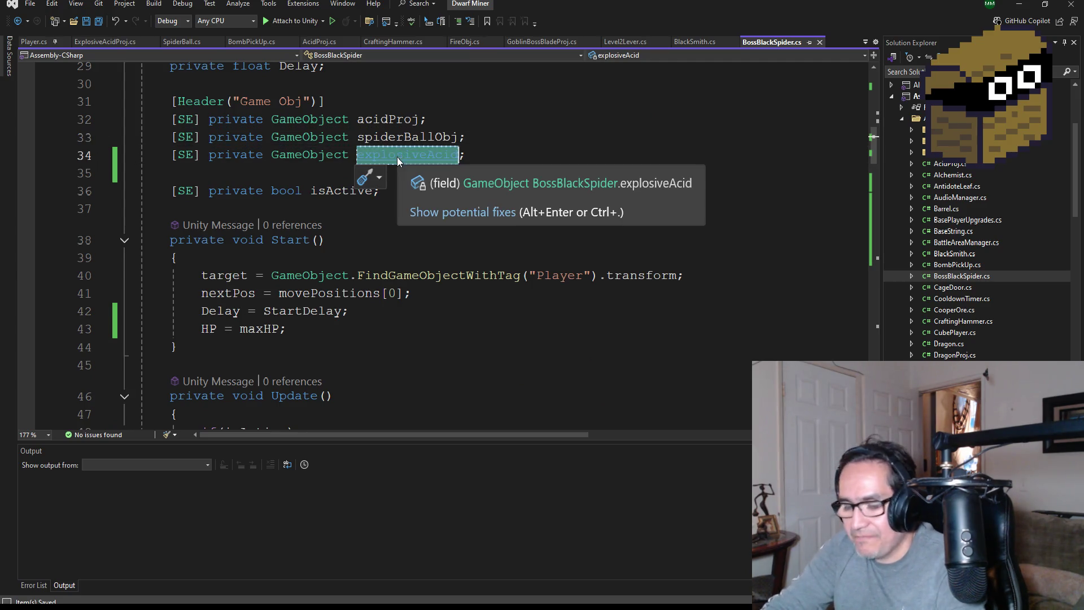
pyautogui.scroll(-6, 499, 243)
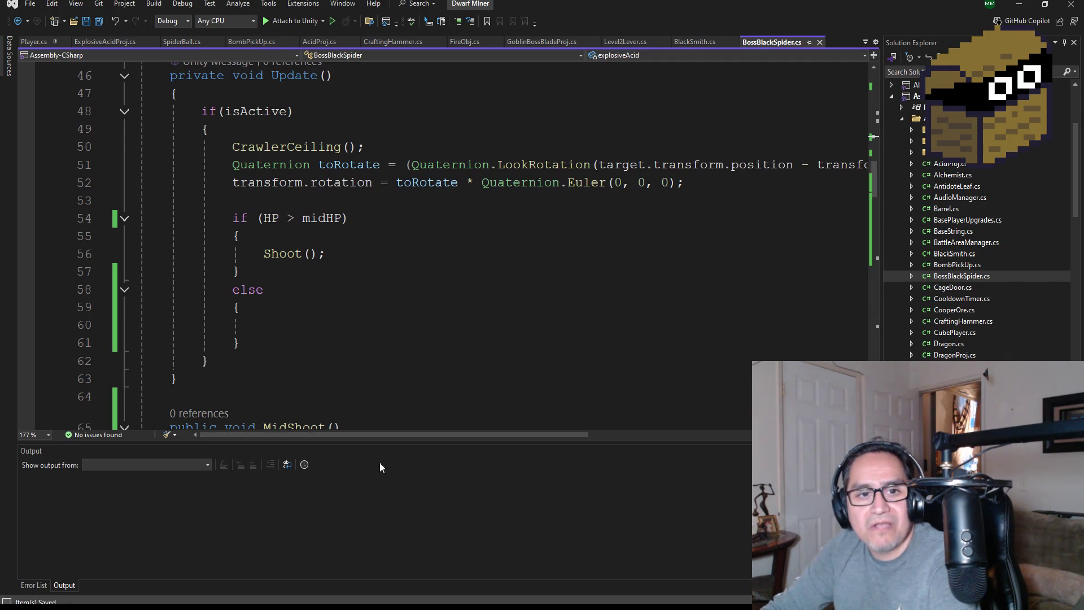
pyautogui.scroll(-5, 472, 339)
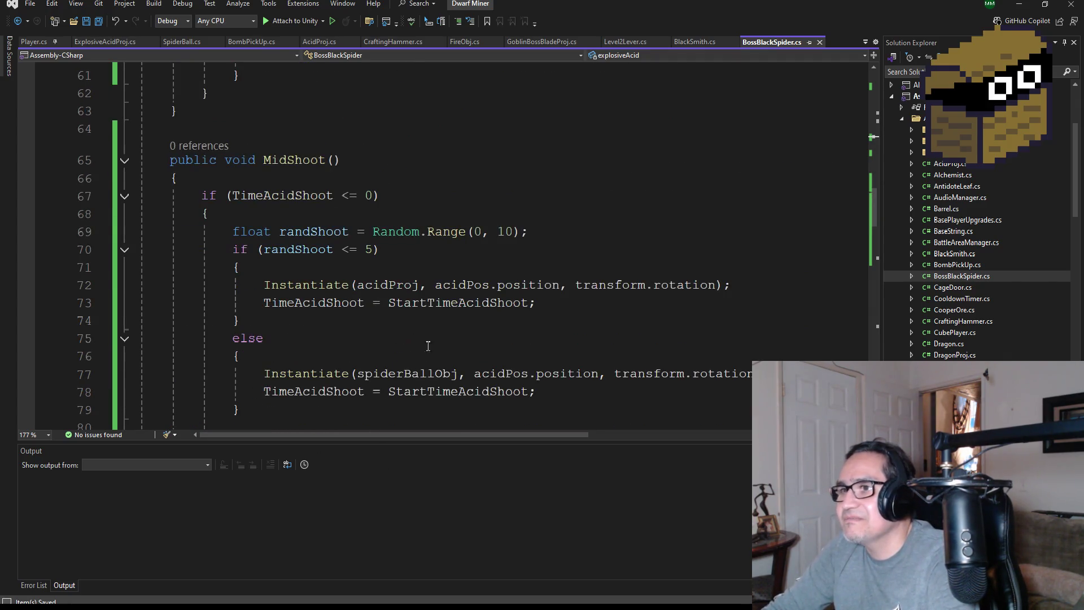
pyautogui.scroll(-1, 373, 341)
pyautogui.doubleClick(400, 320)
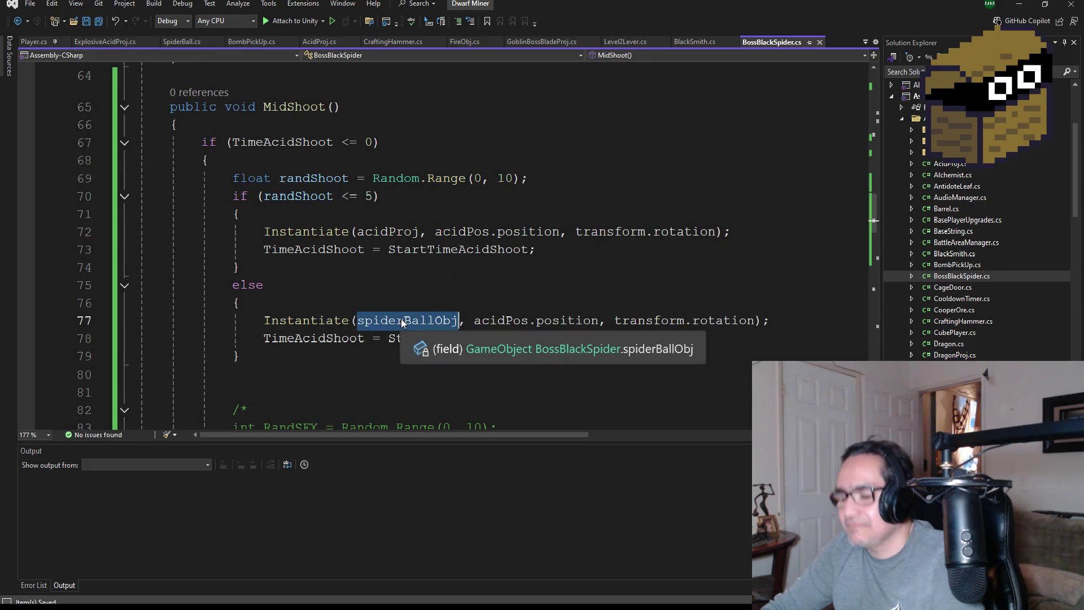
pyautogui.hotkey('ctrl', 'v')
pyautogui.doubleClick(402, 323)
# - Delete the stray blank line after the else block and save BossBlackSpider.cs
pyautogui.scroll(-3, 415, 316)
pyautogui.scroll(4, 420, 313)
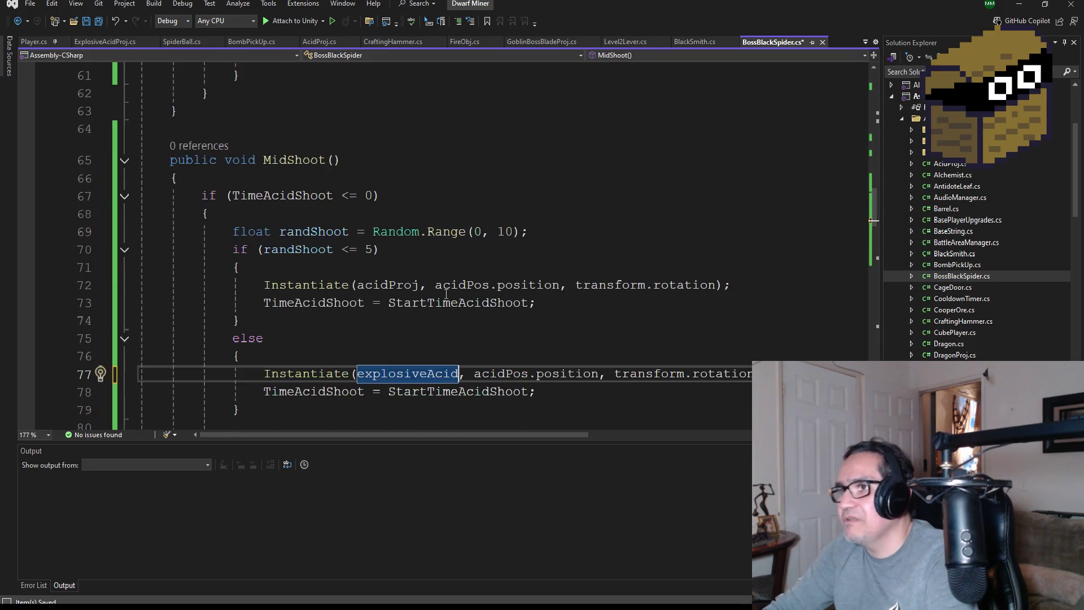
pyautogui.scroll(-4, 427, 311)
pyautogui.scroll(-2, 428, 311)
pyautogui.scroll(3, 296, 259)
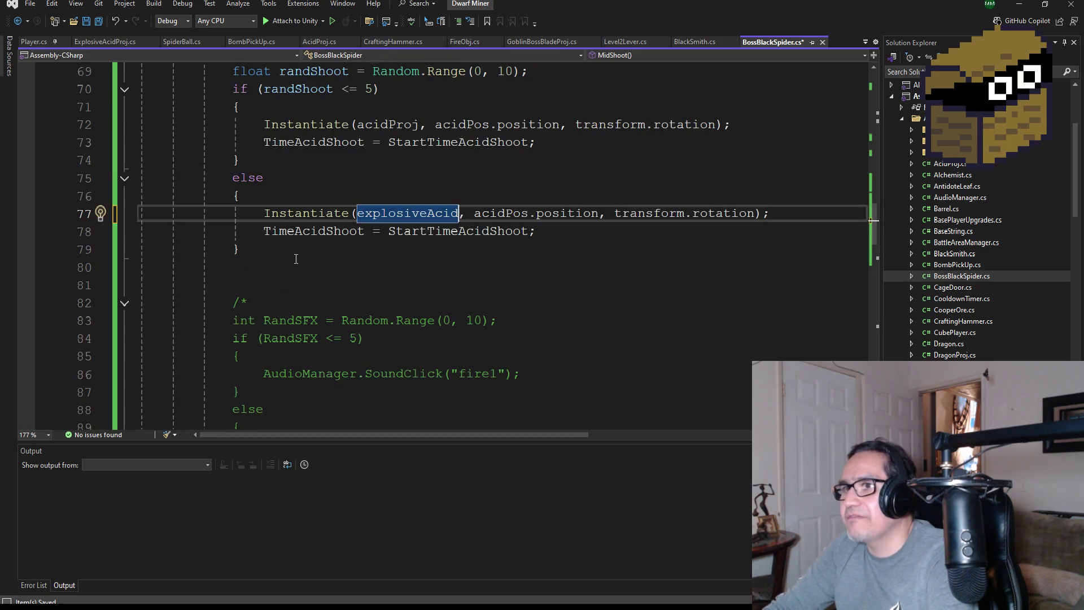
pyautogui.click(278, 285)
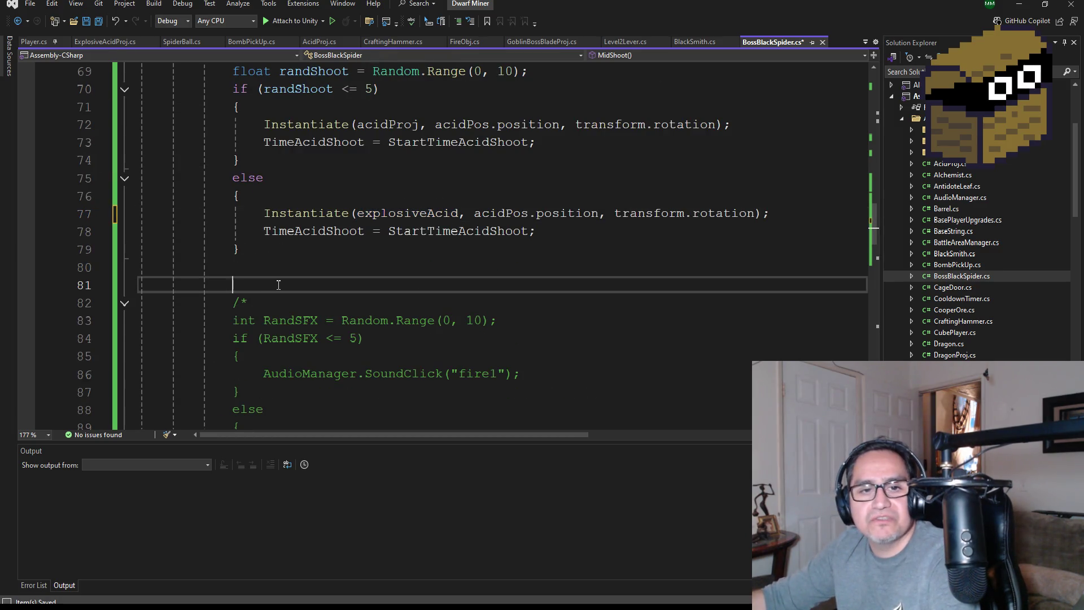
pyautogui.press('BackSpace')
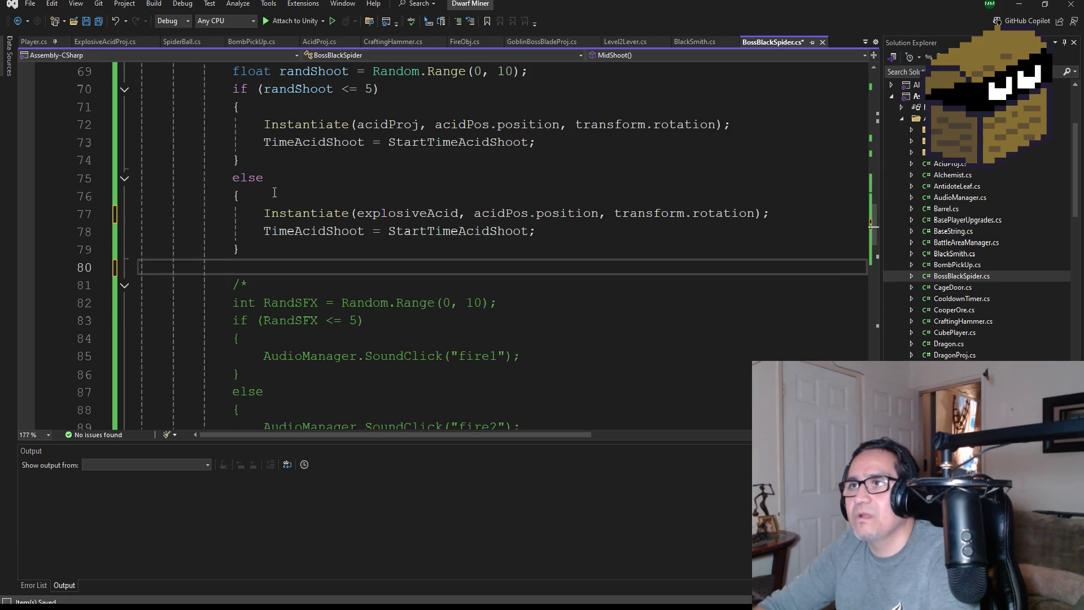
pyautogui.hotkey('ctrl', 's')
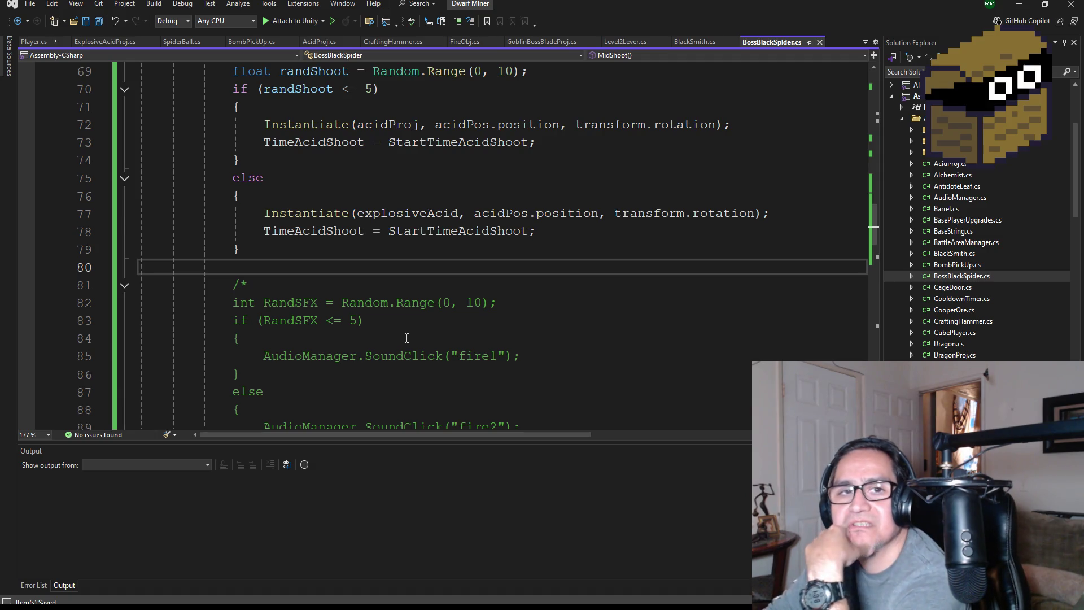
# - Delete the blank line above Shoot()'s commented sound code and save
pyautogui.scroll(-2, 398, 271)
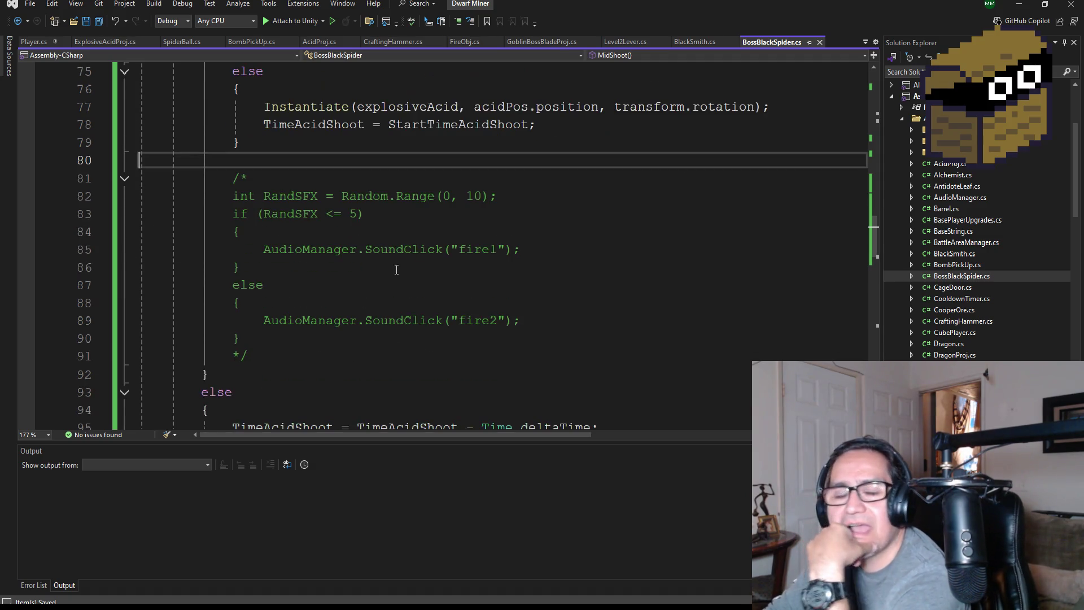
pyautogui.scroll(-1, 305, 171)
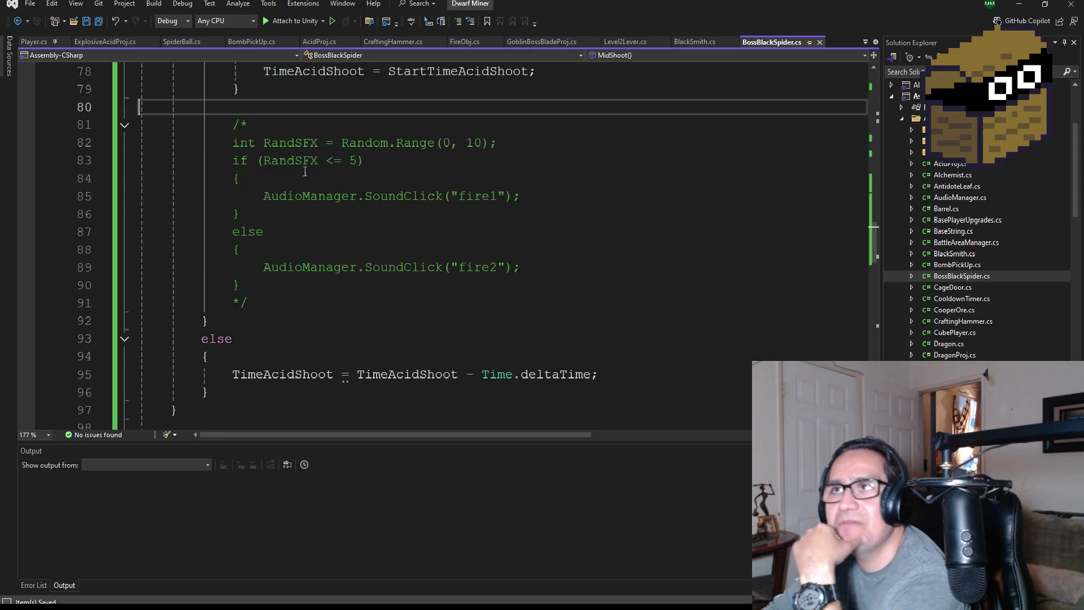
pyautogui.scroll(-3, 452, 286)
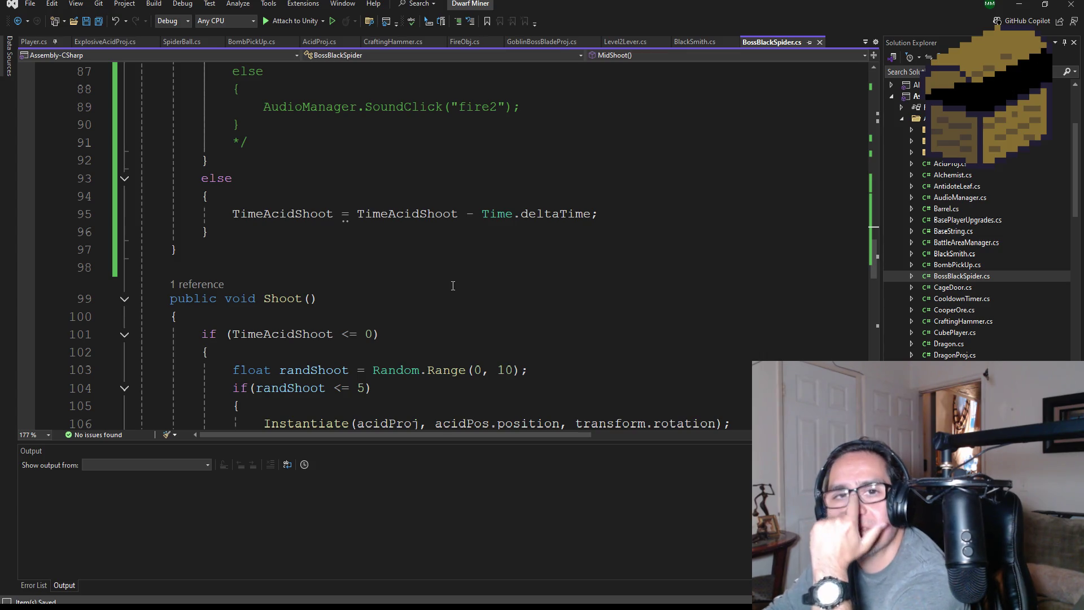
pyautogui.scroll(-1, 453, 286)
pyautogui.scroll(-9, 417, 300)
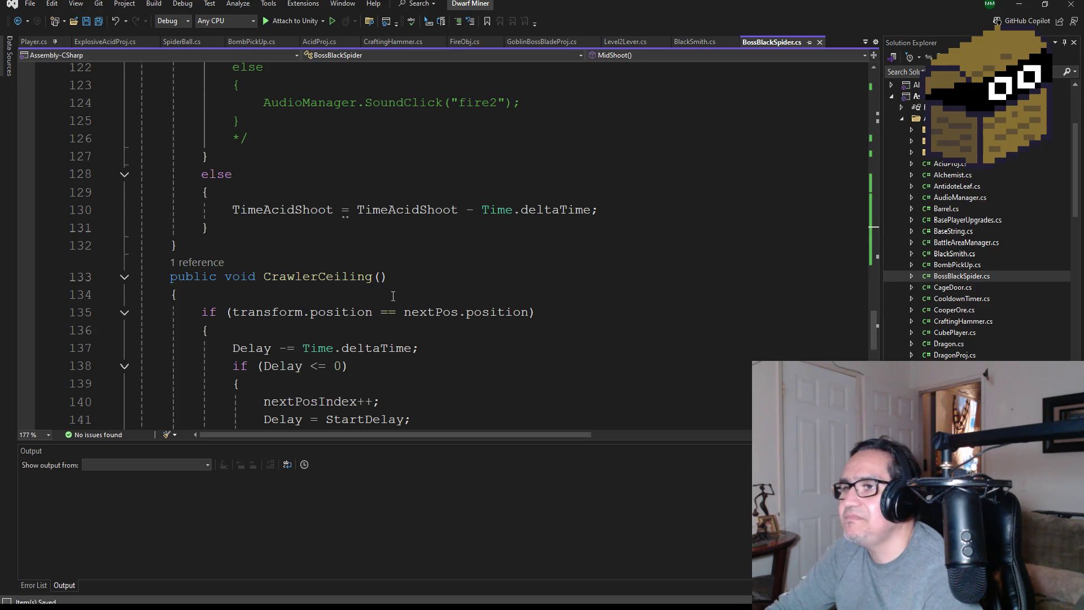
pyautogui.scroll(-2, 383, 288)
pyautogui.scroll(6, 363, 279)
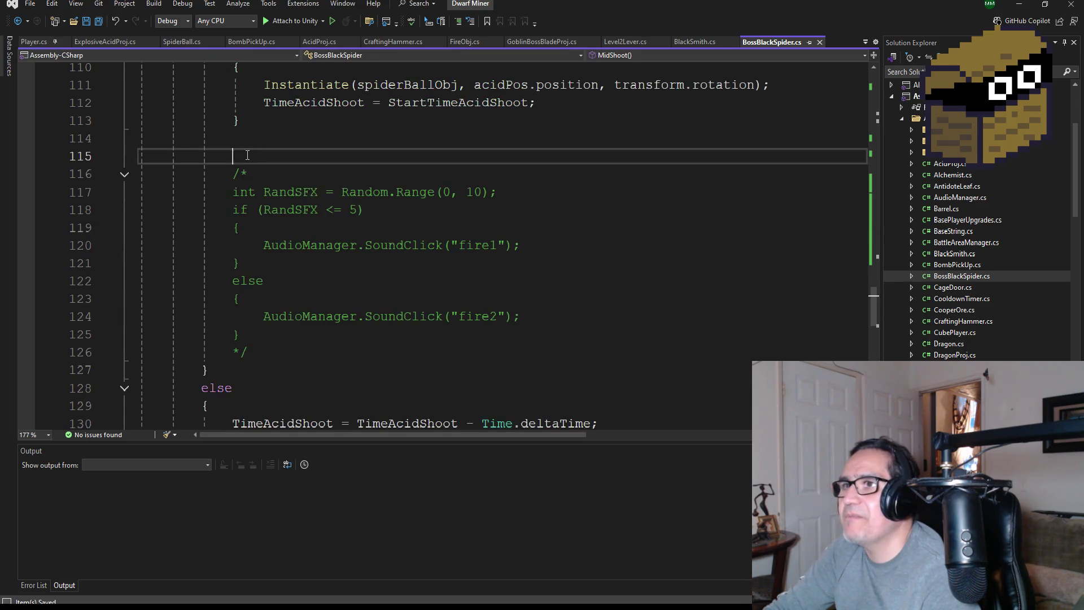
pyautogui.moveTo(242, 156); pyautogui.dragTo(139, 138)
pyautogui.press('Delete')
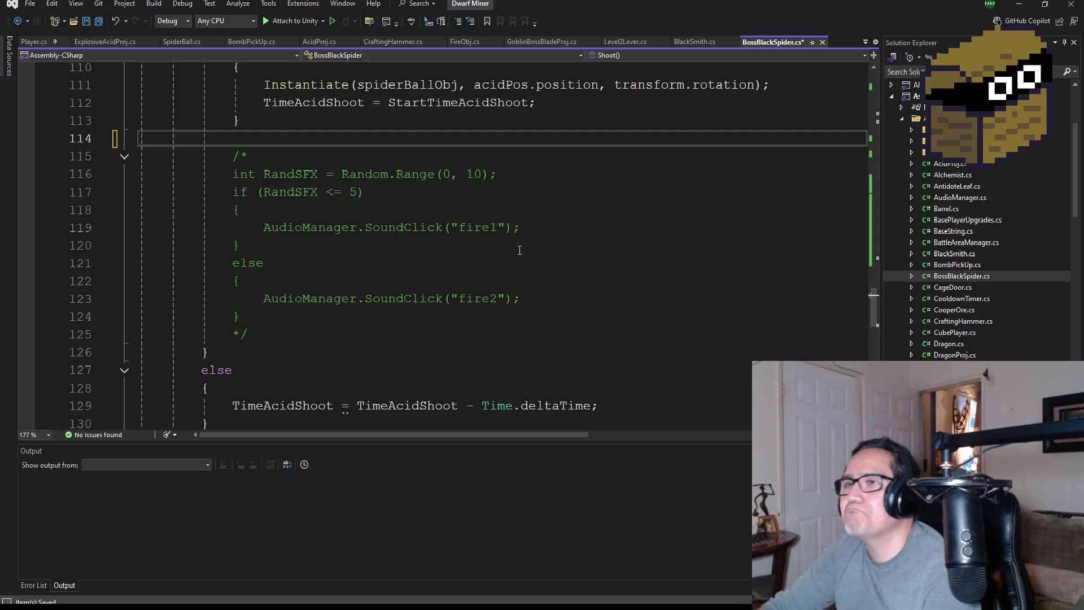
pyautogui.click(100, 21)
# - Add empty lines after CrawlerCeiling() at the end of the class
pyautogui.scroll(4, 376, 277)
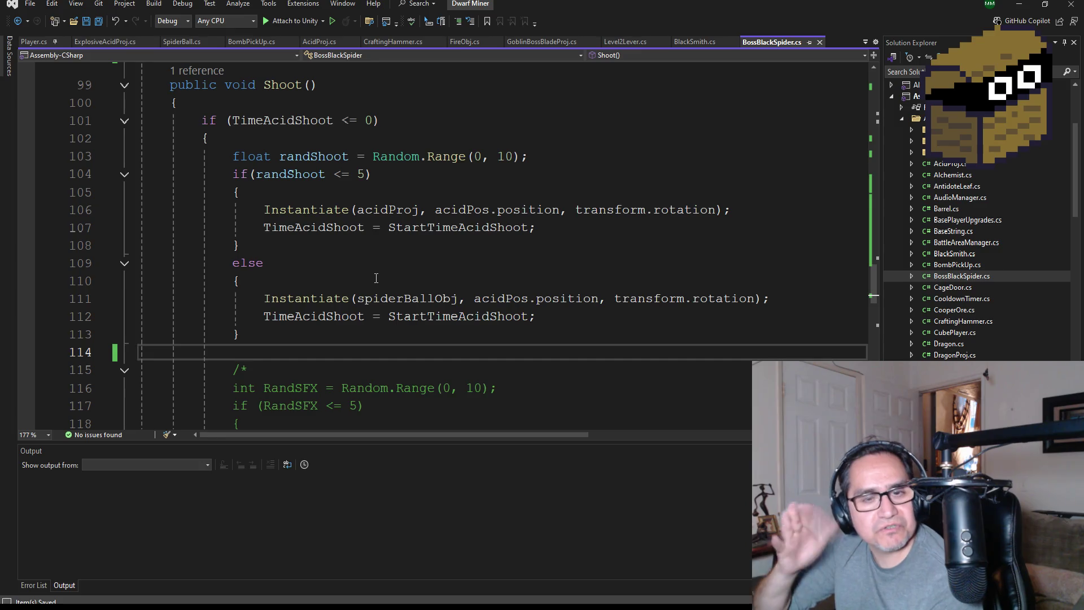
pyautogui.scroll(20, 378, 267)
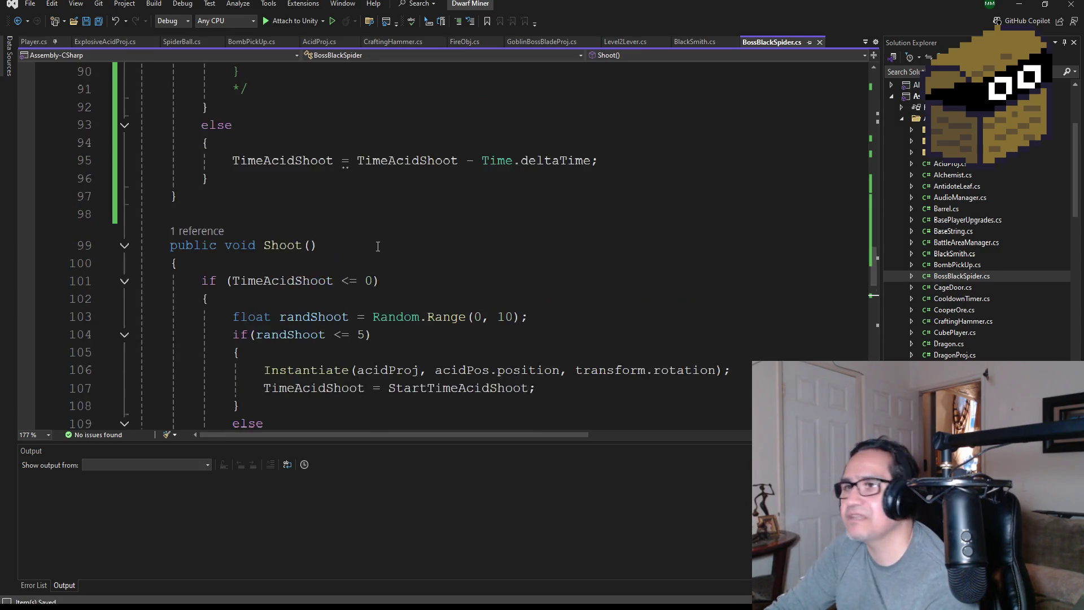
pyautogui.scroll(5, 333, 171)
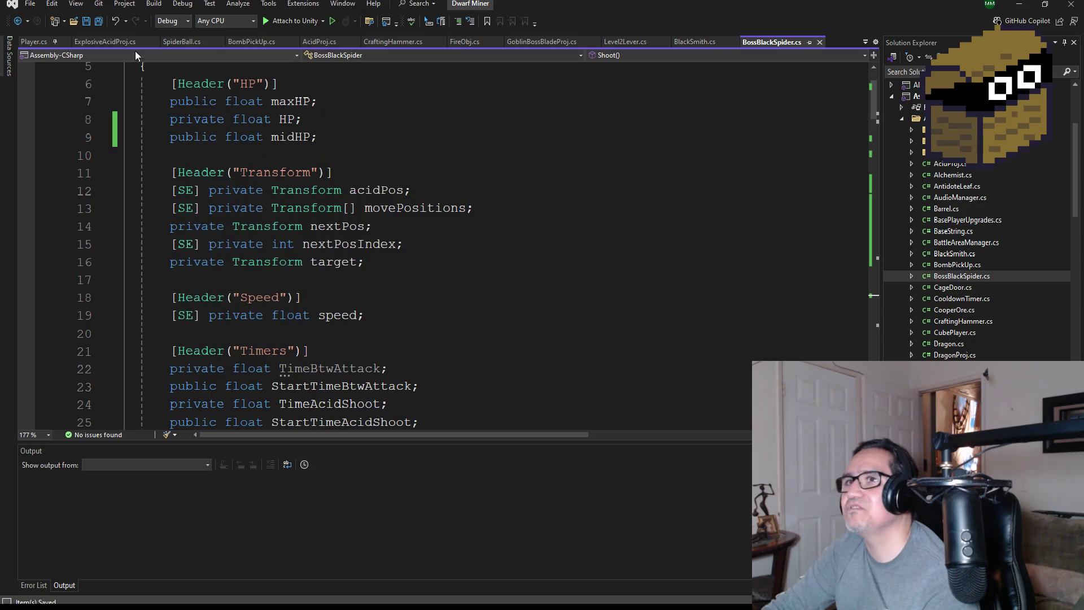
pyautogui.scroll(2, 370, 213)
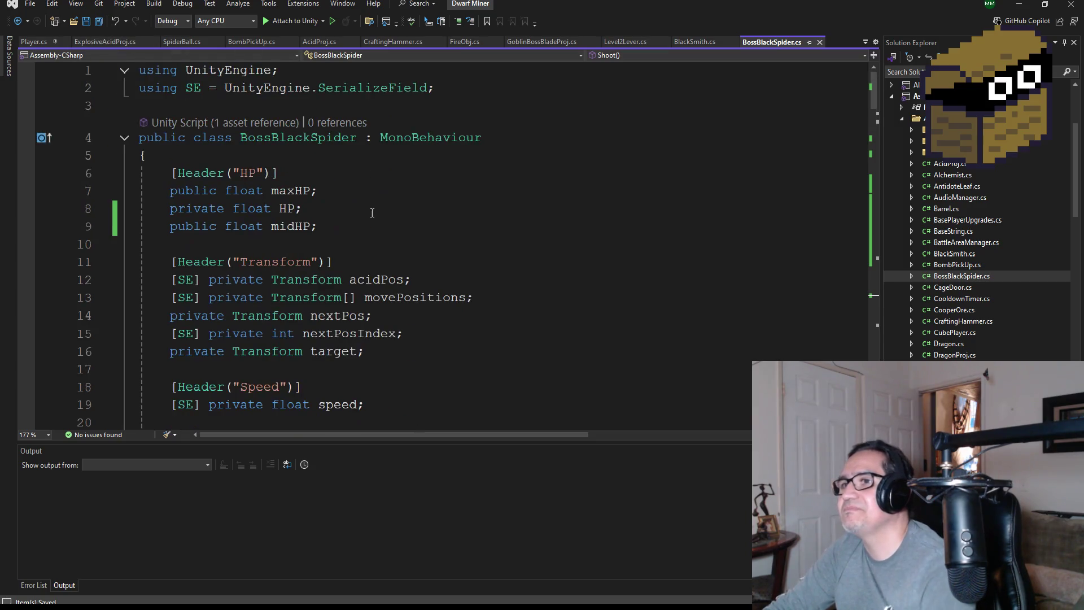
pyautogui.scroll(-4, 385, 220)
pyautogui.scroll(-11, 385, 221)
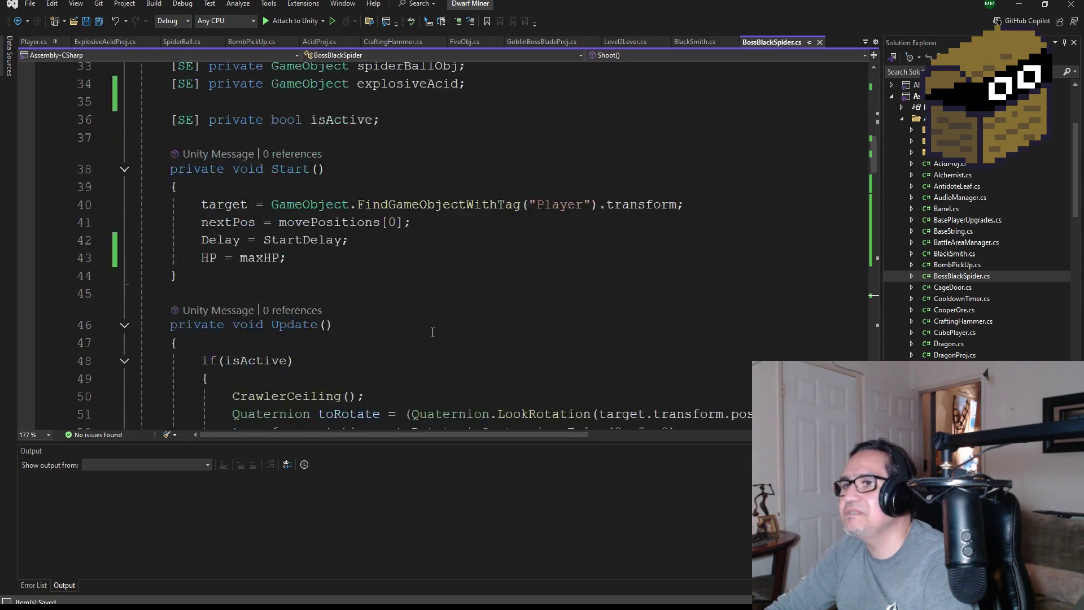
pyautogui.scroll(-20, 441, 323)
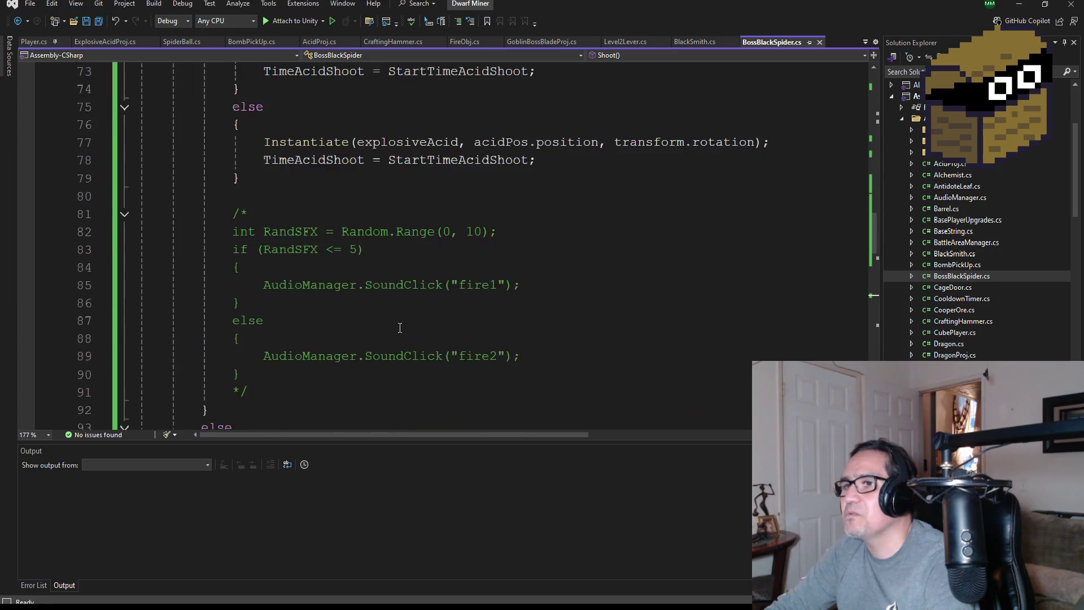
pyautogui.scroll(-12, 377, 322)
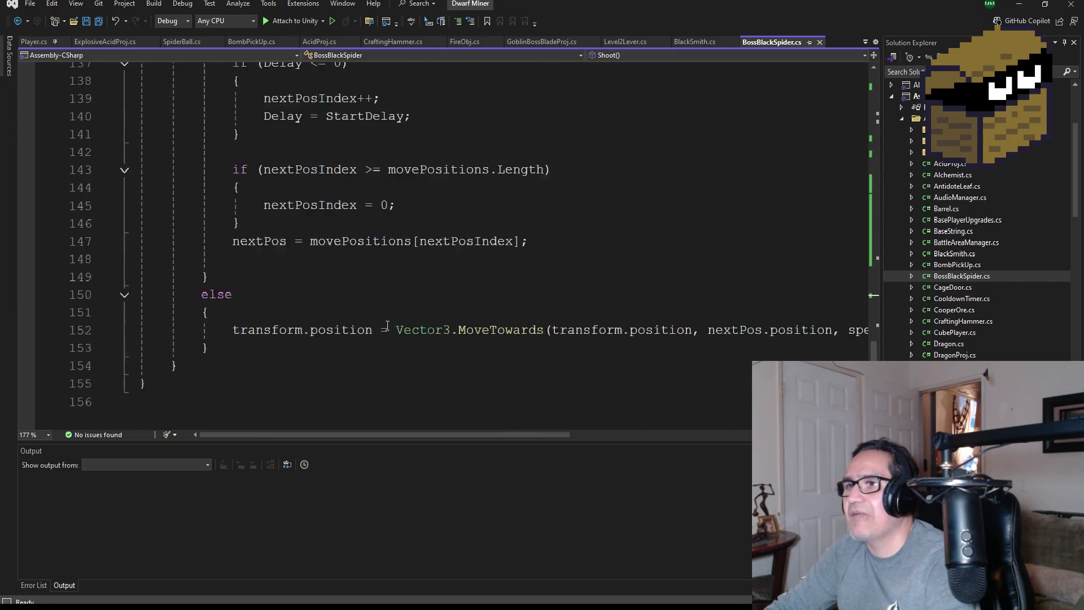
pyautogui.scroll(3, 282, 302)
pyautogui.click(178, 258)
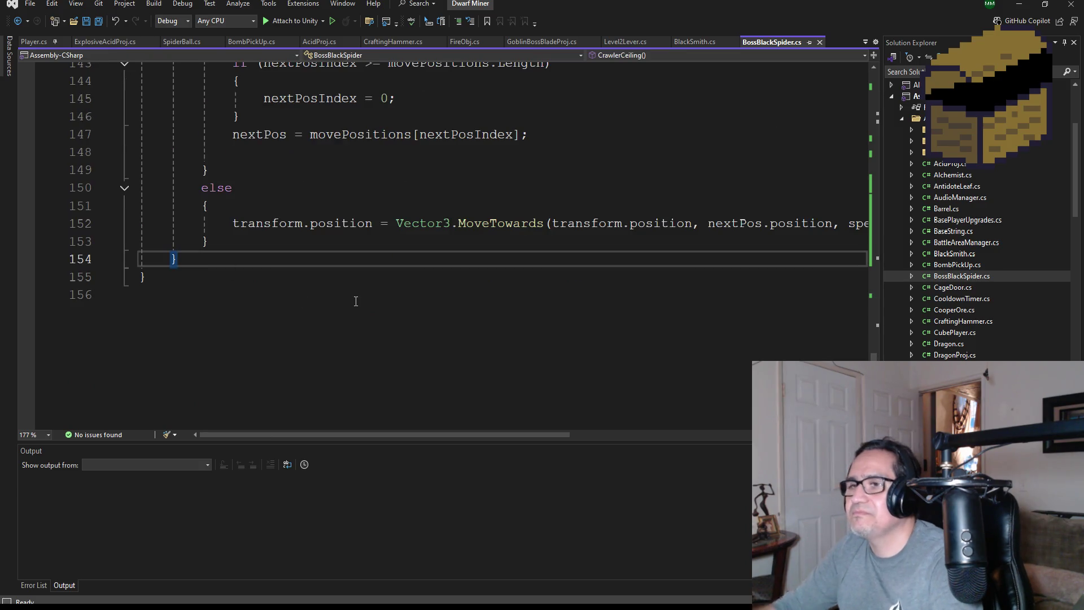
pyautogui.press('Return')
pyautogui.press('Return')
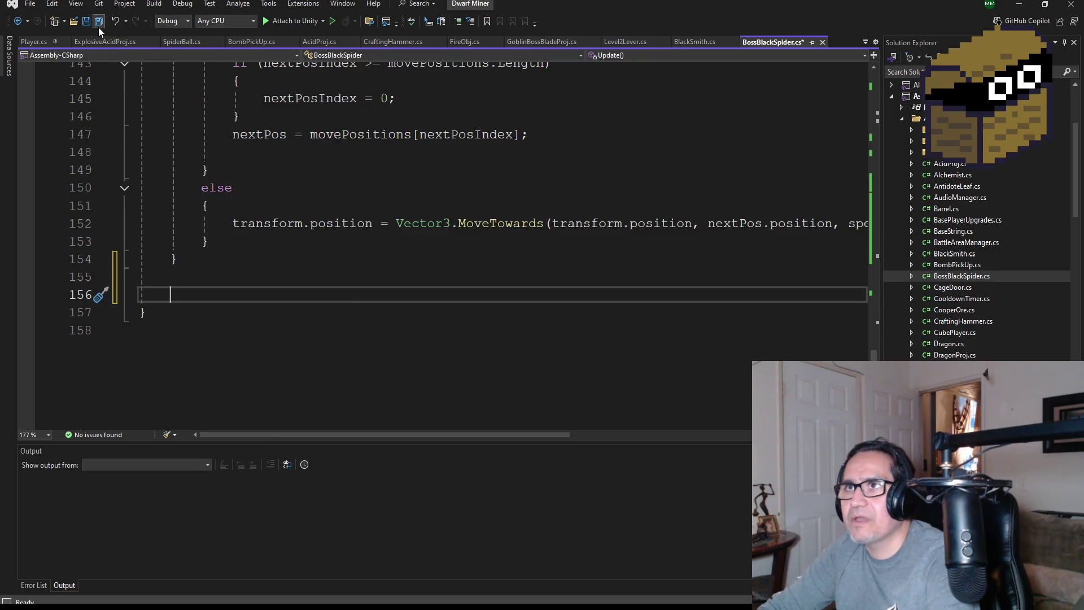
# - Save BossBlackSpider.cs and open Goblin.cs from Solution Explorer
pyautogui.click(98, 26)
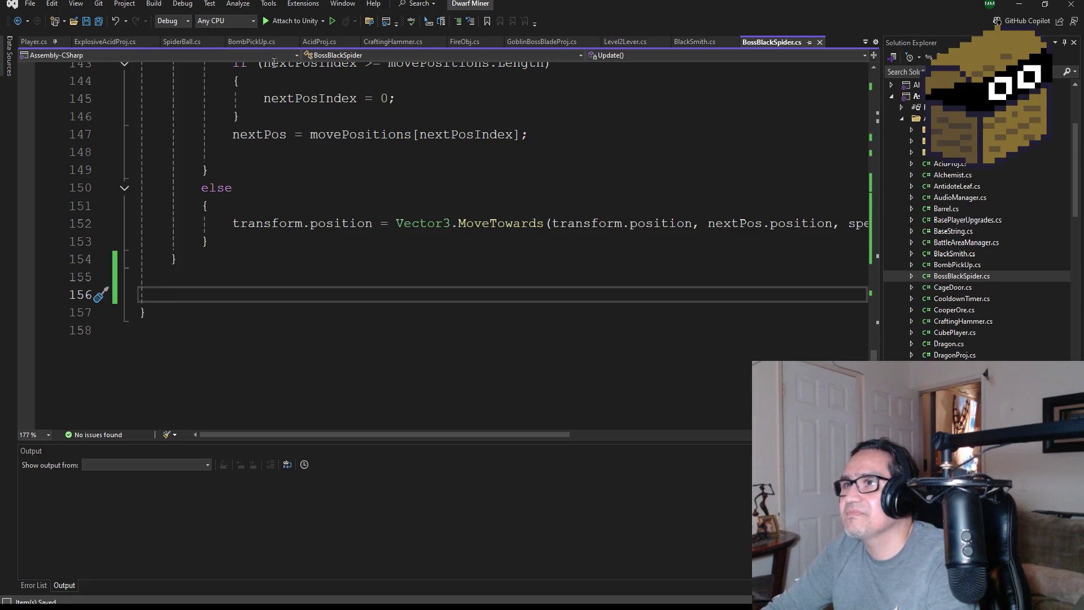
pyautogui.scroll(1, 350, 253)
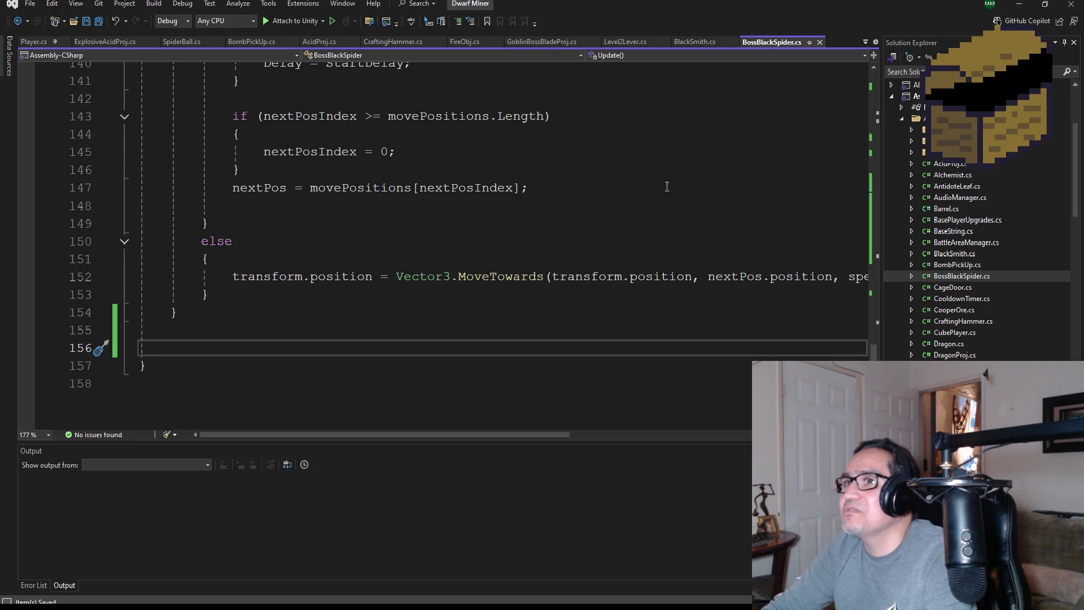
pyautogui.scroll(-5, 994, 289)
pyautogui.scroll(-3, 992, 287)
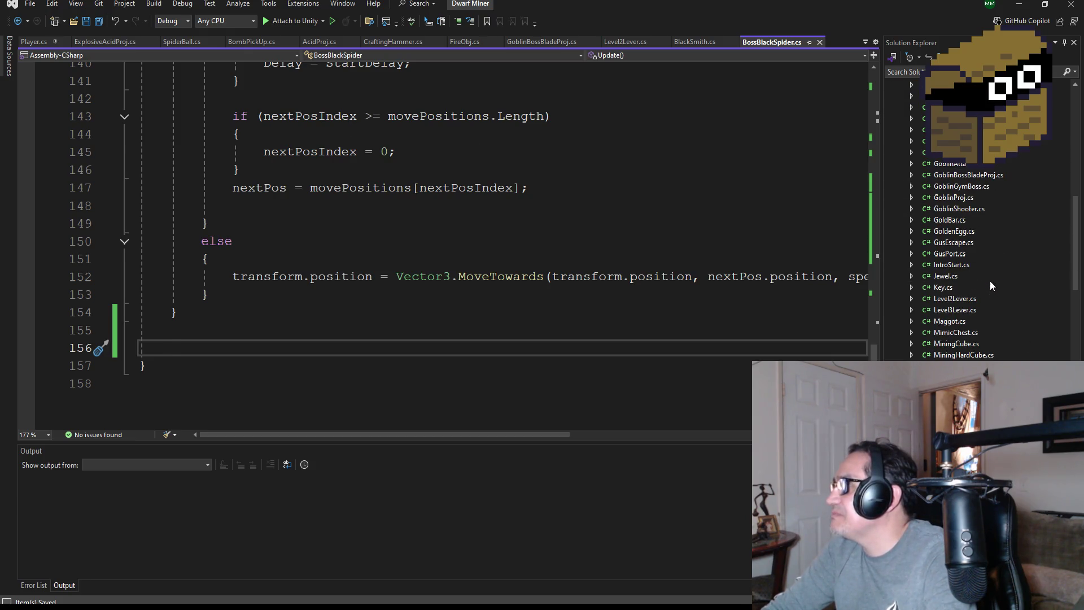
pyautogui.doubleClick(954, 152)
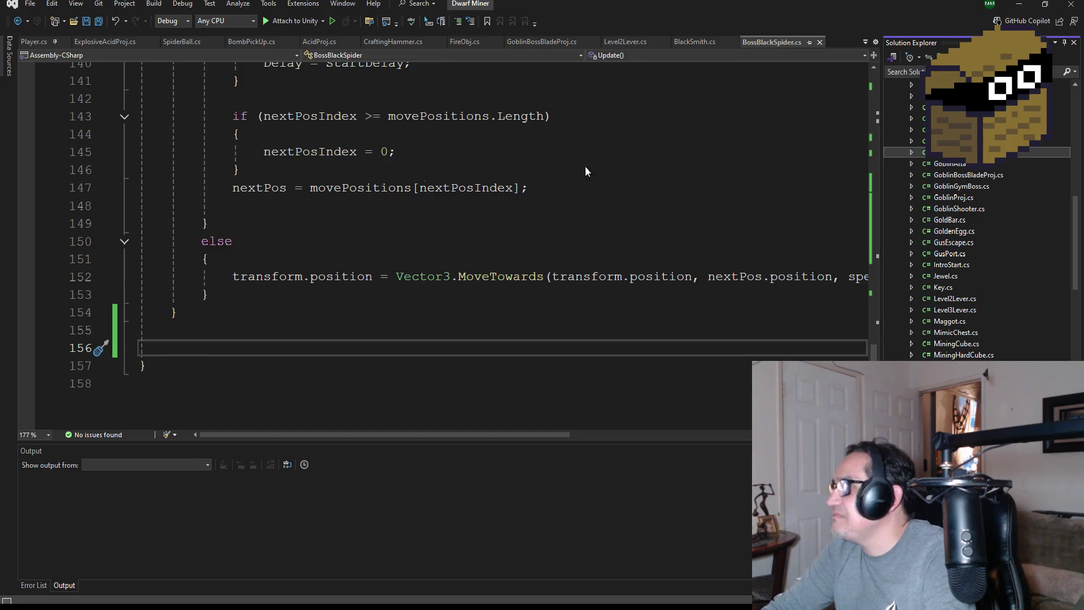
# - Open GoblinShooter.cs and then TriggerPlantMonster.cs from Solution Explorer
pyautogui.scroll(-13, 349, 277)
pyautogui.scroll(-19, 349, 277)
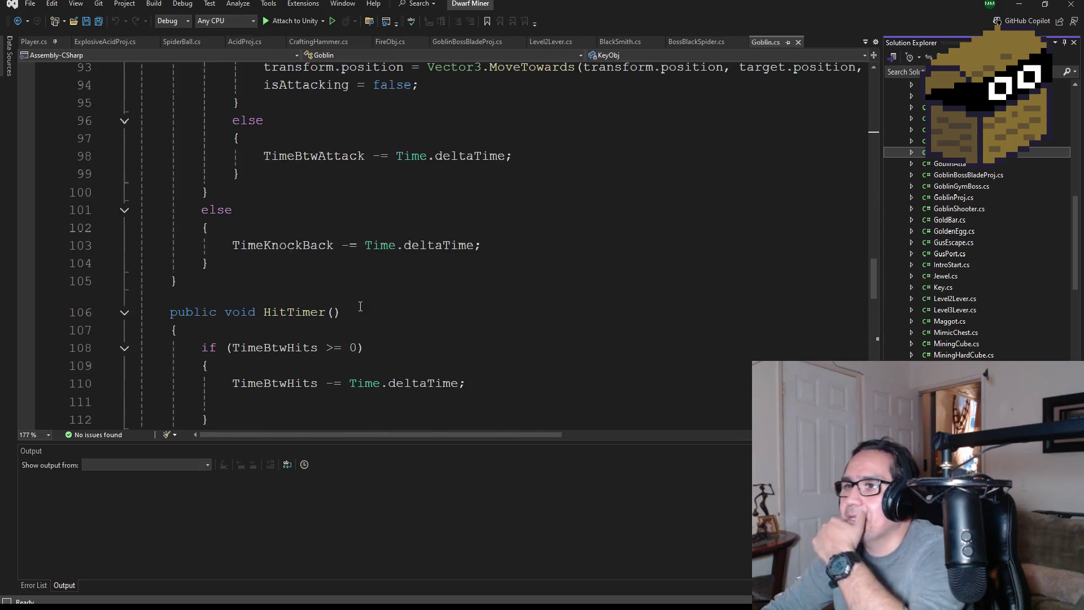
pyautogui.scroll(-4, 365, 287)
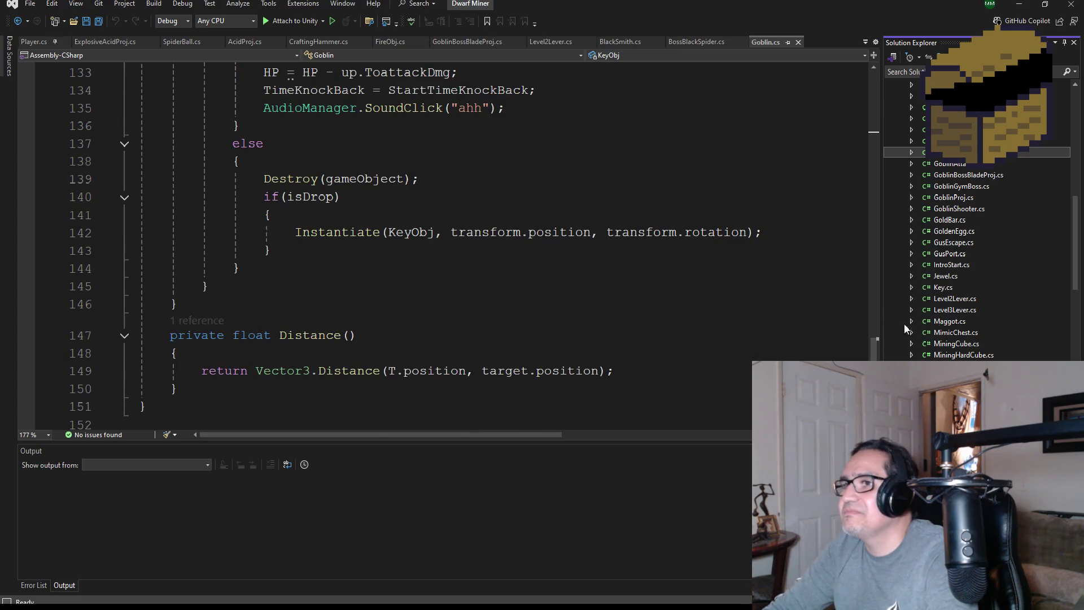
pyautogui.doubleClick(953, 209)
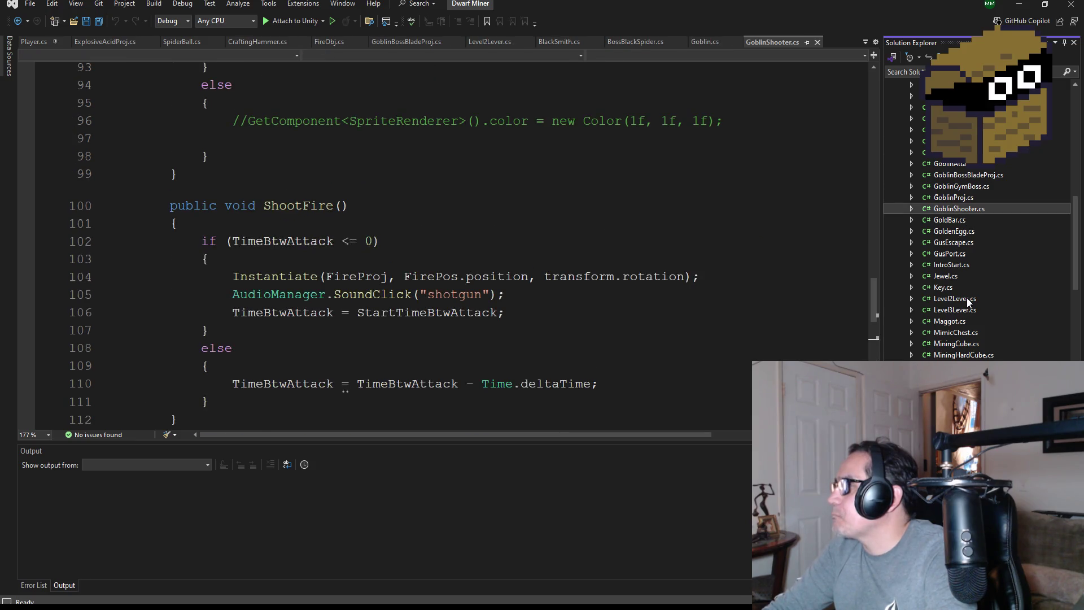
pyautogui.scroll(-10, 968, 301)
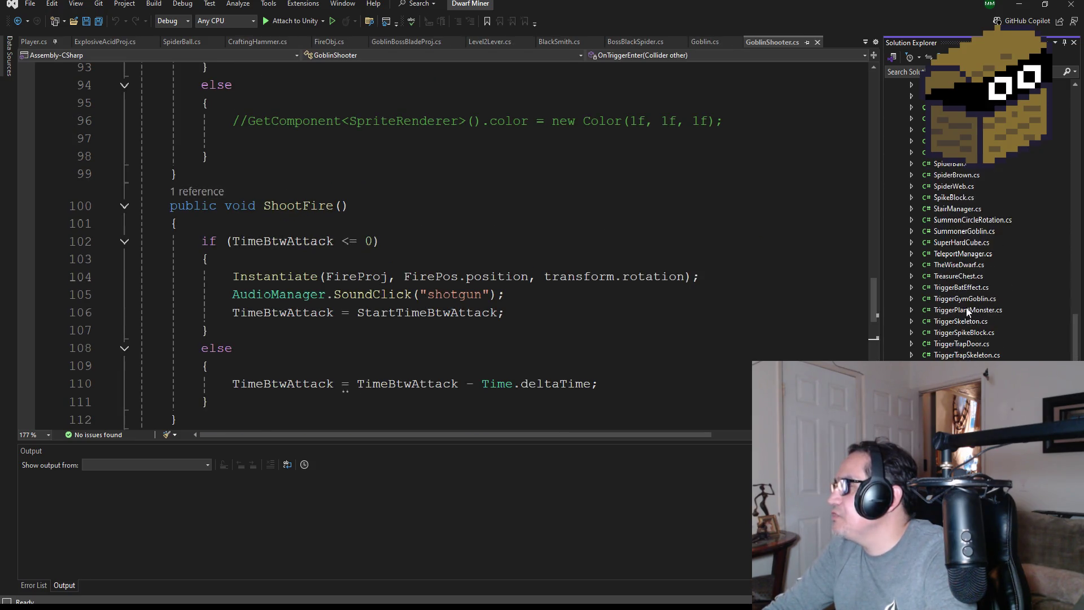
pyautogui.scroll(-1, 967, 312)
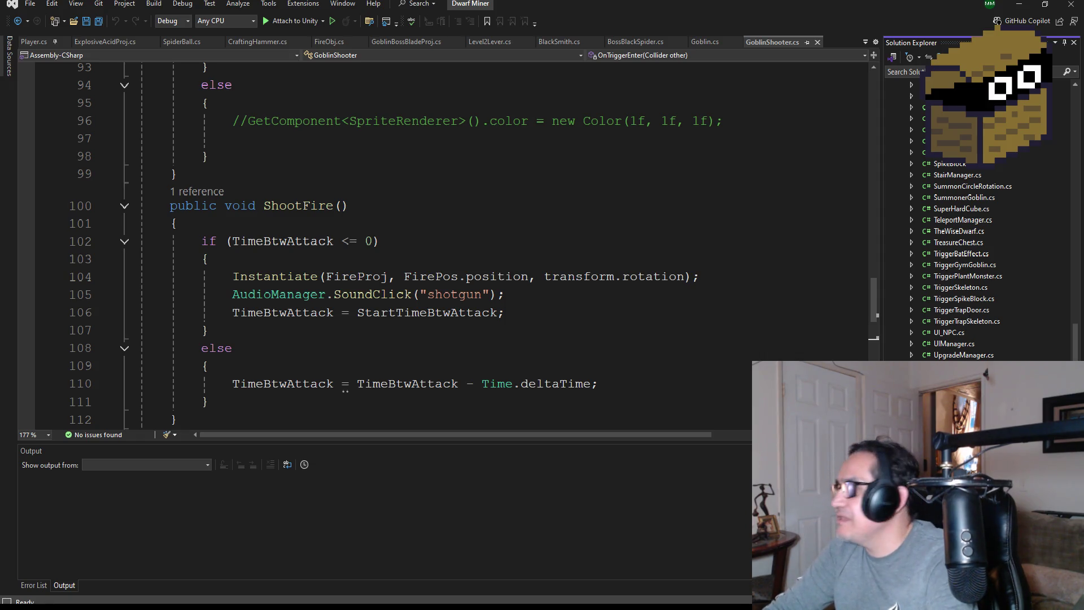
pyautogui.doubleClick(967, 276)
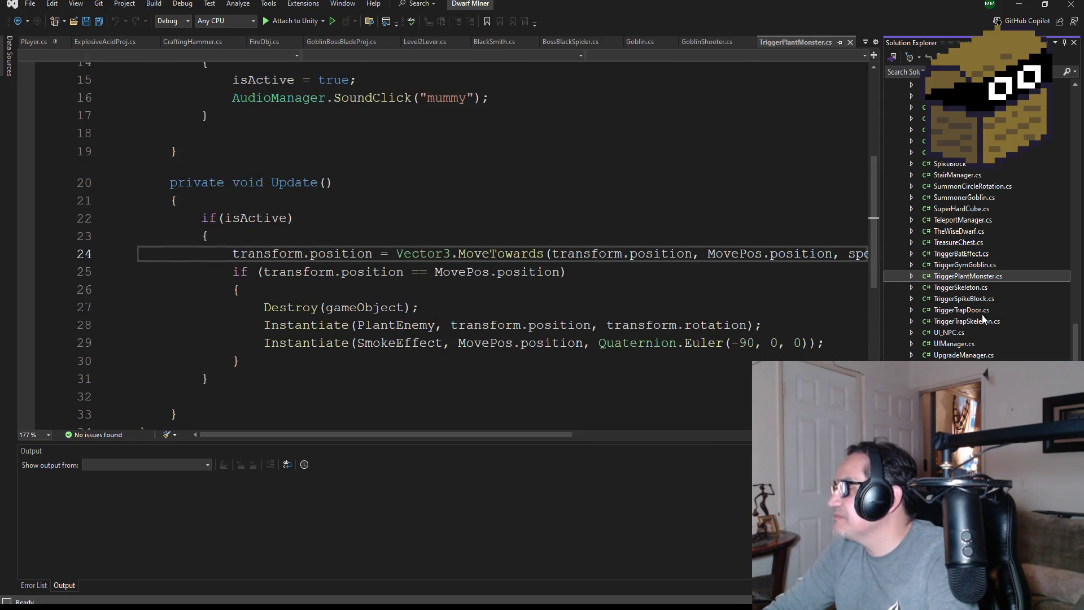
pyautogui.scroll(2, 979, 305)
pyautogui.scroll(2, 978, 302)
# - Open SkeletonKnight.cs and select the Axe tag check block in OnTriggerEnter
pyautogui.doubleClick(957, 219)
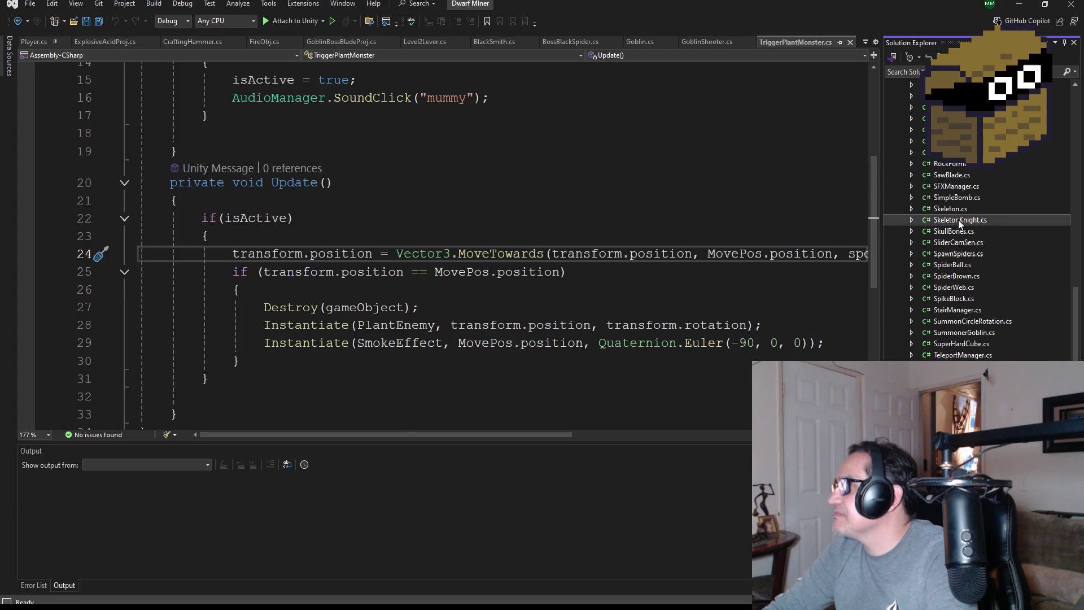
pyautogui.scroll(-20, 285, 303)
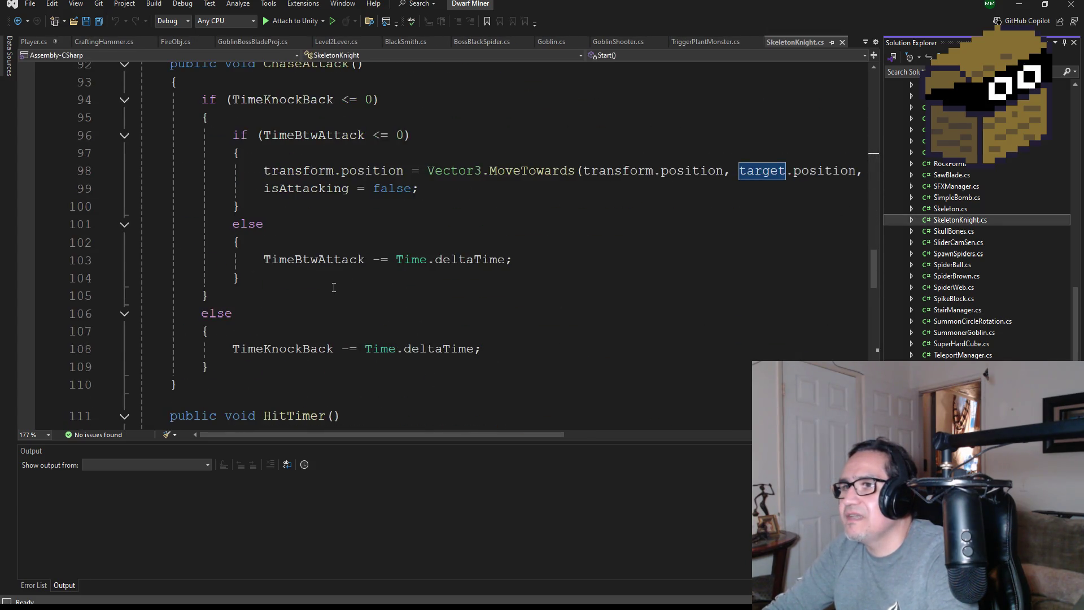
pyautogui.scroll(3, 337, 283)
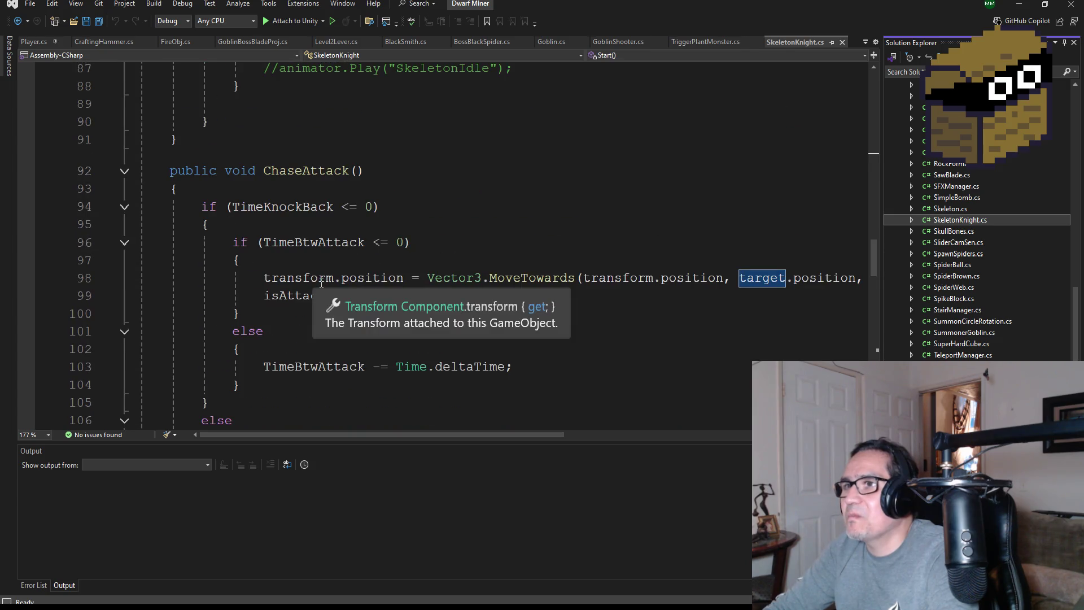
pyautogui.scroll(-8, 312, 278)
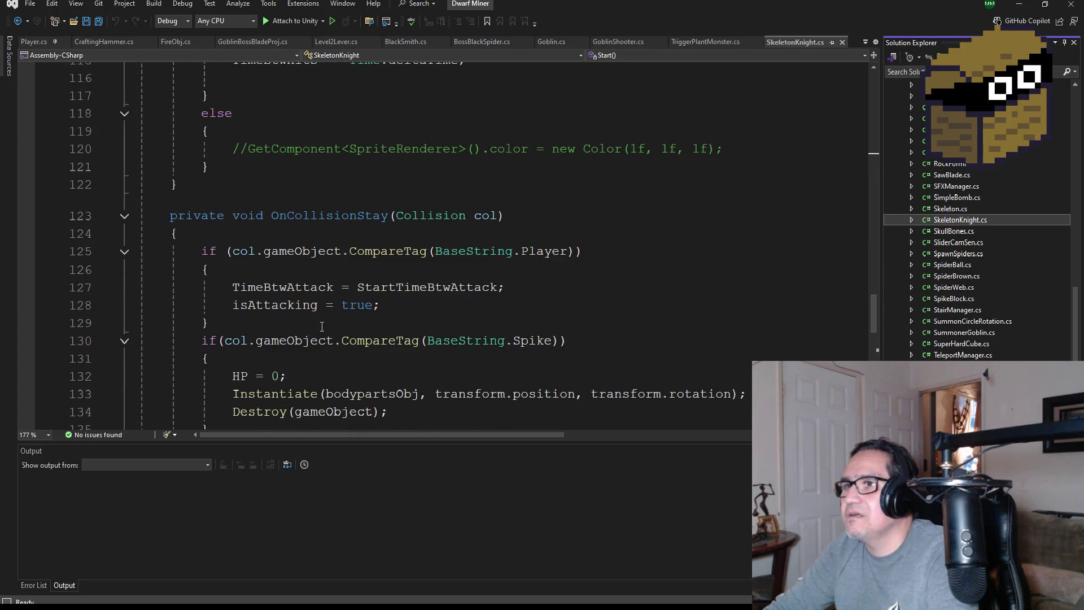
pyautogui.scroll(-6, 322, 326)
pyautogui.scroll(3, 283, 318)
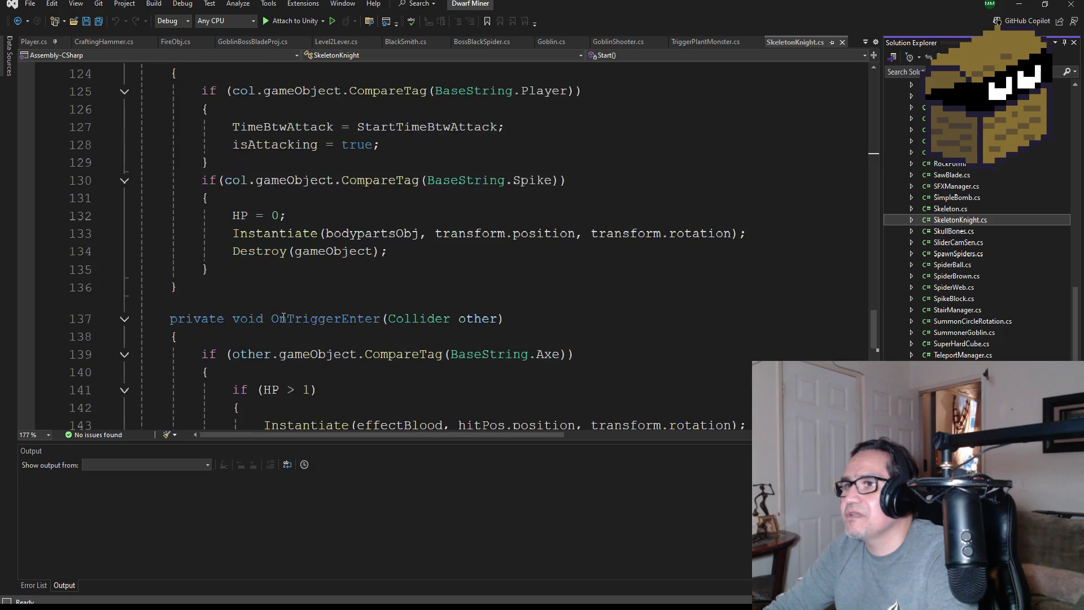
pyautogui.scroll(2, 283, 318)
pyautogui.scroll(-6, 246, 316)
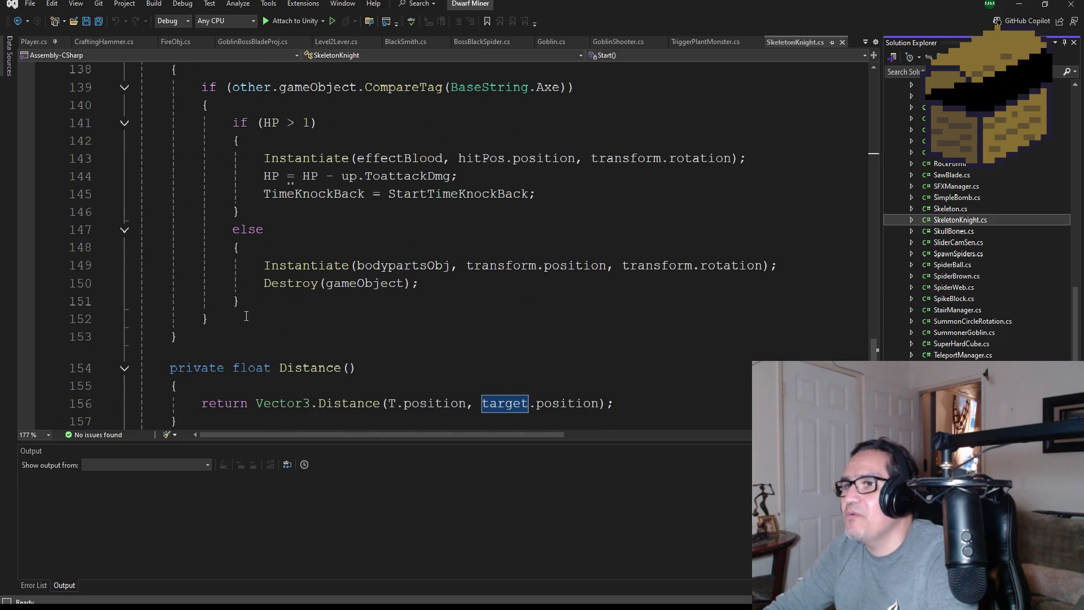
pyautogui.moveTo(246, 316)
pyautogui.mouseDown()
pyautogui.moveTo(130, 229)
pyautogui.moveTo(125, 85)
pyautogui.mouseUp()
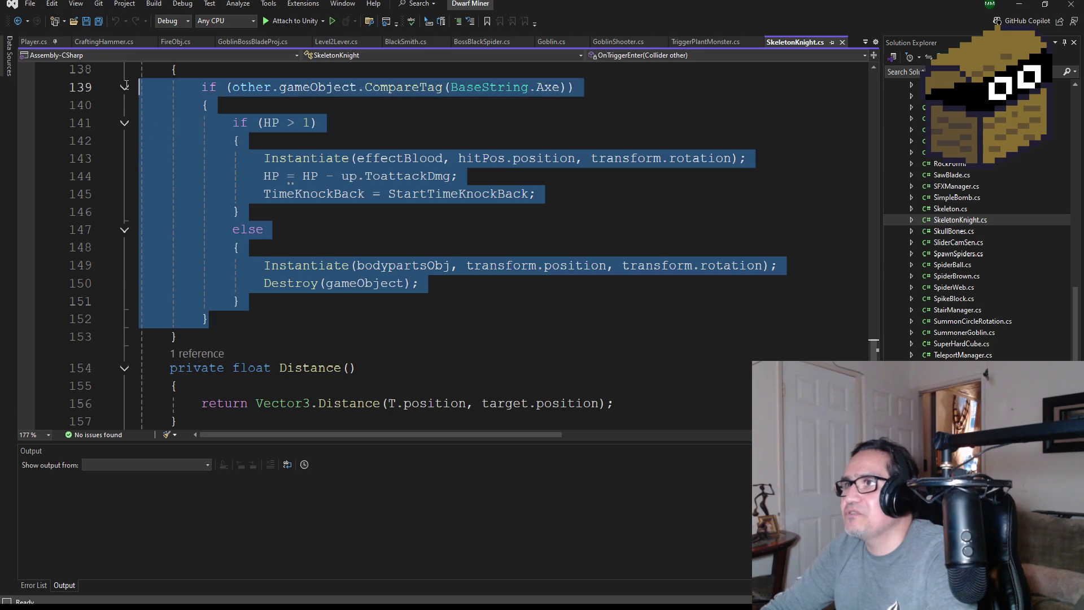
# - Copy SkeletonKnight's whole OnTriggerEnter method and paste it into BossBlackSpider.cs
pyautogui.scroll(3, 320, 156)
pyautogui.scroll(-2, 395, 298)
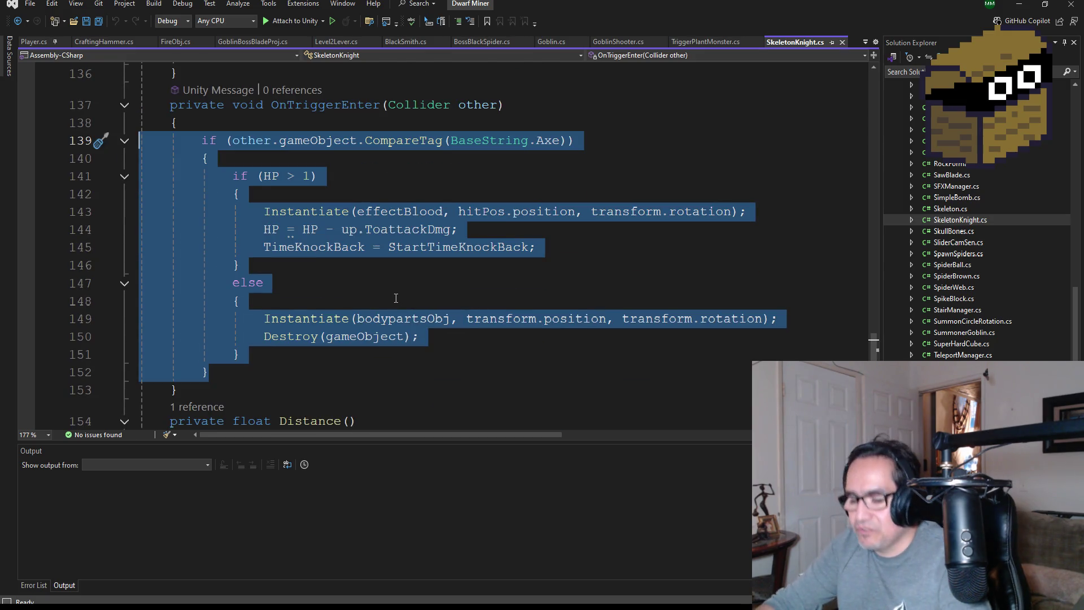
pyautogui.click(232, 394)
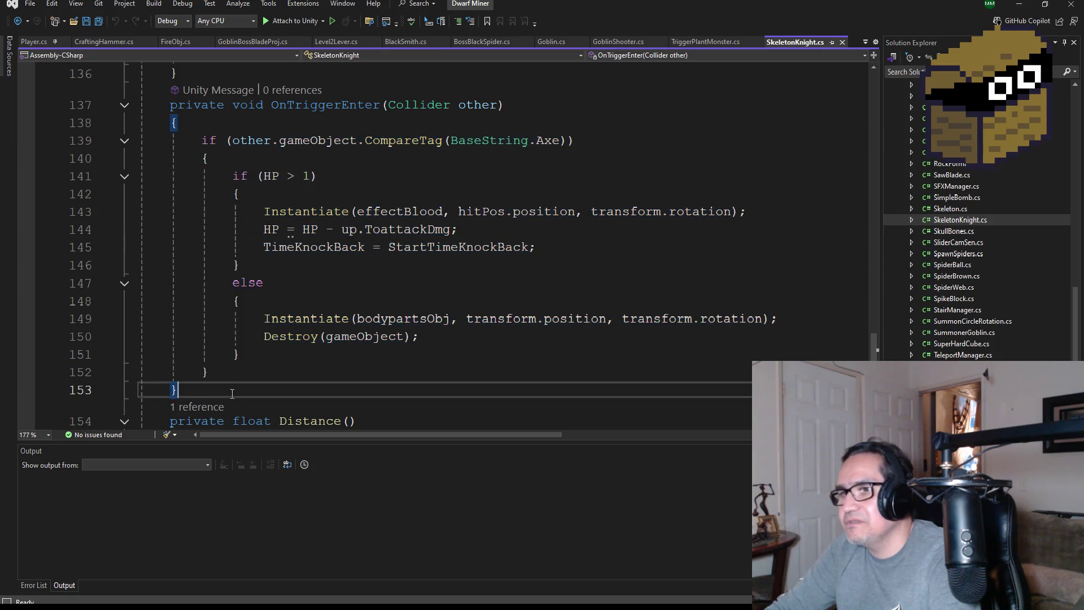
pyautogui.scroll(2, 225, 341)
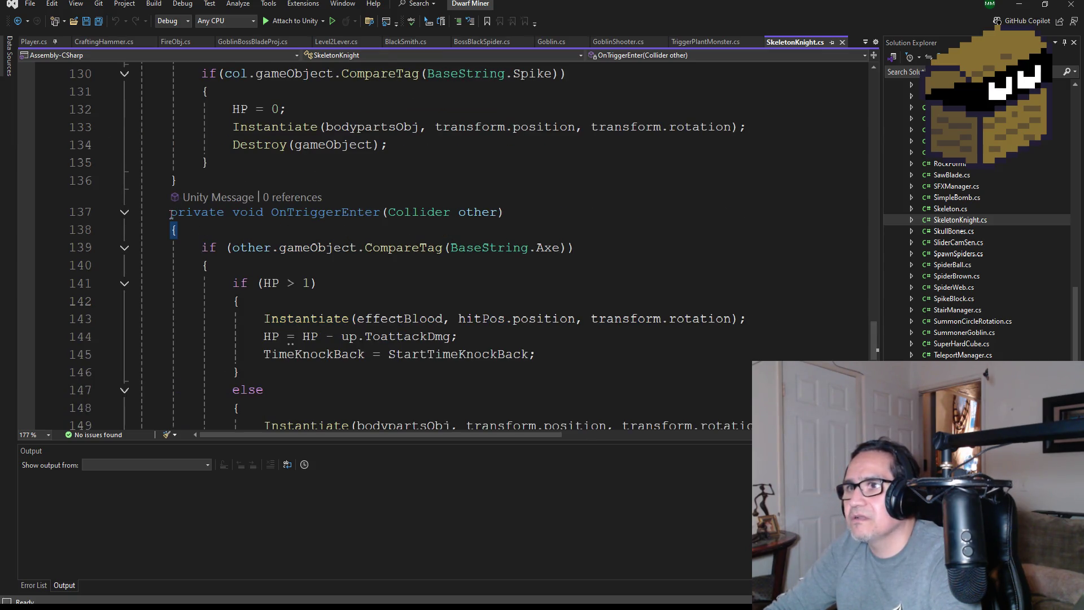
pyautogui.keyDown('shift'); pyautogui.click(171, 214); pyautogui.keyUp('shift')
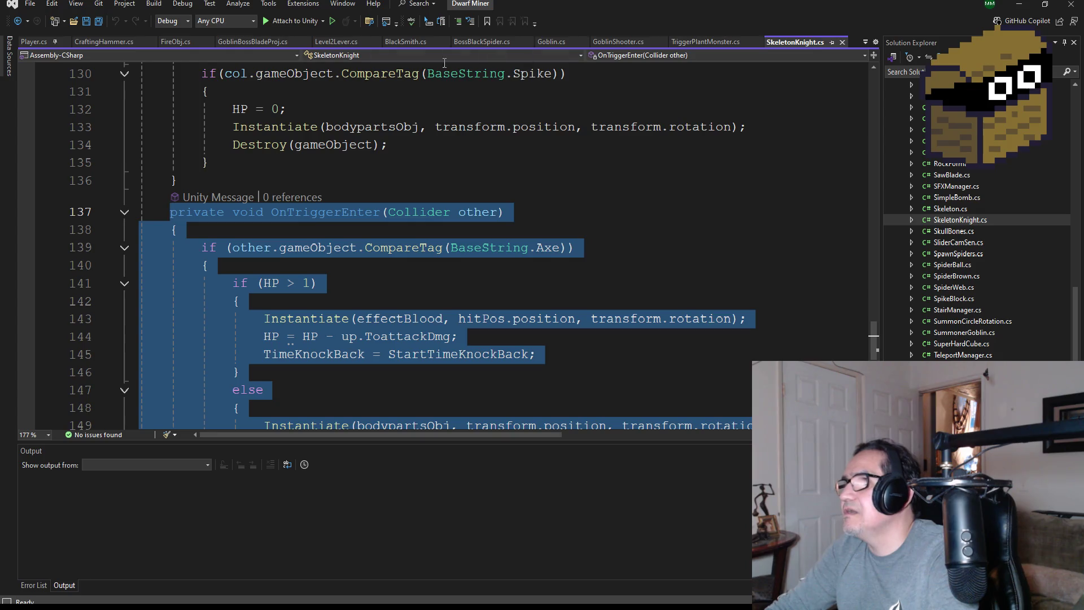
pyautogui.click(481, 42)
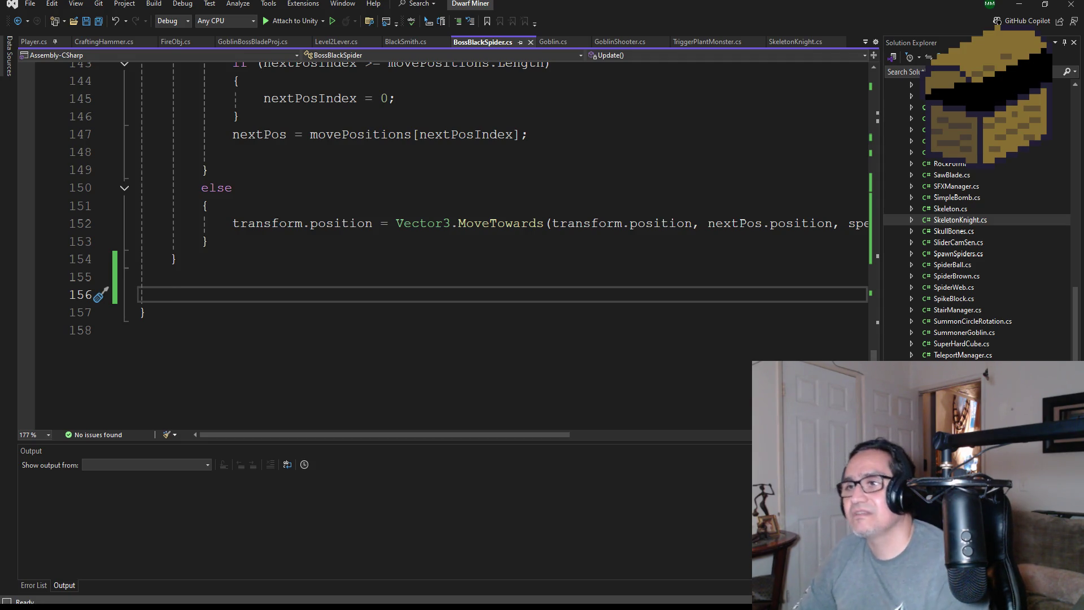
pyautogui.hotkey('ctrl', 'v')
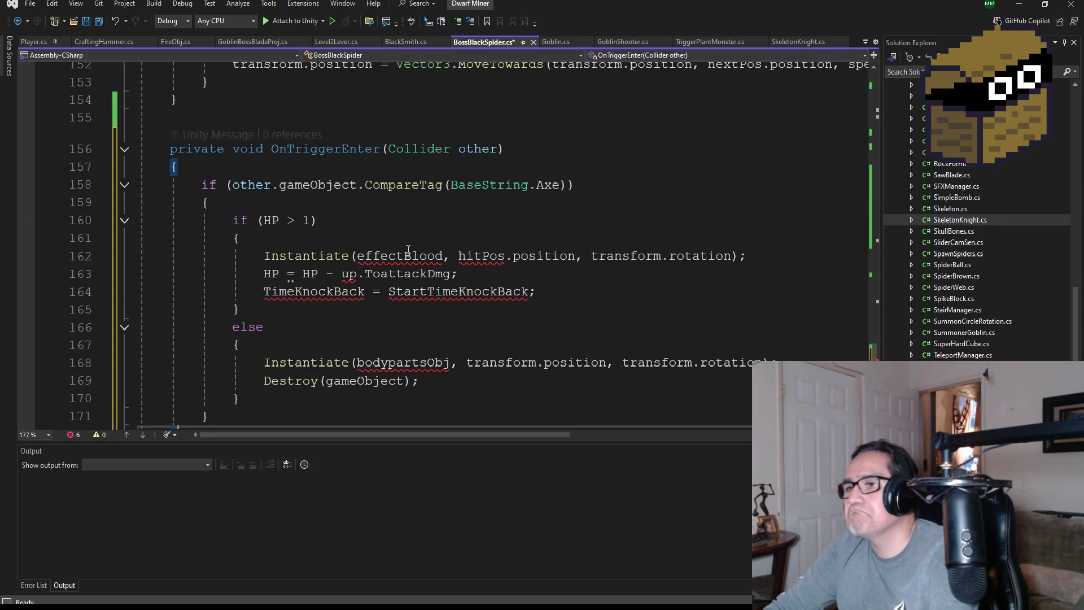
# - Check the pasted handler's effectBlood reference and the explosiveAcid field, then save all files
pyautogui.scroll(-2, 395, 299)
pyautogui.scroll(4, 412, 308)
pyautogui.scroll(-2, 432, 316)
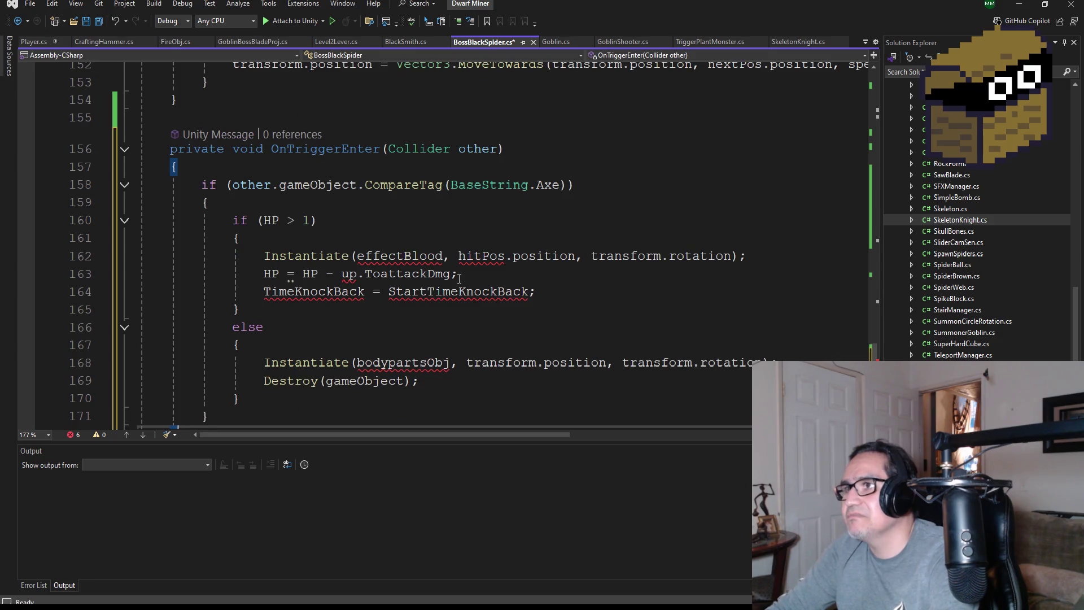
pyautogui.doubleClick(419, 255)
pyautogui.scroll(20, 554, 357)
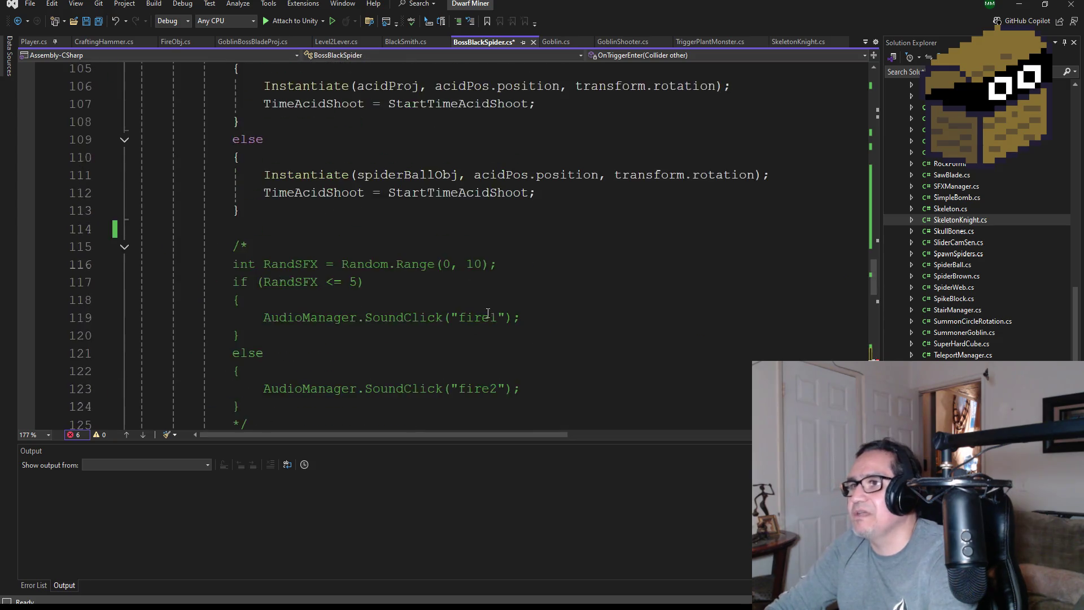
pyautogui.scroll(16, 484, 296)
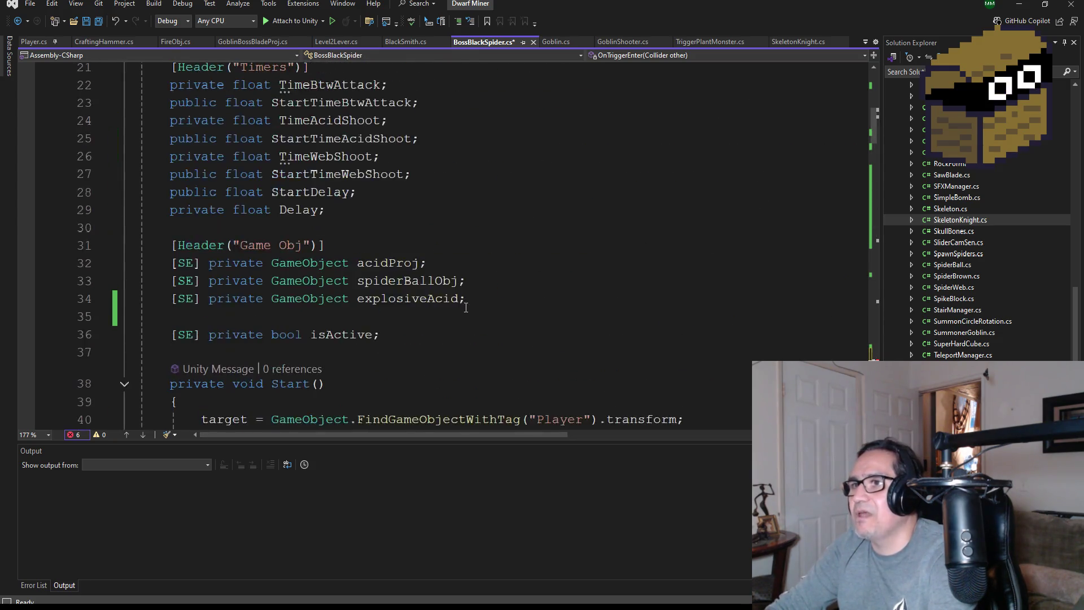
pyautogui.scroll(-3, 480, 323)
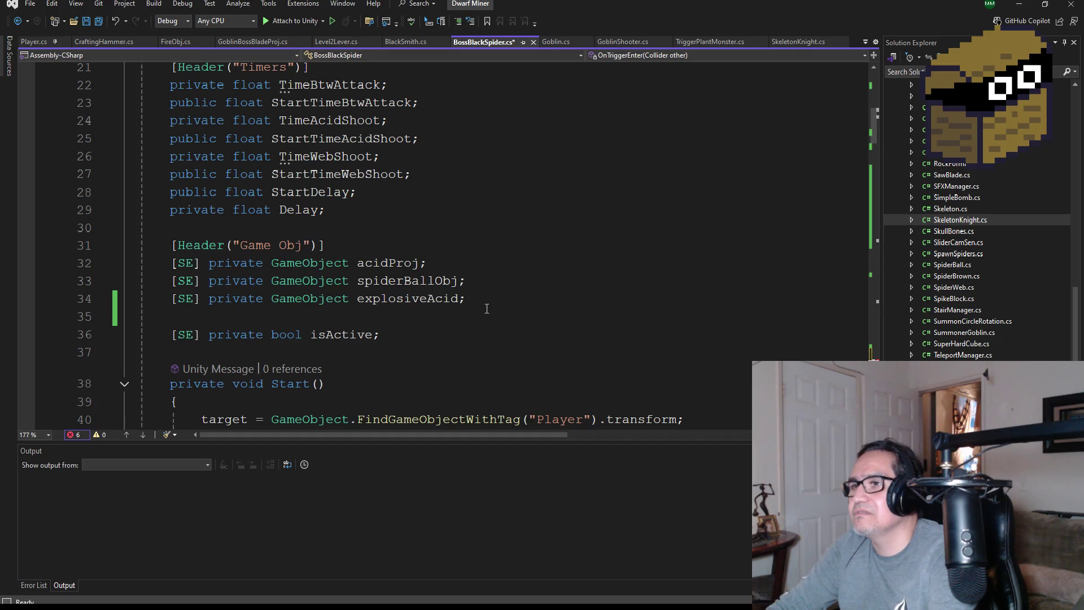
pyautogui.click(487, 308)
pyautogui.scroll(3, 543, 308)
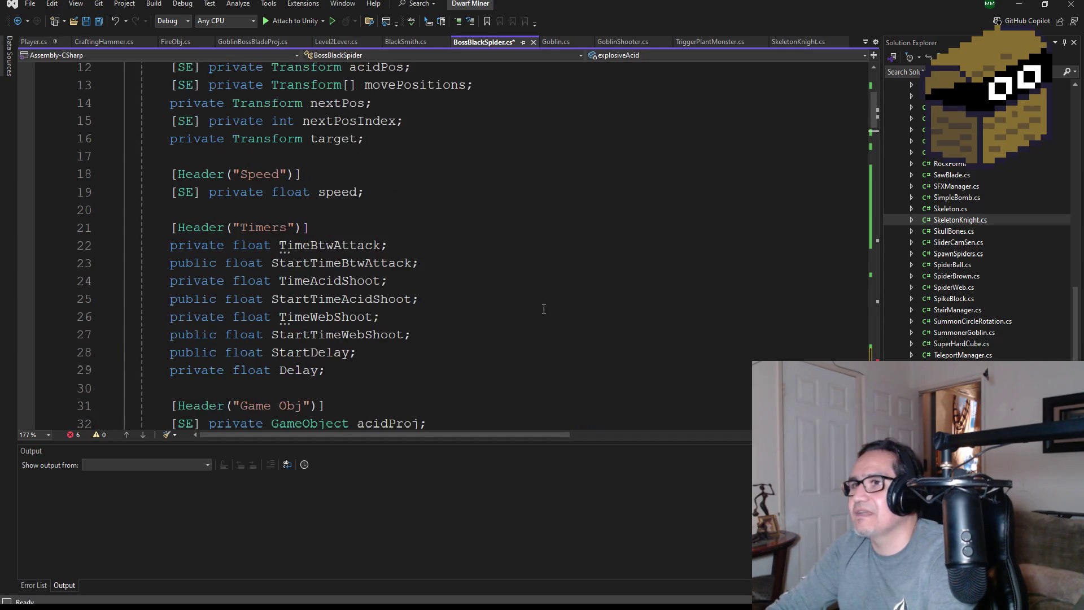
pyautogui.click(99, 22)
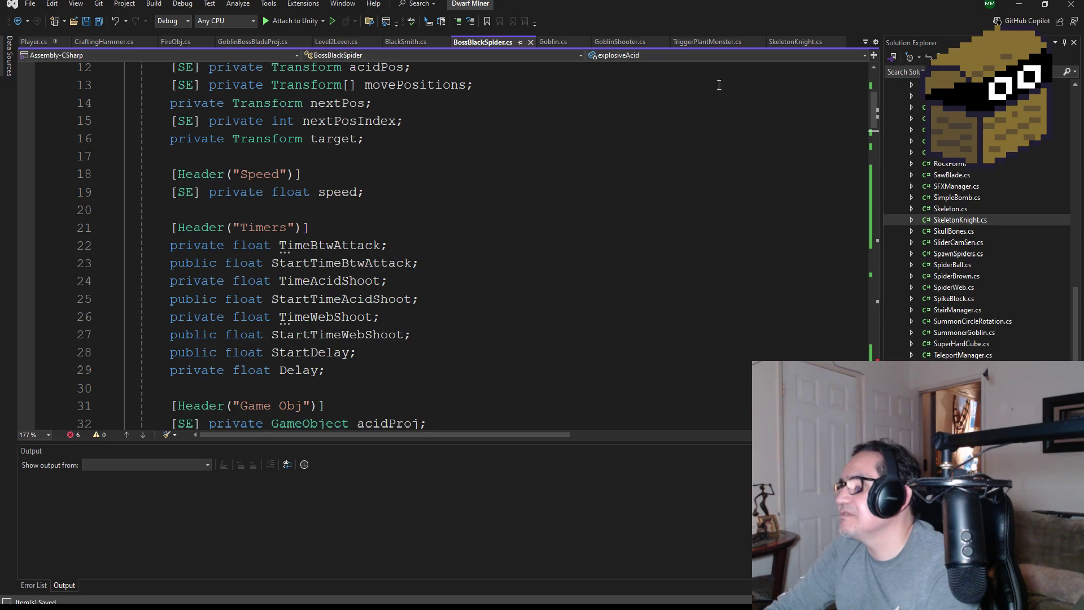
pyautogui.scroll(2, 980, 211)
# - Open SpiderBrown.cs from Solution Explorer and move its tab beside BlackSmith.cs
pyautogui.scroll(10, 985, 220)
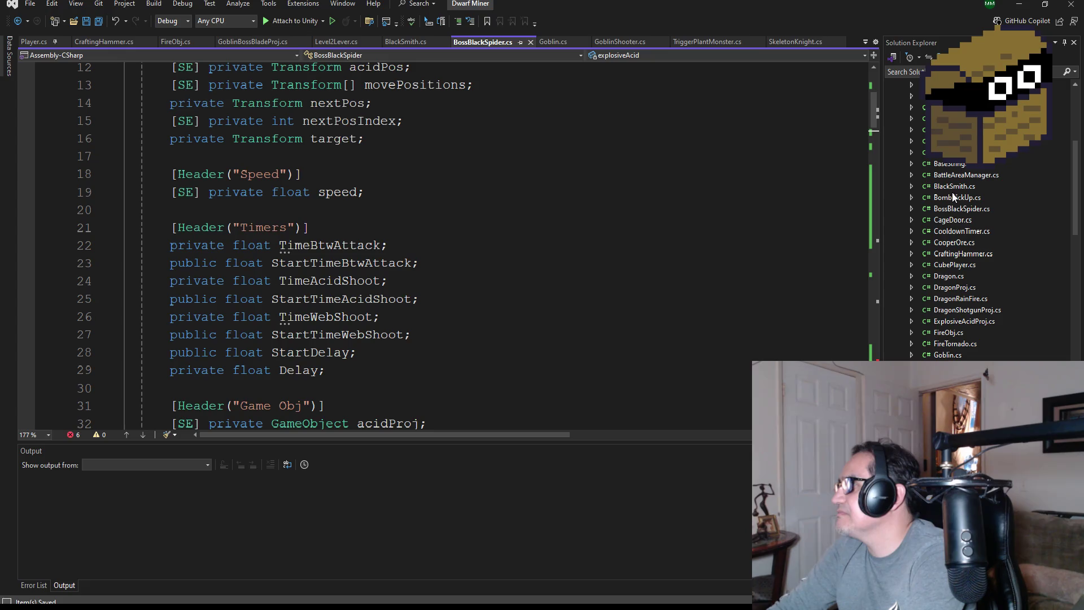
pyautogui.scroll(-8, 959, 314)
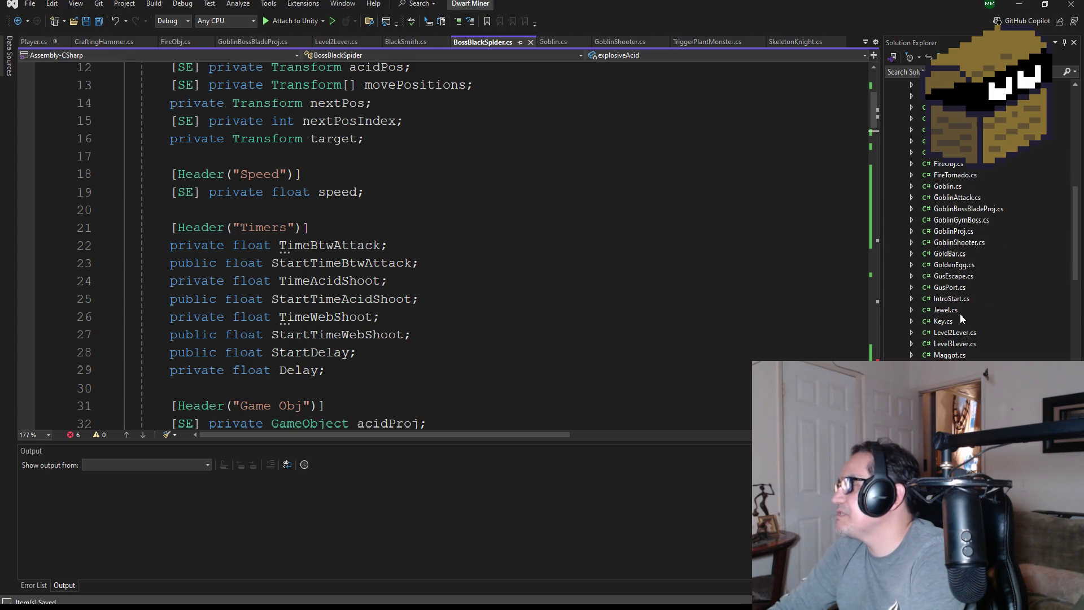
pyautogui.scroll(-8, 958, 332)
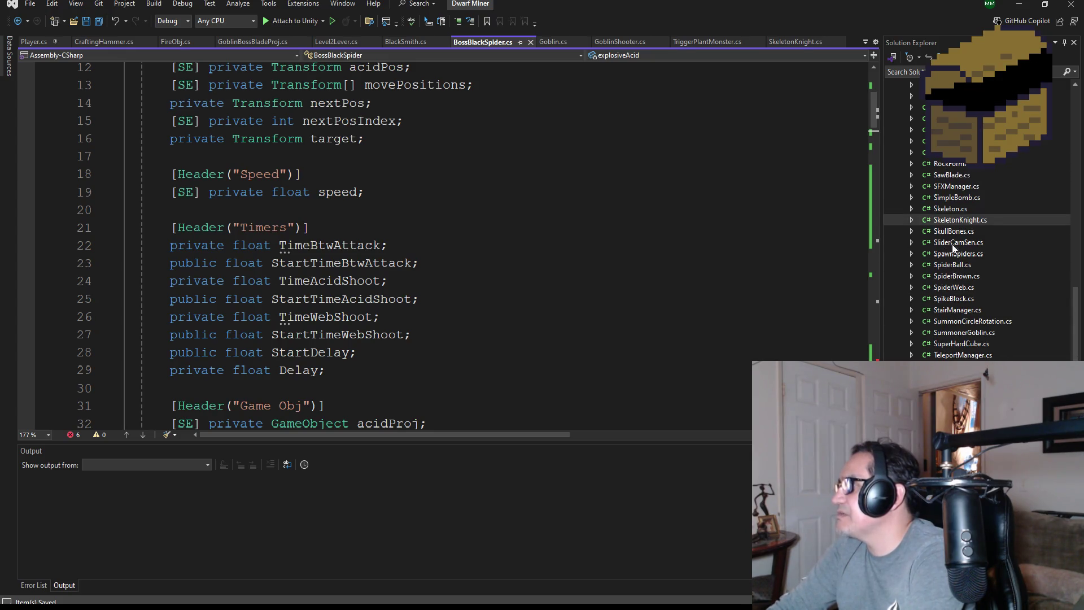
pyautogui.doubleClick(959, 275)
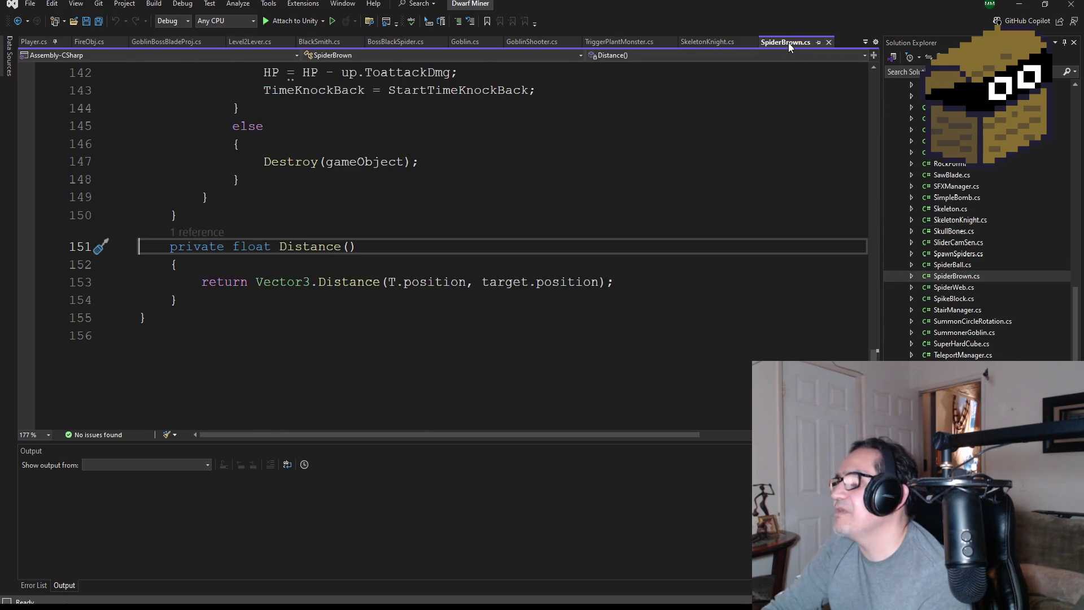
pyautogui.moveTo(788, 42)
pyautogui.mouseDown()
pyautogui.moveTo(440, 42)
pyautogui.moveTo(480, 43)
pyautogui.mouseUp()
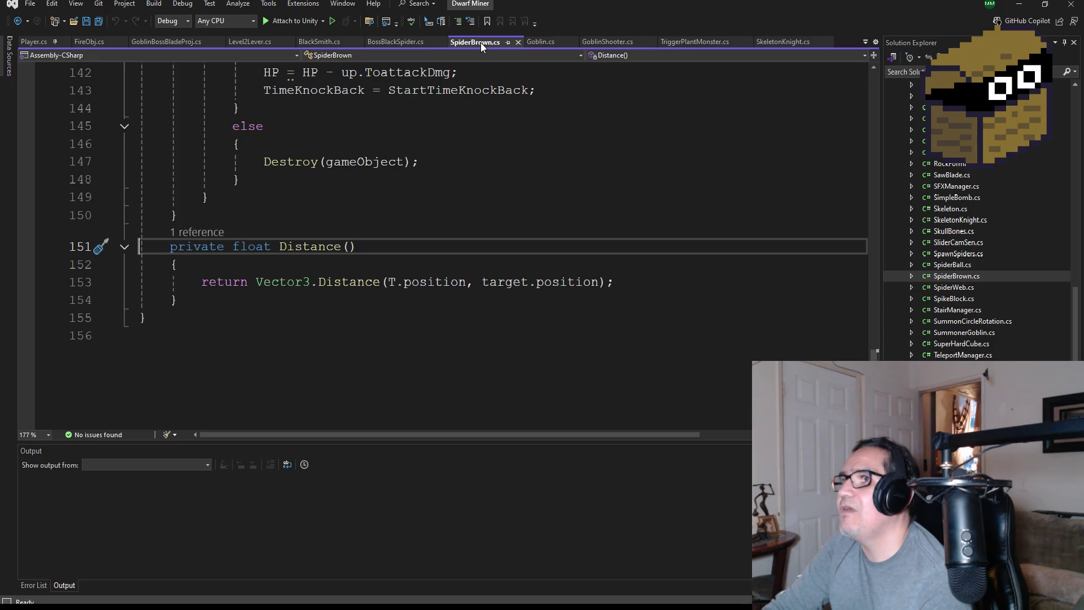
pyautogui.scroll(3, 383, 241)
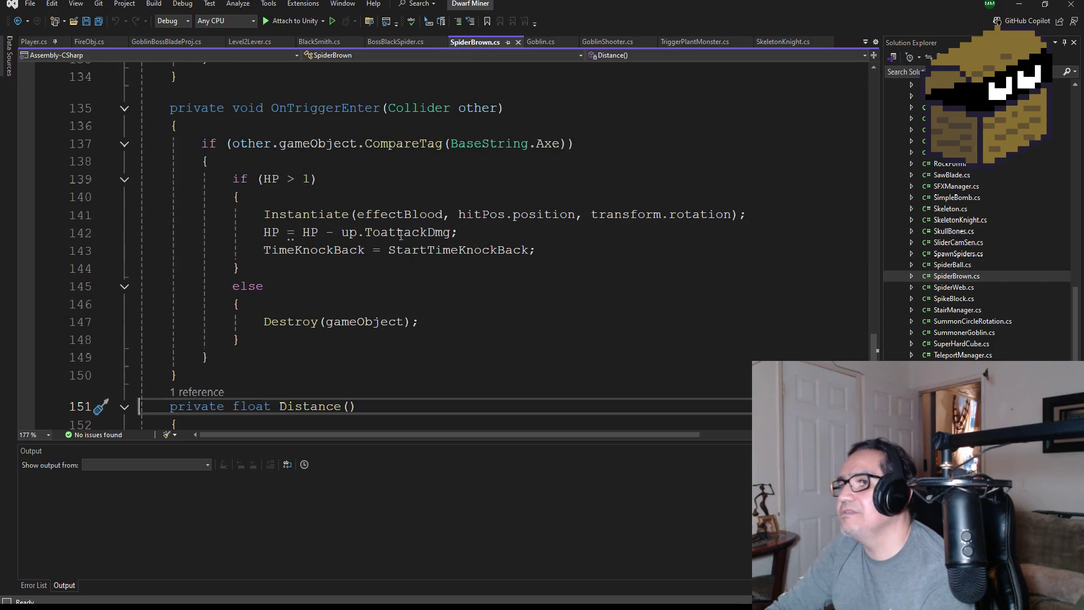
# - Select SpiderBrown's OnTriggerEnter axe-hit handler, which only destroys the spider
pyautogui.click(398, 44)
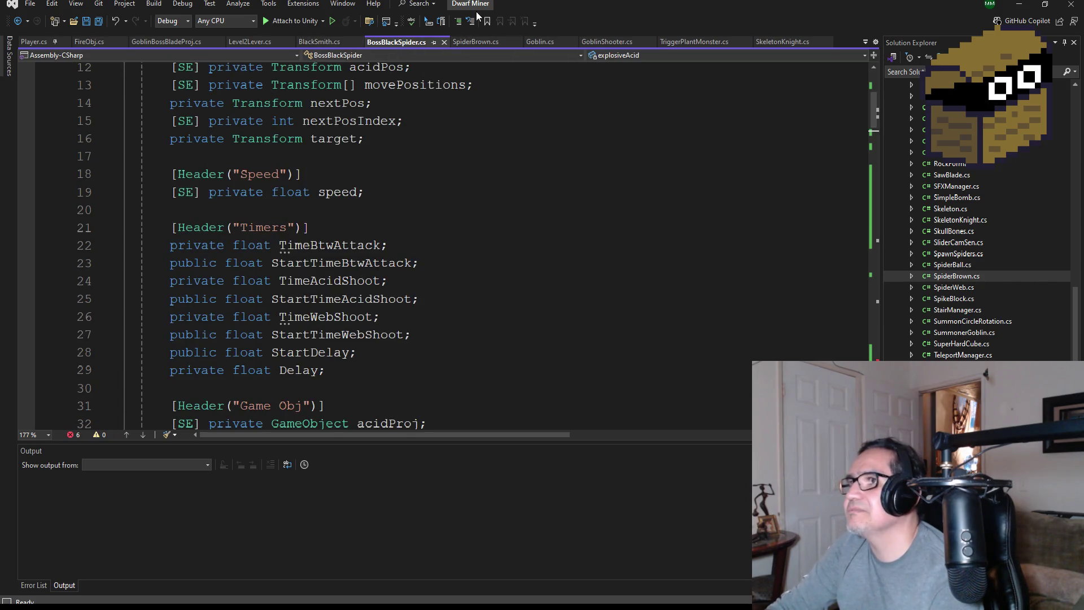
pyautogui.click(475, 43)
pyautogui.scroll(-1, 395, 226)
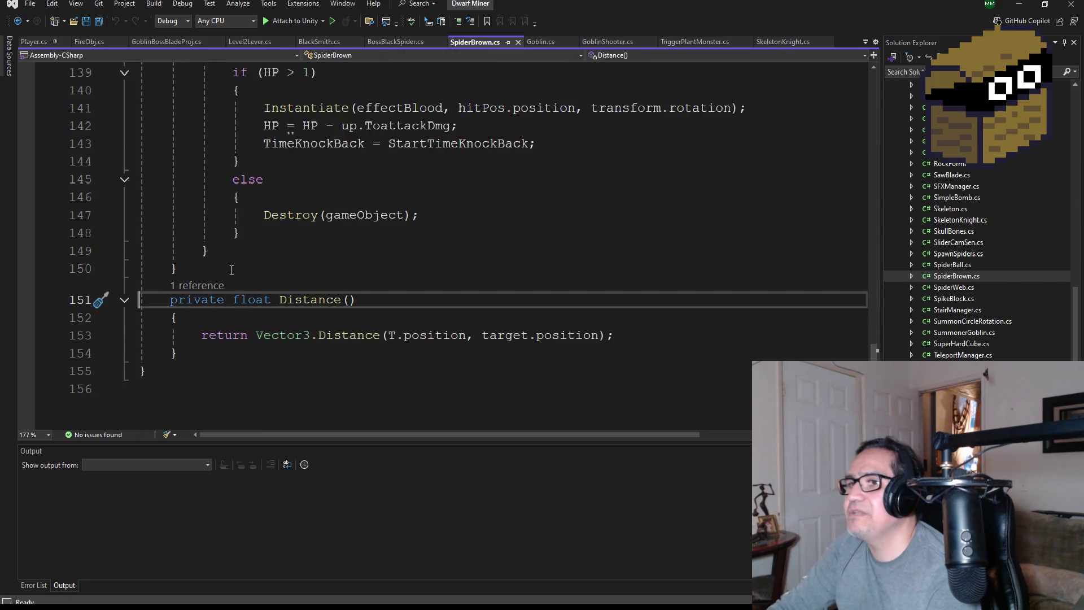
pyautogui.moveTo(178, 269)
pyautogui.mouseDown()
pyautogui.moveTo(147, 70)
pyautogui.moveTo(115, 29)
pyautogui.moveTo(115, 116)
pyautogui.mouseUp()
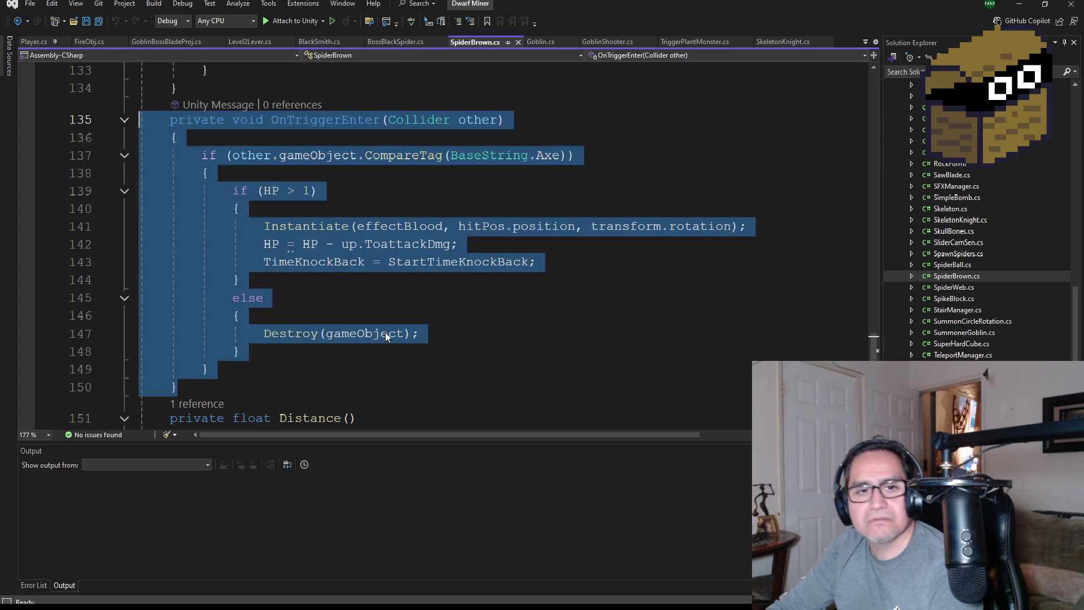
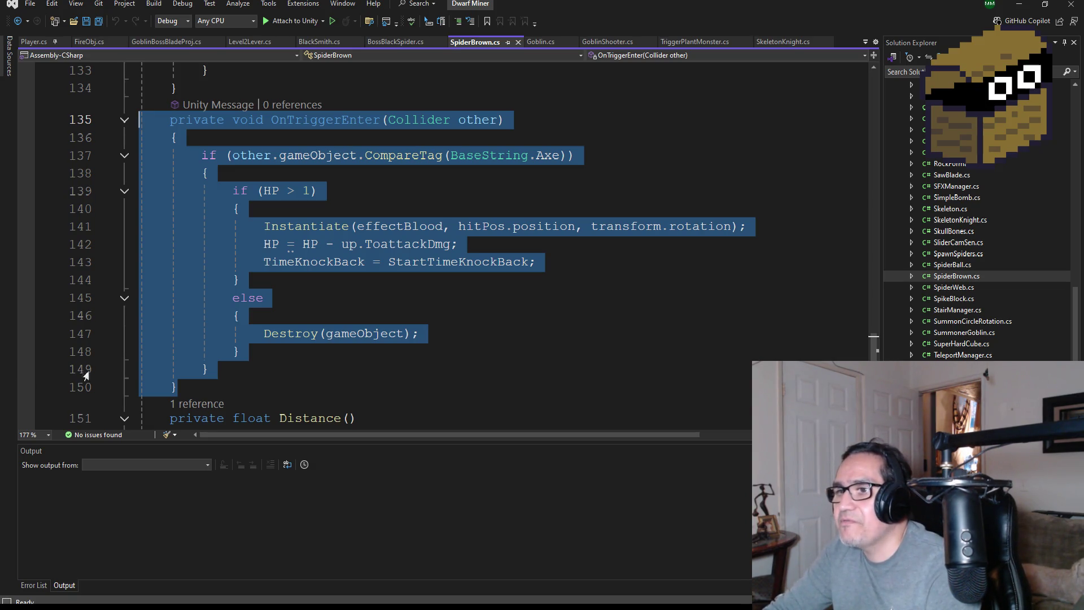
# - Replace BossBlackSpider.cs's OnTriggerEnter with SpiderBrown's version, dropping the bodypartsObj Instantiate line, and save
pyautogui.moveTo(200, 389)
pyautogui.mouseDown()
pyautogui.moveTo(144, 316)
pyautogui.moveTo(179, 150)
pyautogui.moveTo(147, 126)
pyautogui.mouseUp()
pyautogui.hotkey('ctrl', 'c')
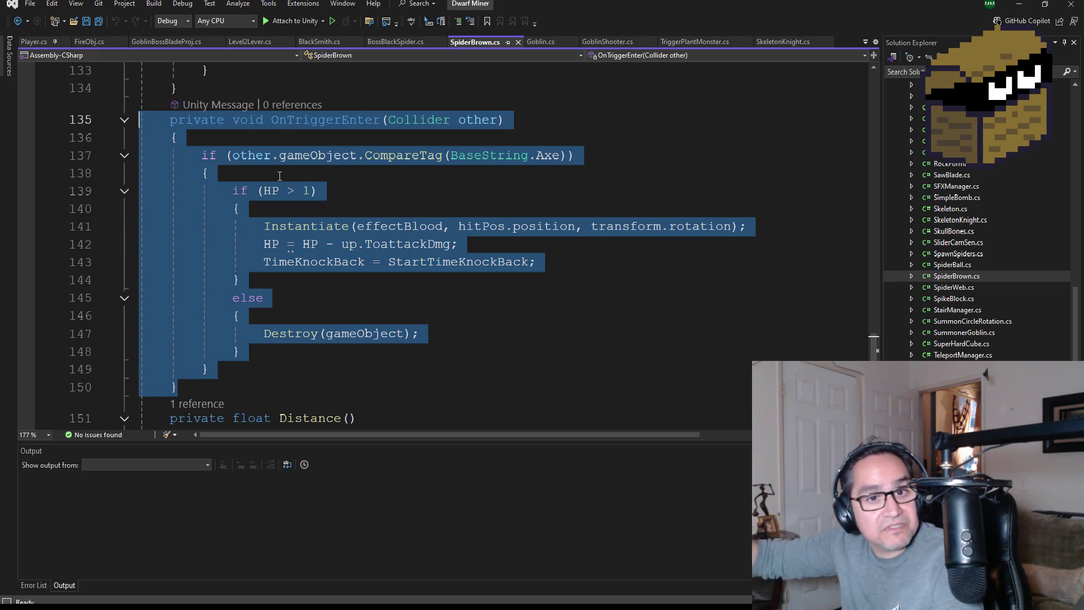
pyautogui.click(401, 41)
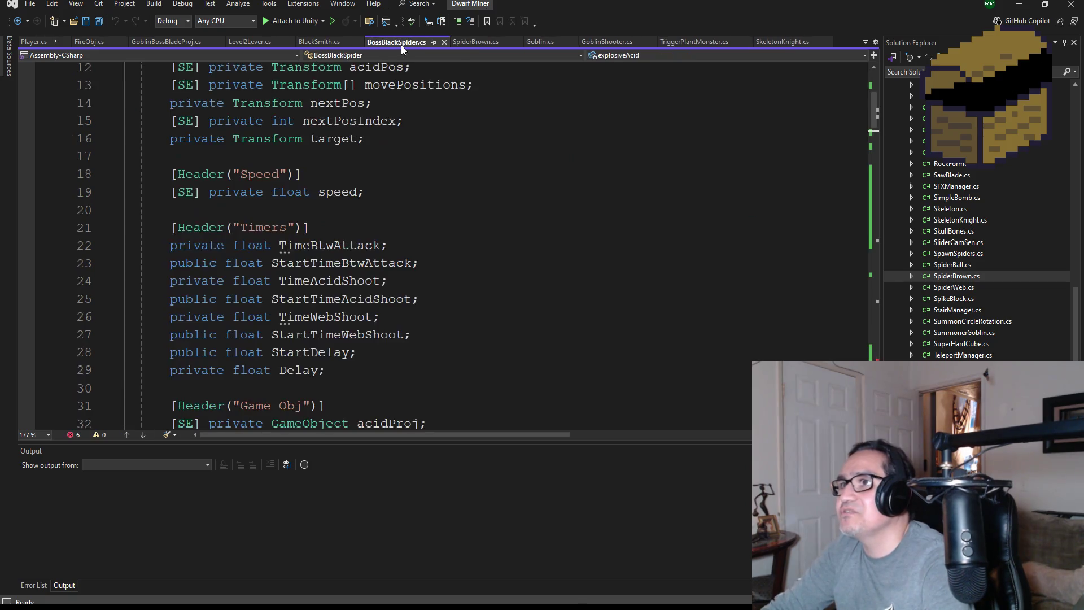
pyautogui.scroll(-7, 342, 298)
pyautogui.scroll(-20, 342, 298)
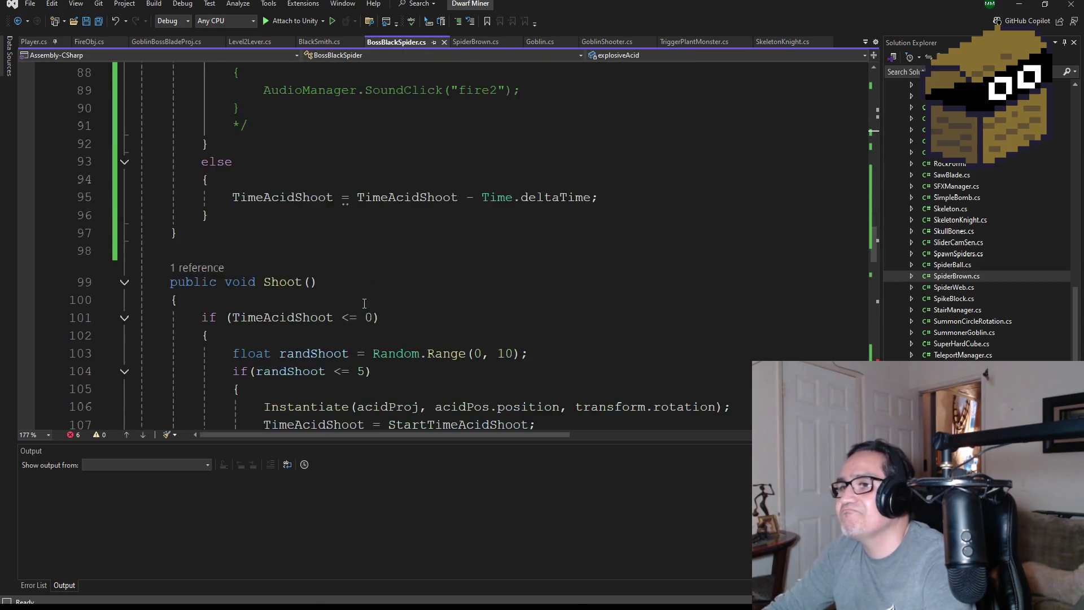
pyautogui.scroll(-9, 362, 291)
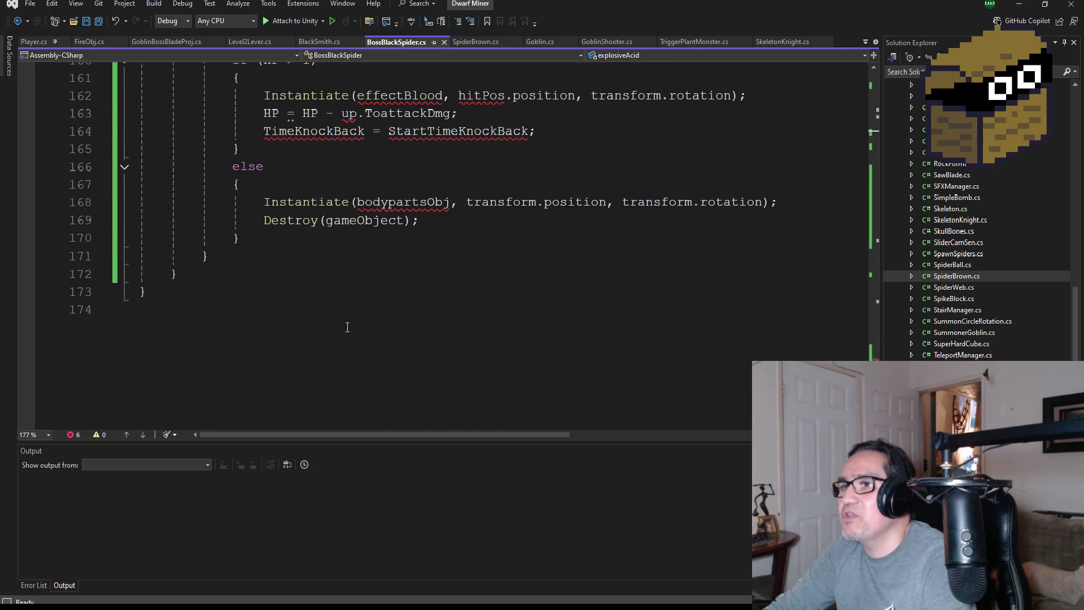
pyautogui.scroll(4, 347, 324)
pyautogui.scroll(-2, 336, 326)
pyautogui.moveTo(178, 380)
pyautogui.mouseDown()
pyautogui.moveTo(141, 148)
pyautogui.moveTo(119, 88)
pyautogui.mouseUp()
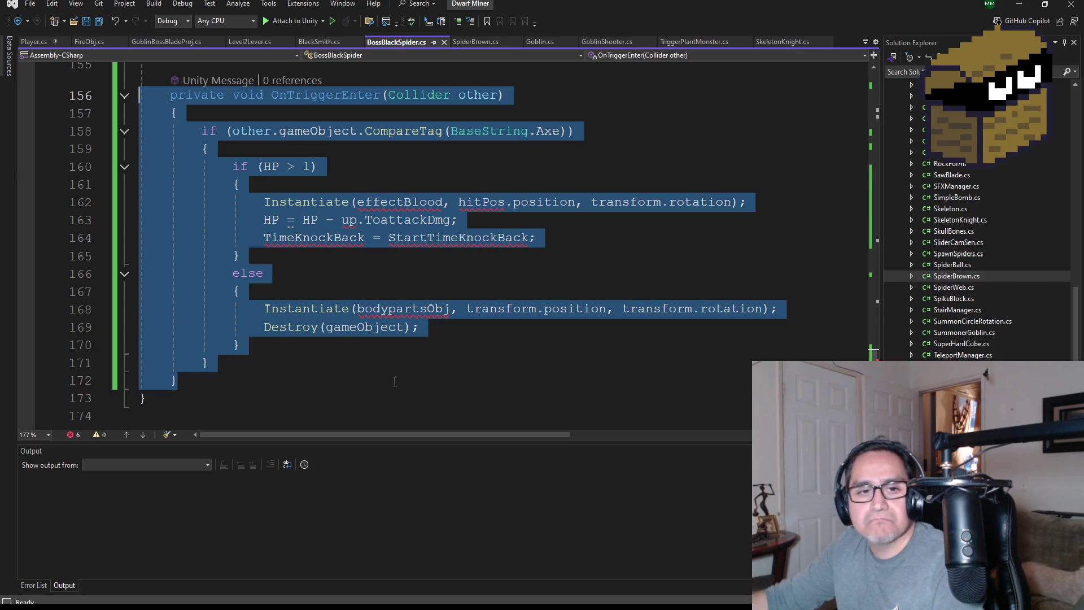
pyautogui.press('Delete')
pyautogui.hotkey('ctrl', 'v')
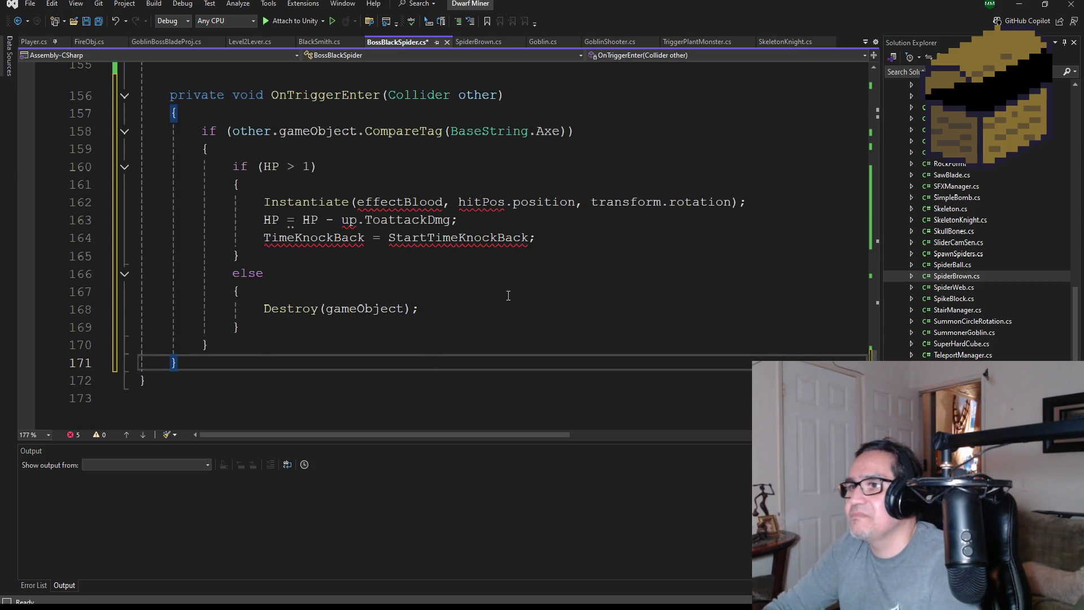
pyautogui.scroll(3, 476, 315)
pyautogui.click(98, 21)
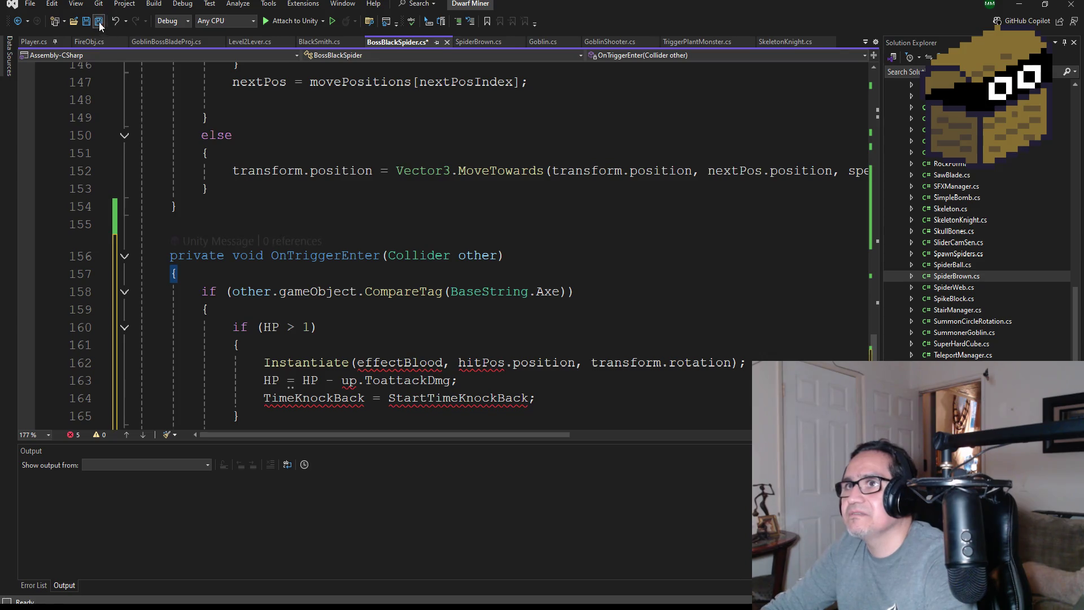
# - Add an empty line after the explosiveAcid field in BossBlackSpider.cs and save all scripts
pyautogui.scroll(12, 329, 240)
pyautogui.scroll(20, 328, 240)
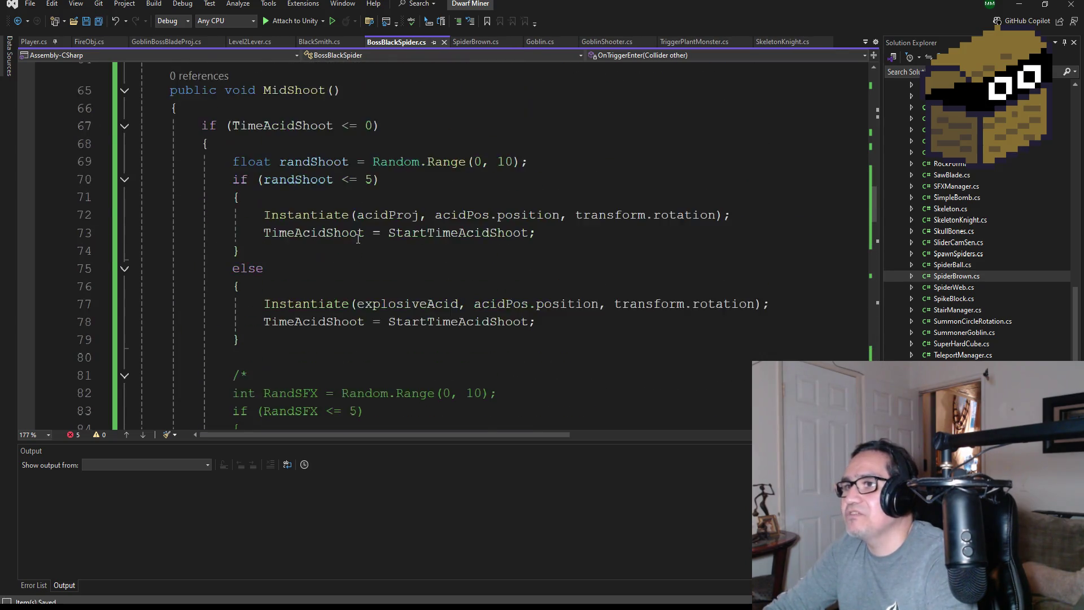
pyautogui.scroll(3, 385, 264)
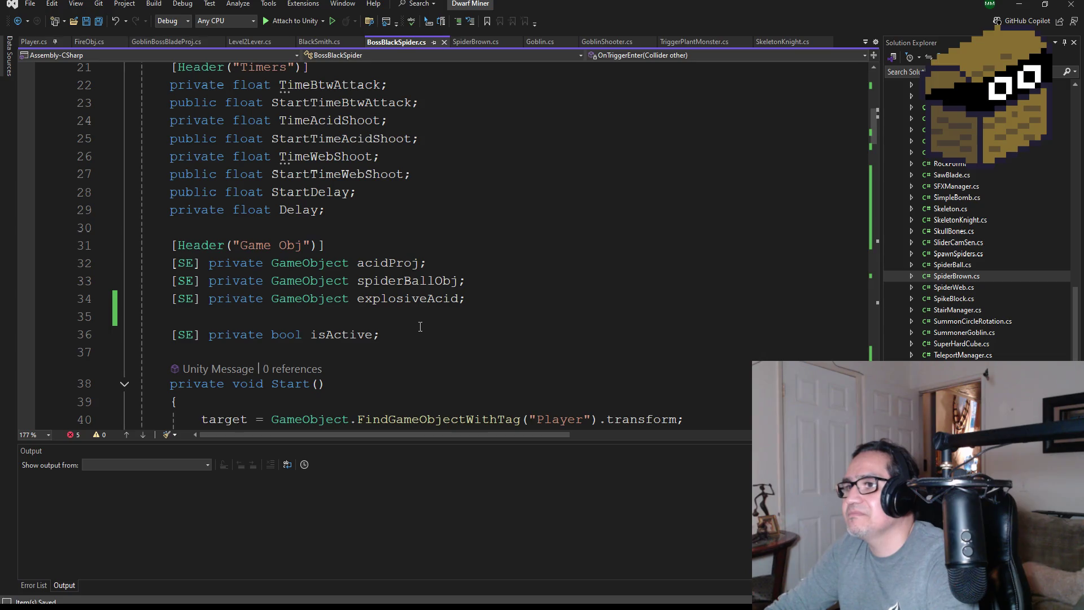
pyautogui.click(494, 305)
pyautogui.press('Return')
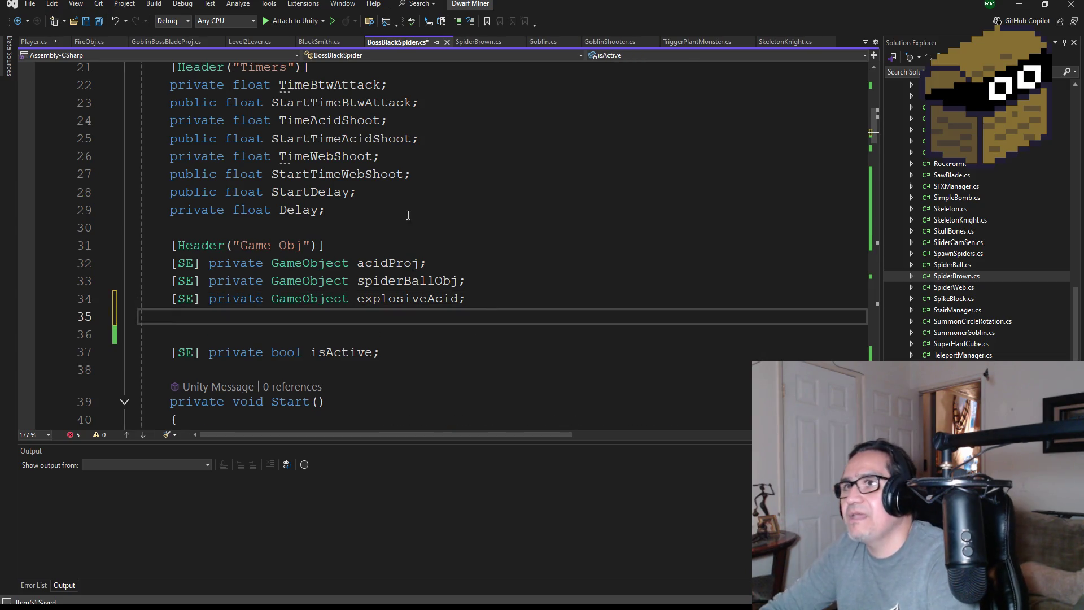
pyautogui.click(99, 21)
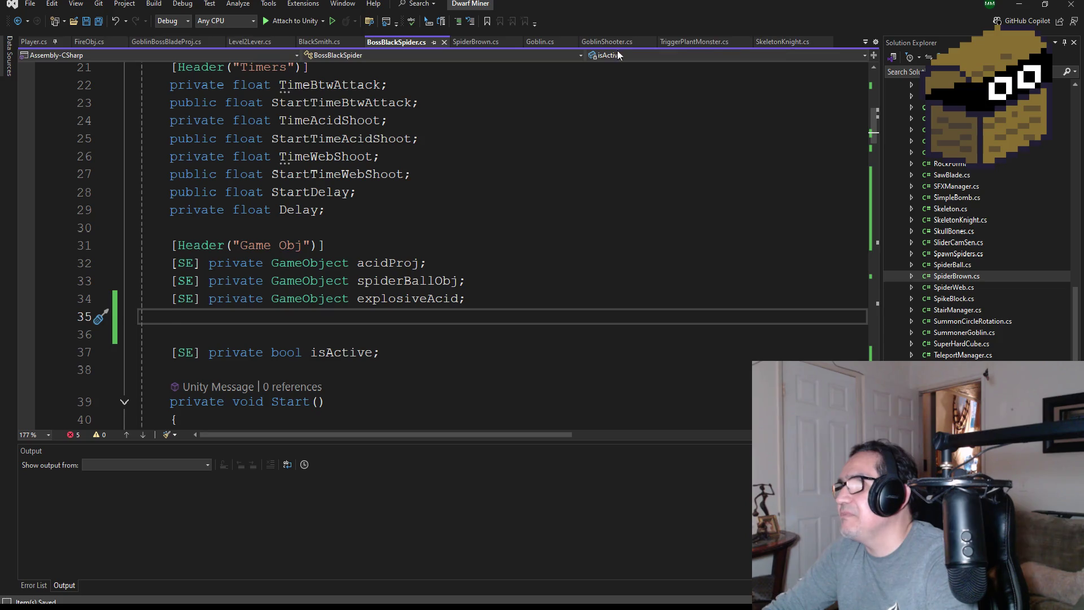
# - Select the effectBlood and up field declarations in SpiderBrown.cs and return to BossBlackSpider.cs
pyautogui.click(466, 42)
pyautogui.scroll(10, 440, 214)
pyautogui.scroll(20, 440, 214)
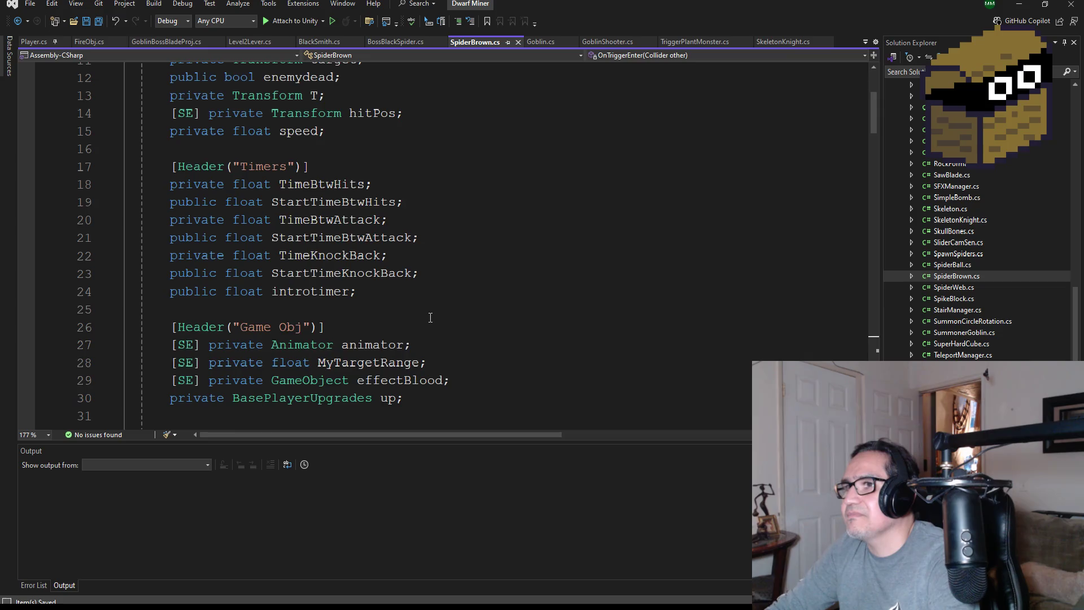
pyautogui.scroll(-2, 430, 317)
pyautogui.moveTo(477, 275)
pyautogui.mouseDown()
pyautogui.moveTo(142, 257)
pyautogui.moveTo(141, 275)
pyautogui.mouseUp()
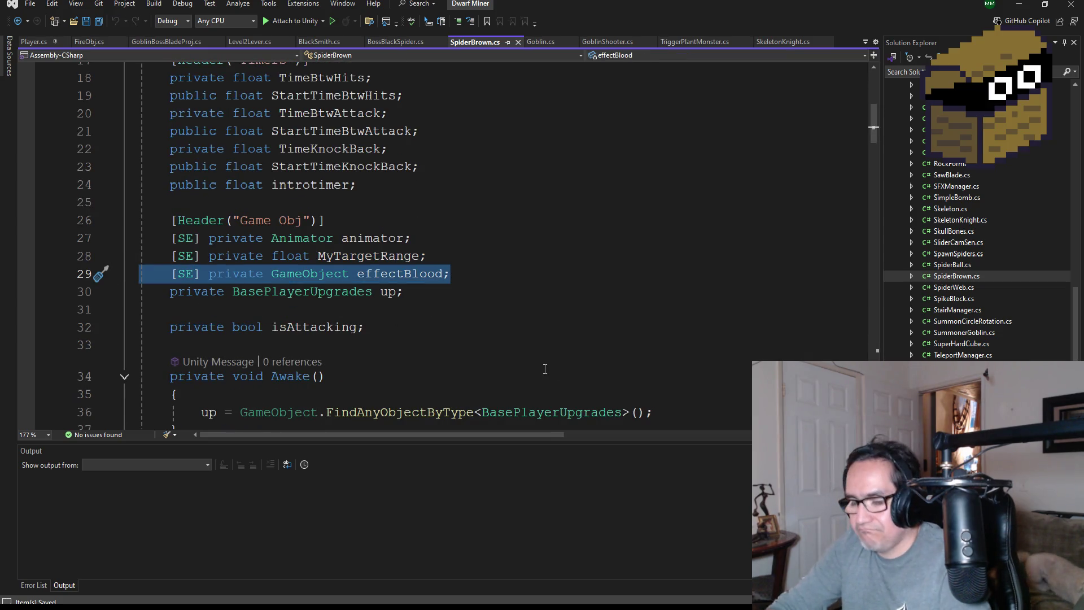
pyautogui.moveTo(436, 294)
pyautogui.mouseDown()
pyautogui.moveTo(237, 293)
pyautogui.moveTo(143, 275)
pyautogui.mouseUp()
pyautogui.hotkey('ctrl', 'c')
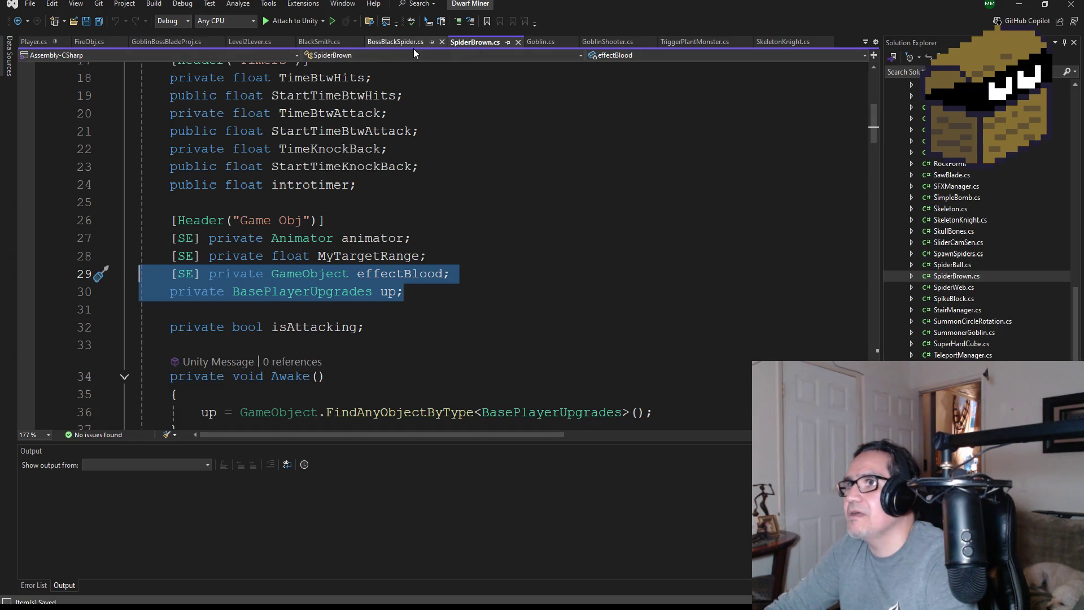
pyautogui.click(398, 43)
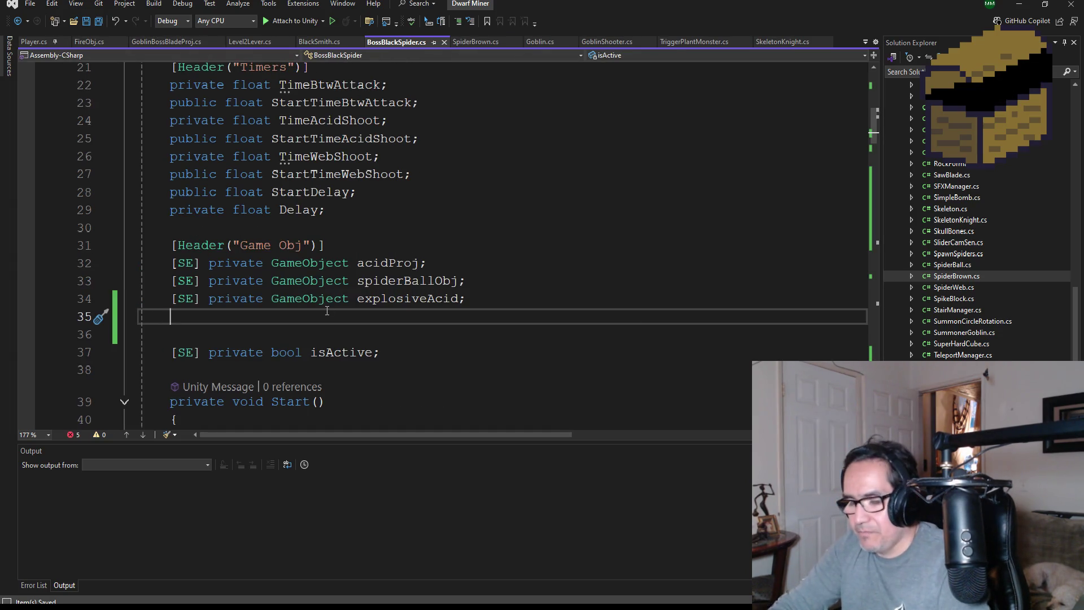
# - Paste the effectBlood and up declarations into BossBlackSpider.cs and save it
pyautogui.hotkey('ctrl', 'v')
pyautogui.scroll(-3, 327, 310)
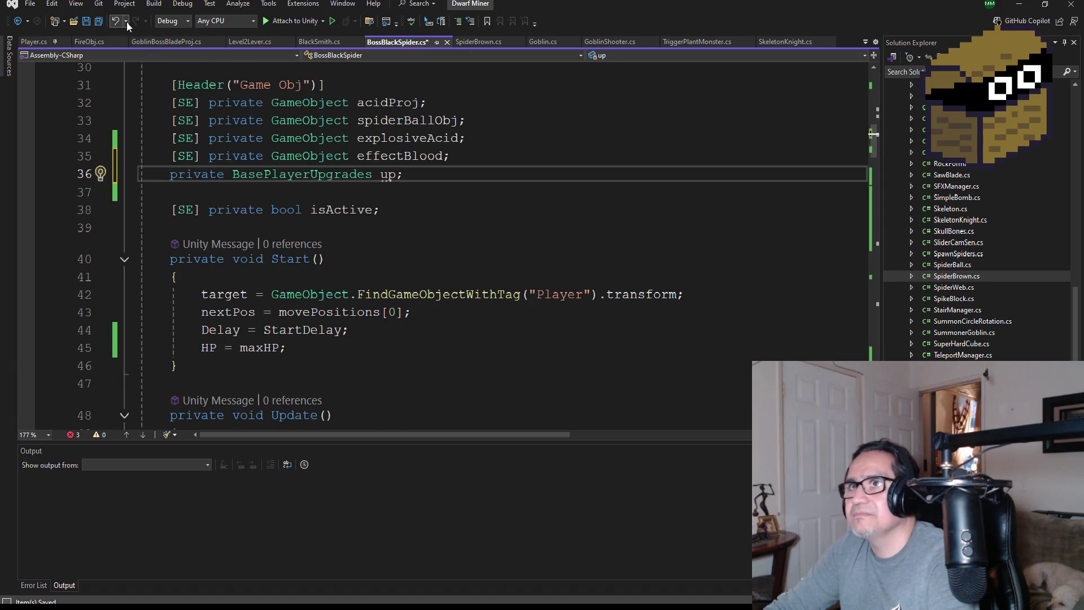
pyautogui.hotkey('ctrl', 's')
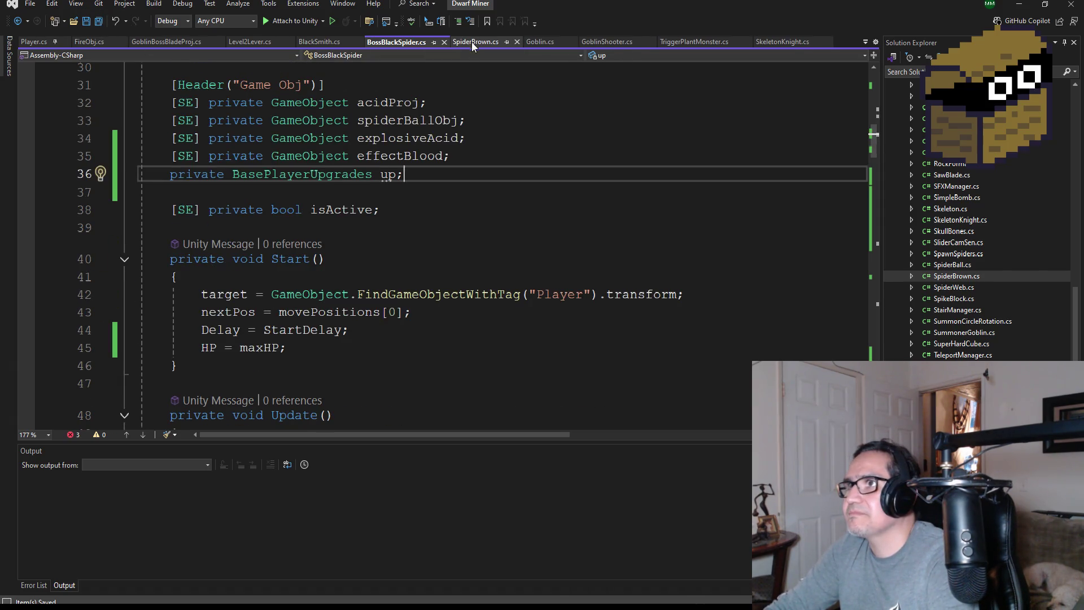
# - Copy SpiderBrown's Awake method into BossBlackSpider.cs below the isActive field and save
pyautogui.click(472, 41)
pyautogui.scroll(-2, 250, 315)
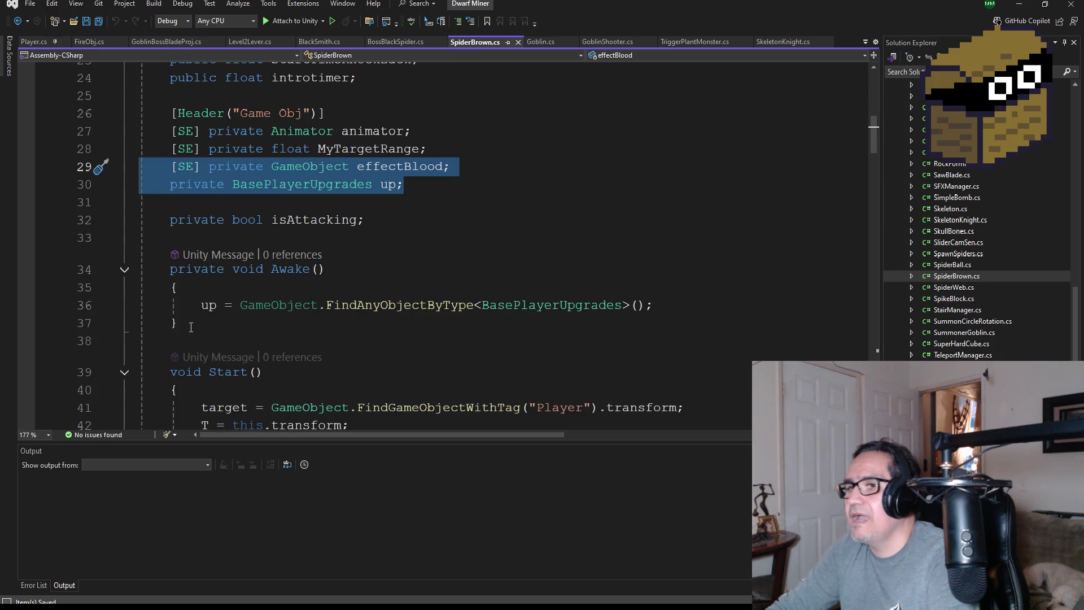
pyautogui.moveTo(250, 315); pyautogui.dragTo(129, 277)
pyautogui.hotkey('ctrl', 'c')
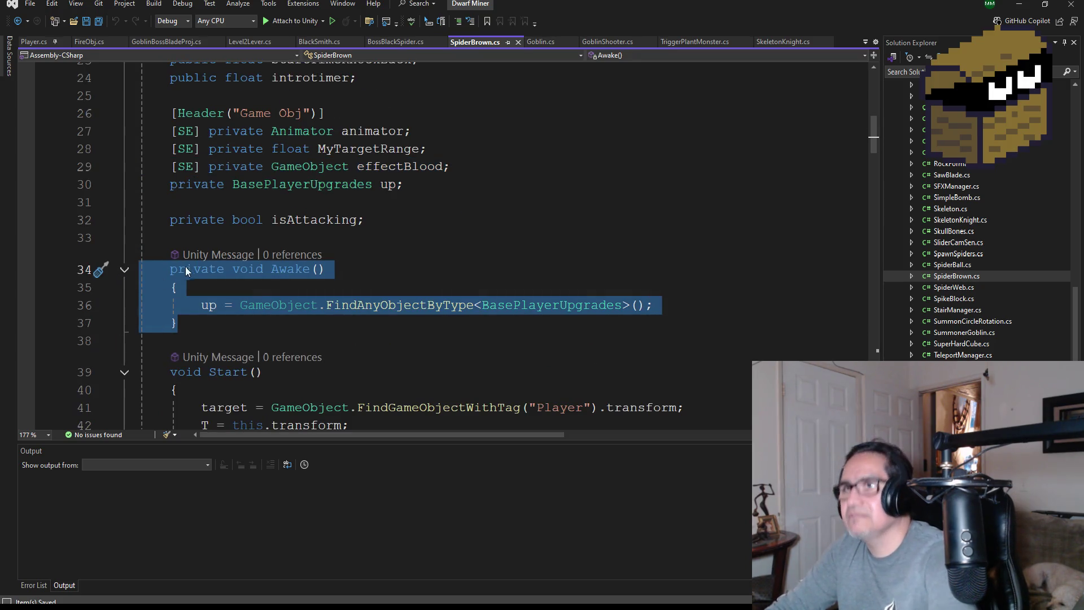
pyautogui.click(405, 46)
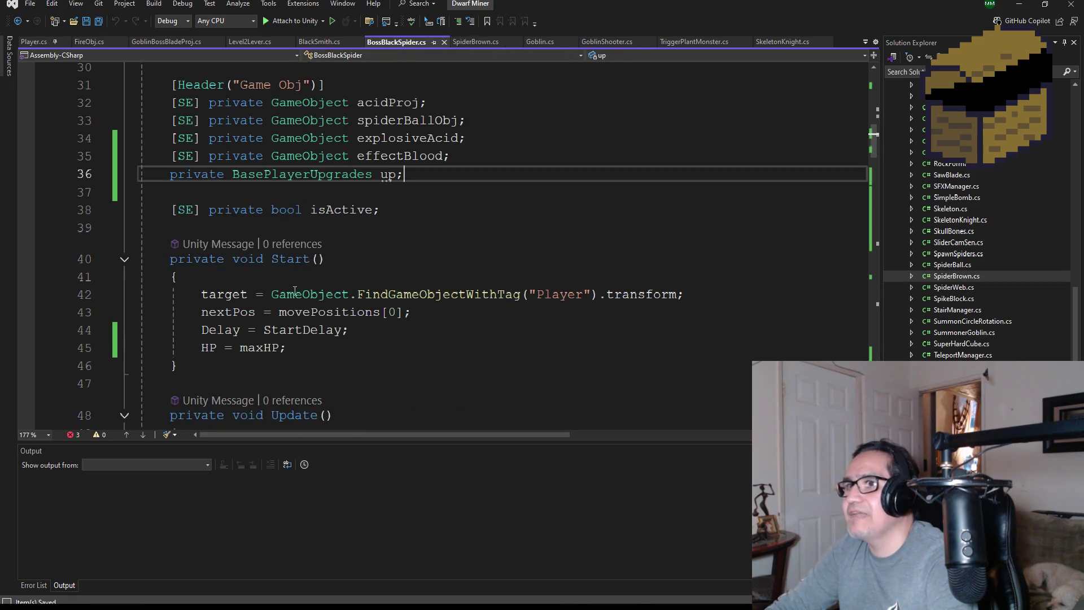
pyautogui.press('Down')
pyautogui.press('Down')
pyautogui.press('Down')
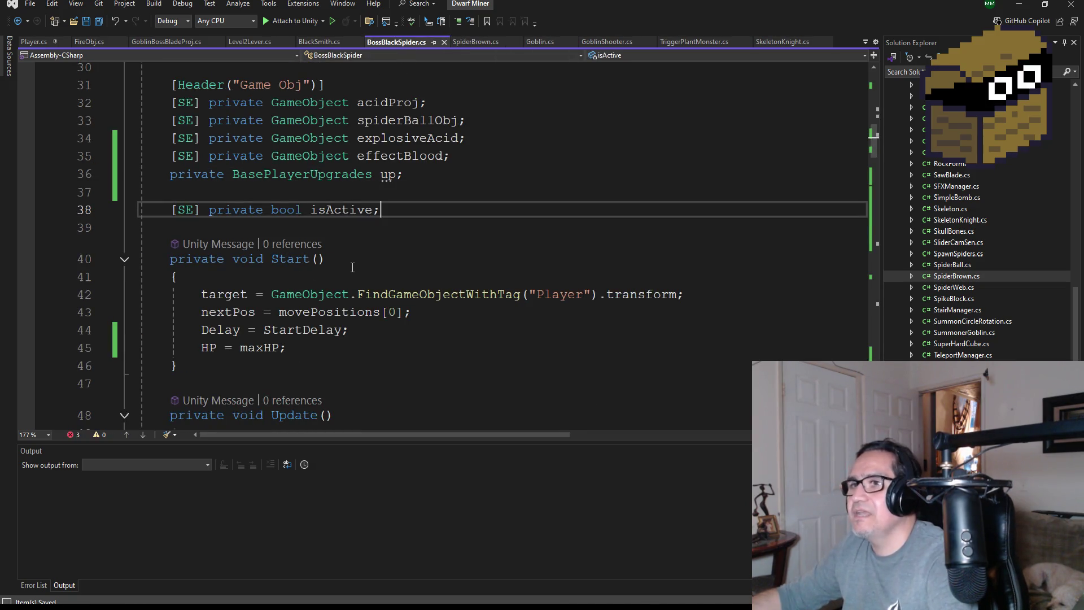
pyautogui.press('Return')
pyautogui.press('Up')
pyautogui.press('Down')
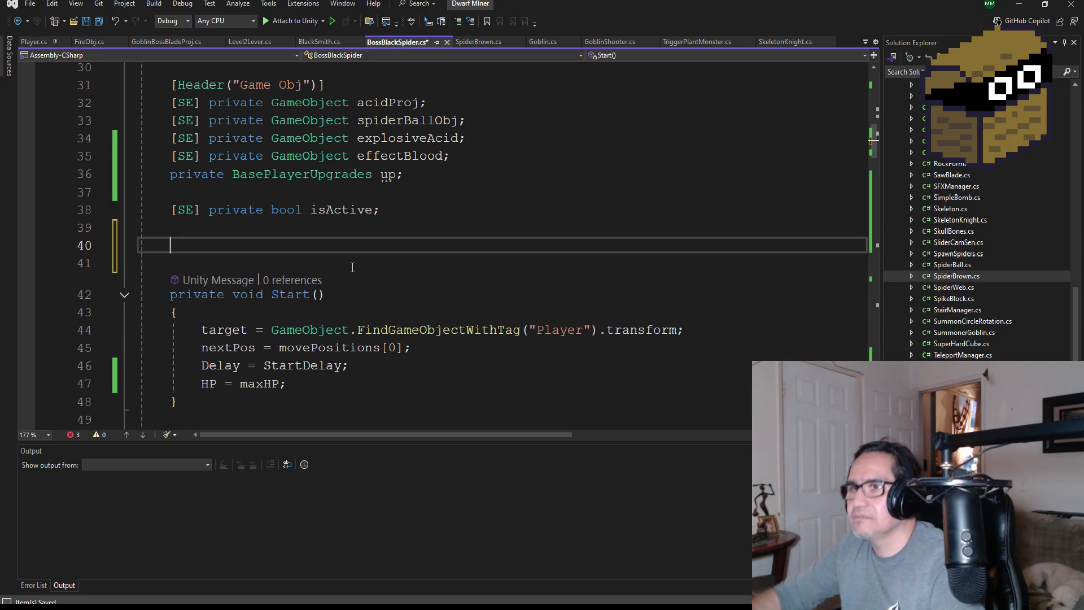
pyautogui.hotkey('ctrl', 'v')
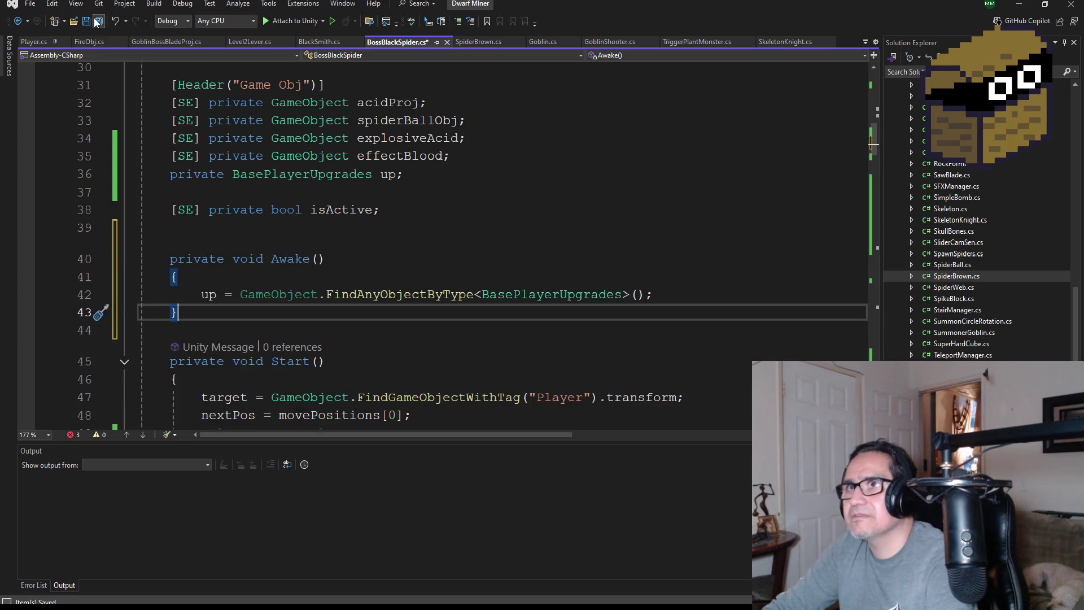
pyautogui.click(98, 21)
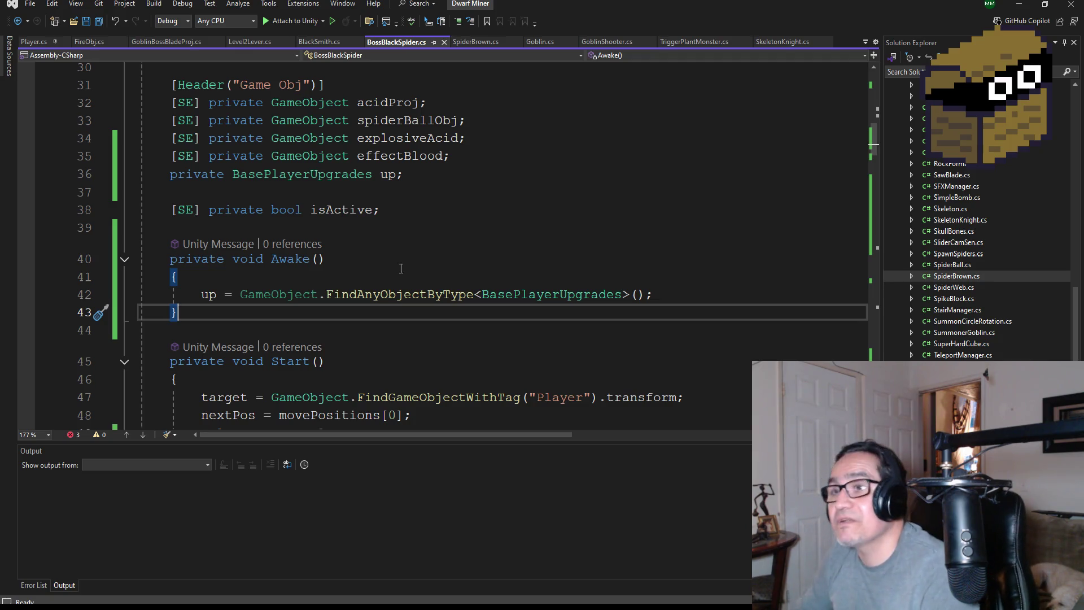
# - Save all scripts and review BossBlackSpider.cs, checking the hitPos reference flagged as an error
pyautogui.scroll(-3, 398, 276)
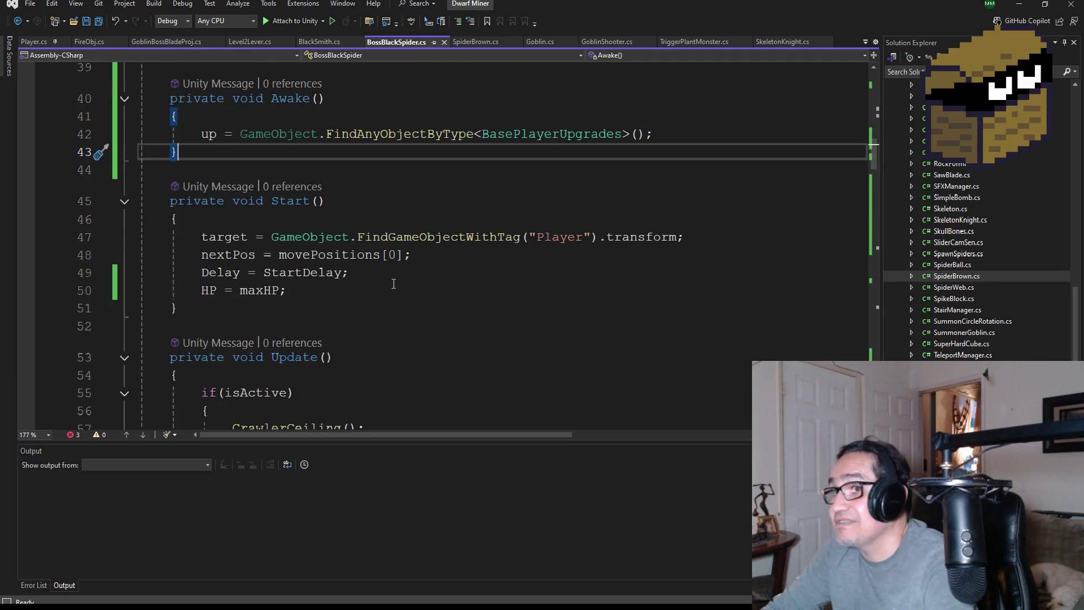
pyautogui.scroll(-2, 393, 283)
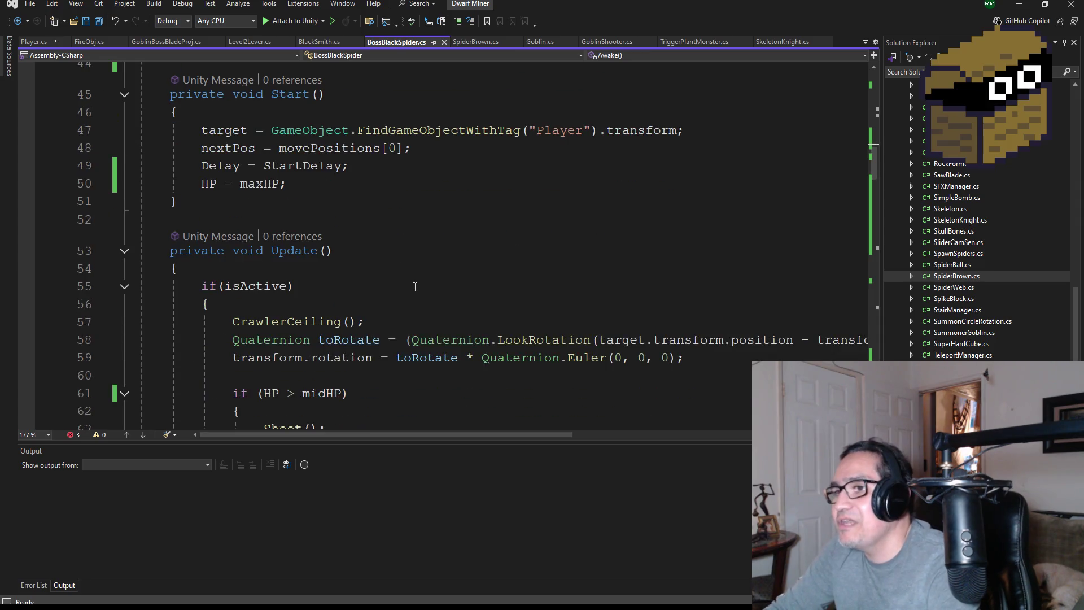
pyautogui.click(100, 24)
pyautogui.scroll(-8, 425, 313)
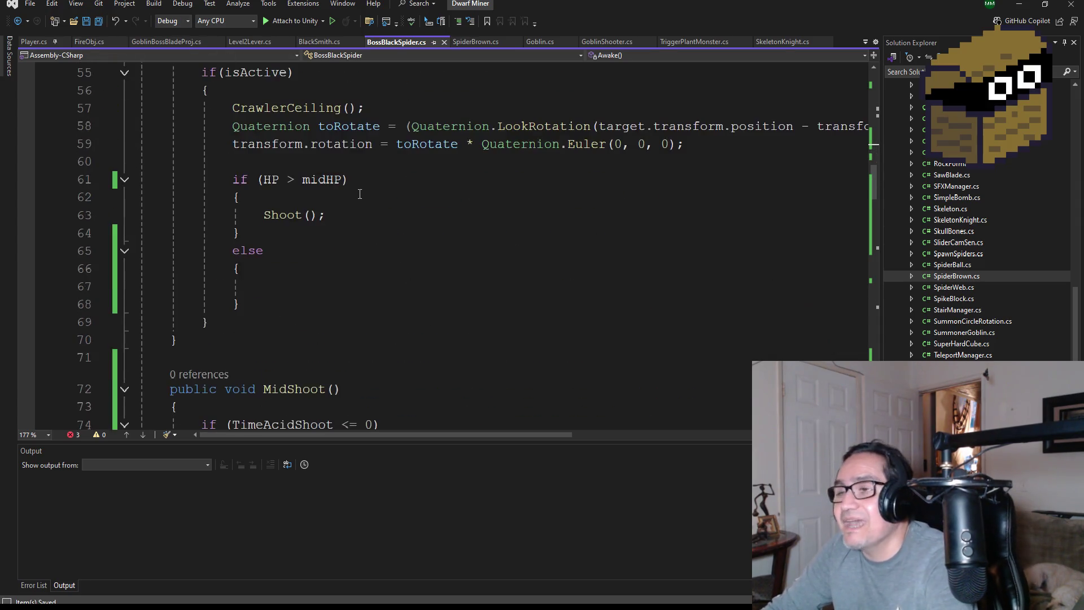
pyautogui.scroll(5, 375, 259)
pyautogui.scroll(-2, 371, 287)
pyautogui.scroll(-3, 371, 287)
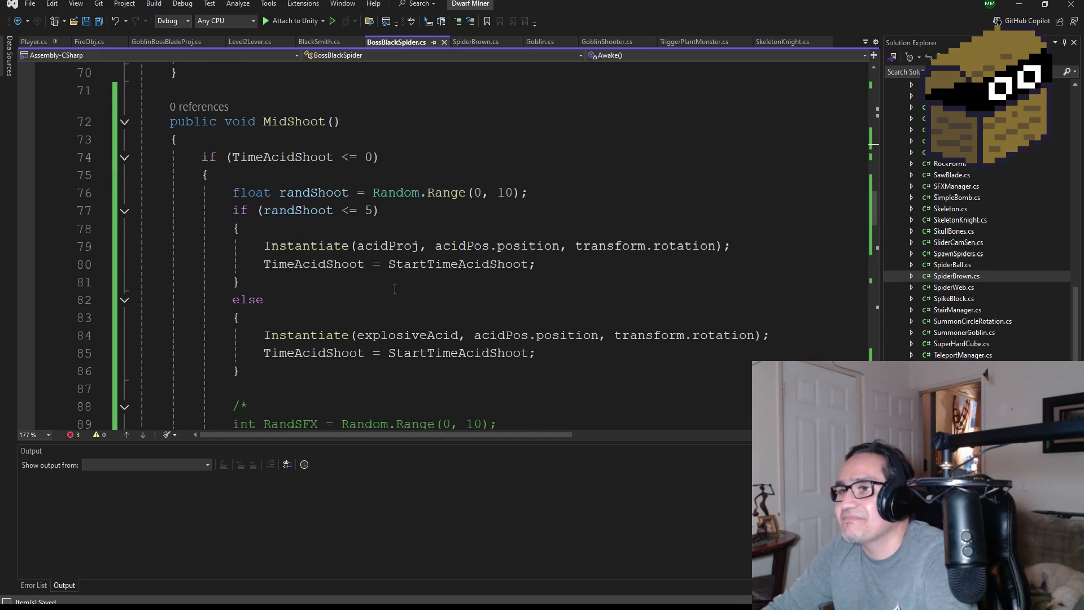
pyautogui.scroll(-14, 425, 335)
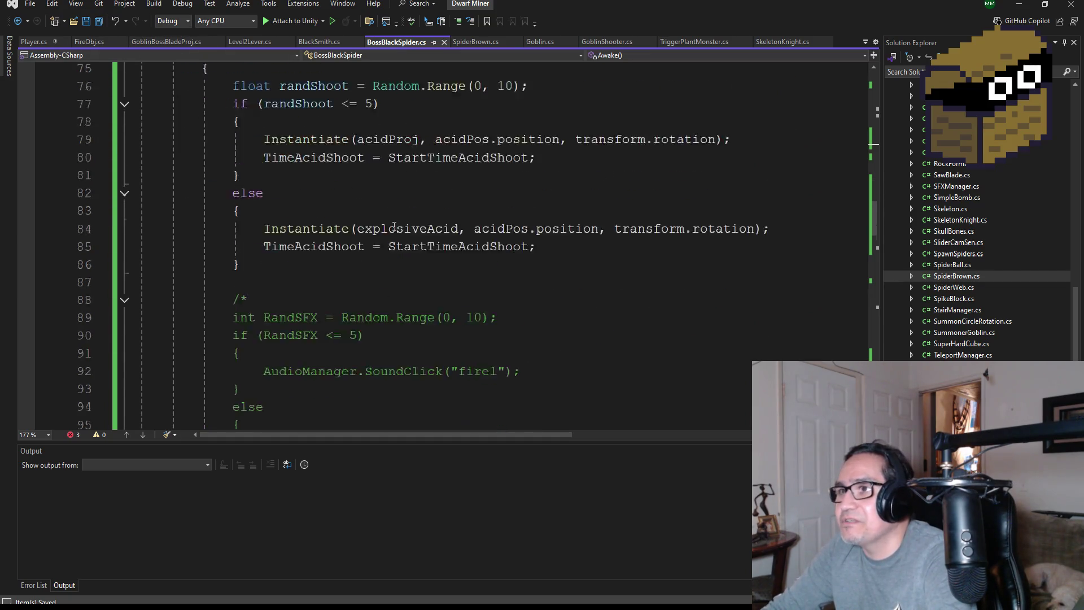
pyautogui.scroll(-3, 424, 335)
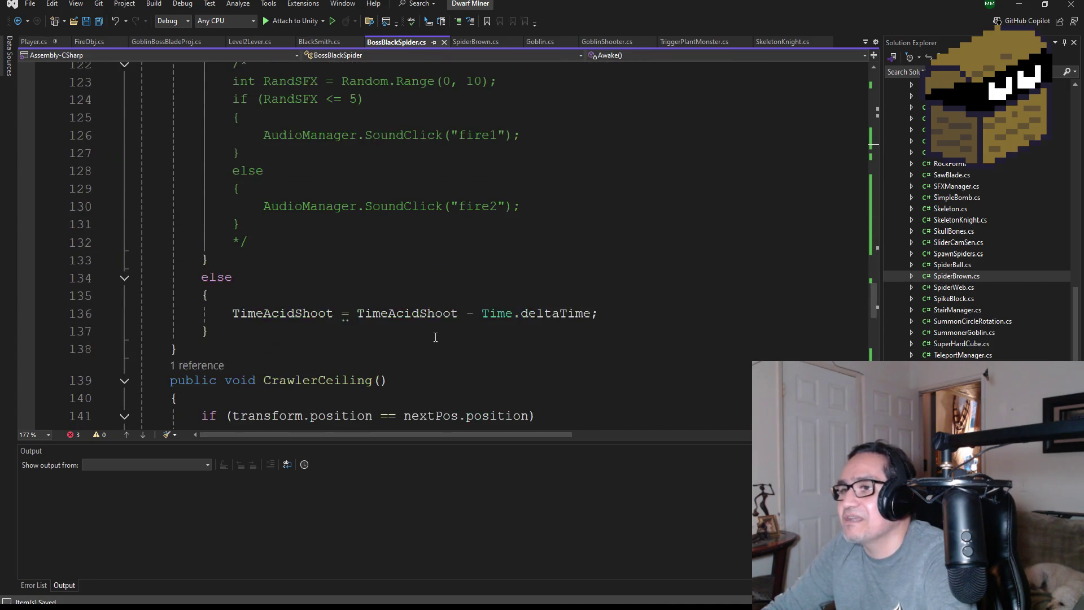
pyautogui.scroll(7, 438, 332)
pyautogui.scroll(-10, 438, 331)
pyautogui.scroll(-2, 465, 362)
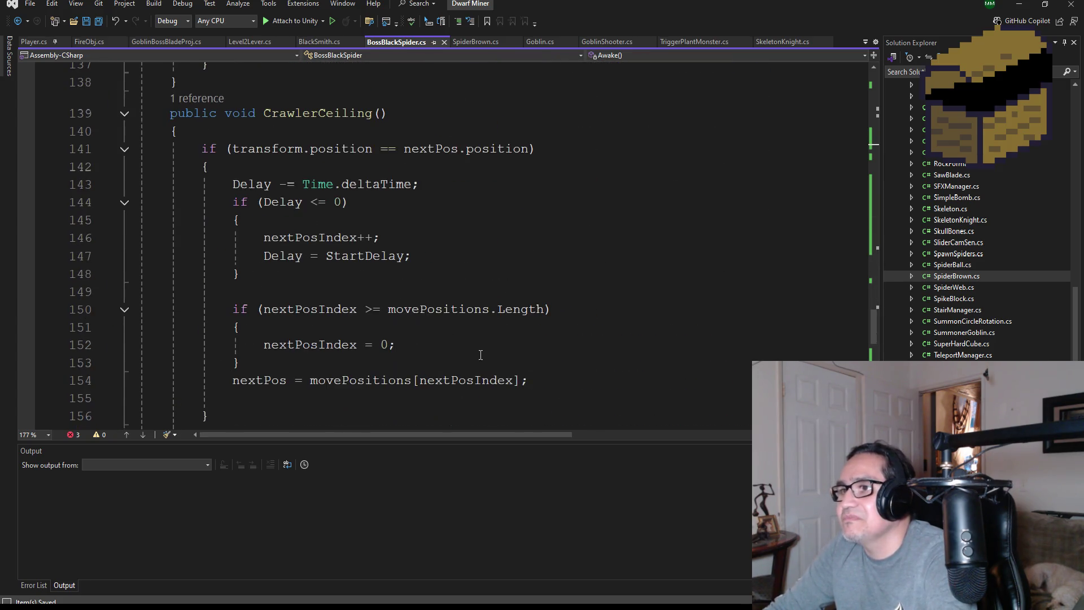
pyautogui.scroll(-7, 268, 192)
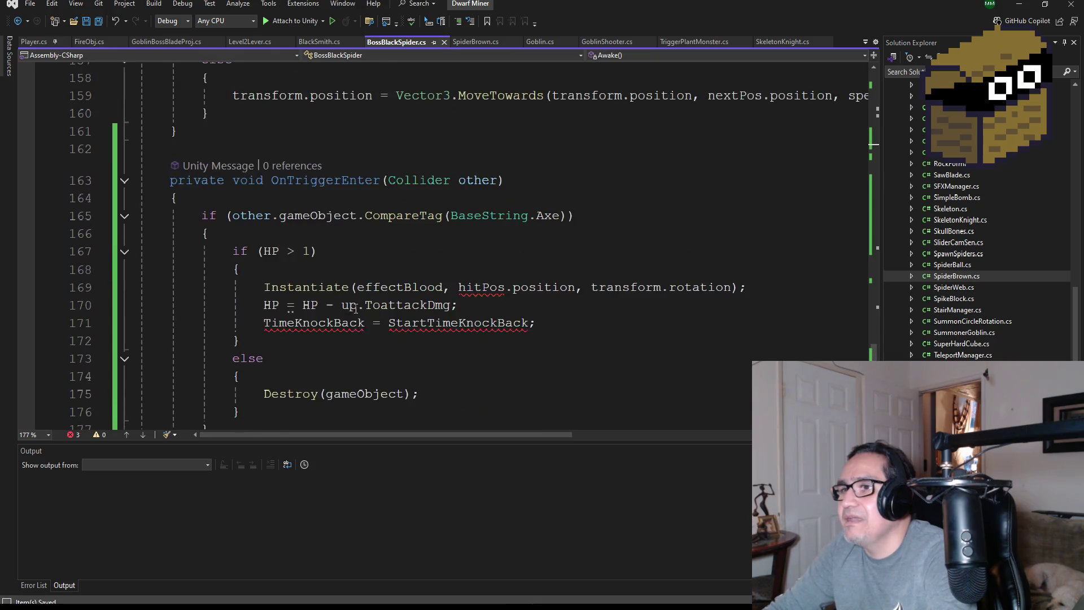
pyautogui.scroll(-1, 344, 294)
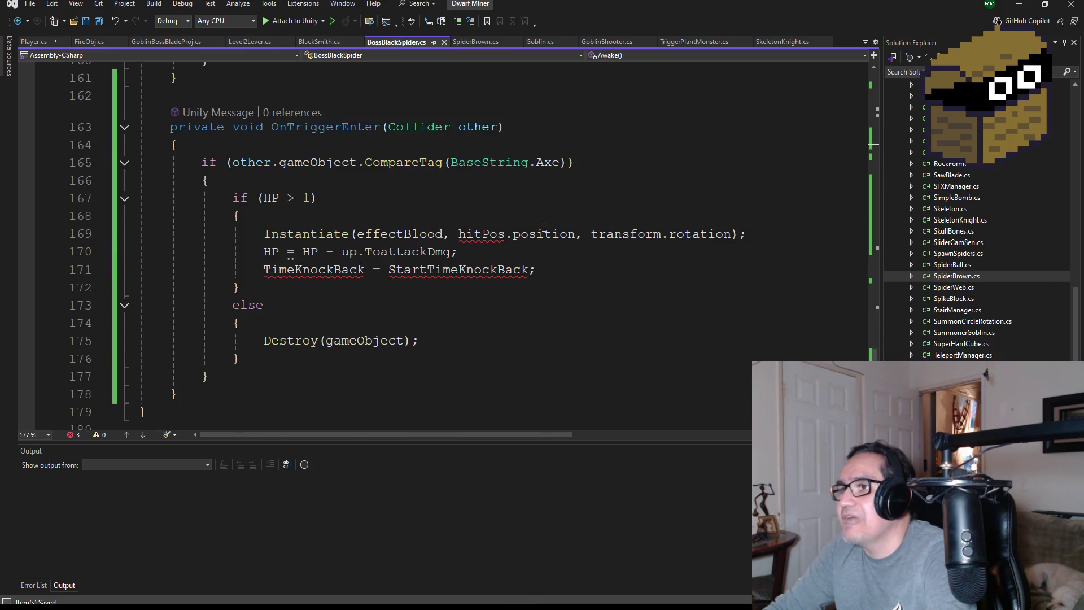
pyautogui.click(471, 234)
pyautogui.scroll(12, 391, 219)
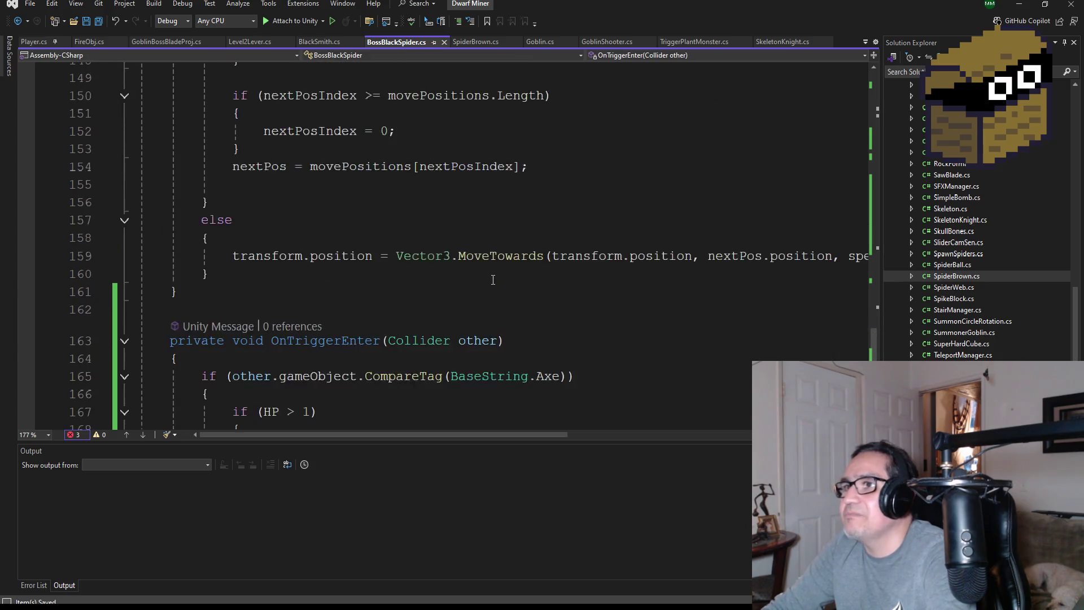
pyautogui.scroll(8, 392, 219)
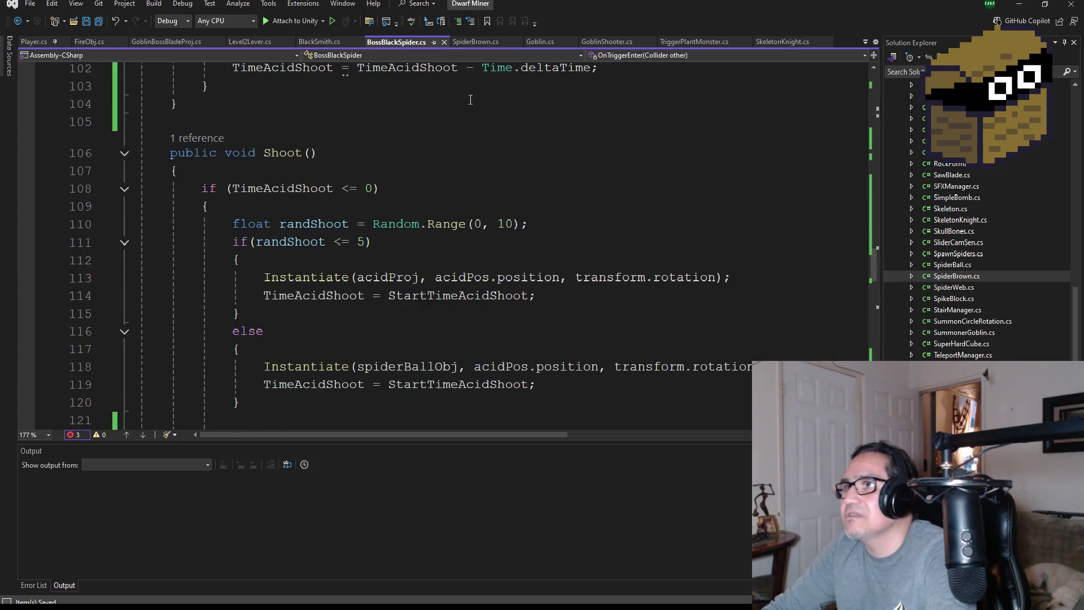
# - Compare SpiderBrown.cs's TimeKnockBack and StartTimeKnockBack timer fields against BossBlackSpider.cs
pyautogui.click(476, 42)
pyautogui.scroll(2, 438, 311)
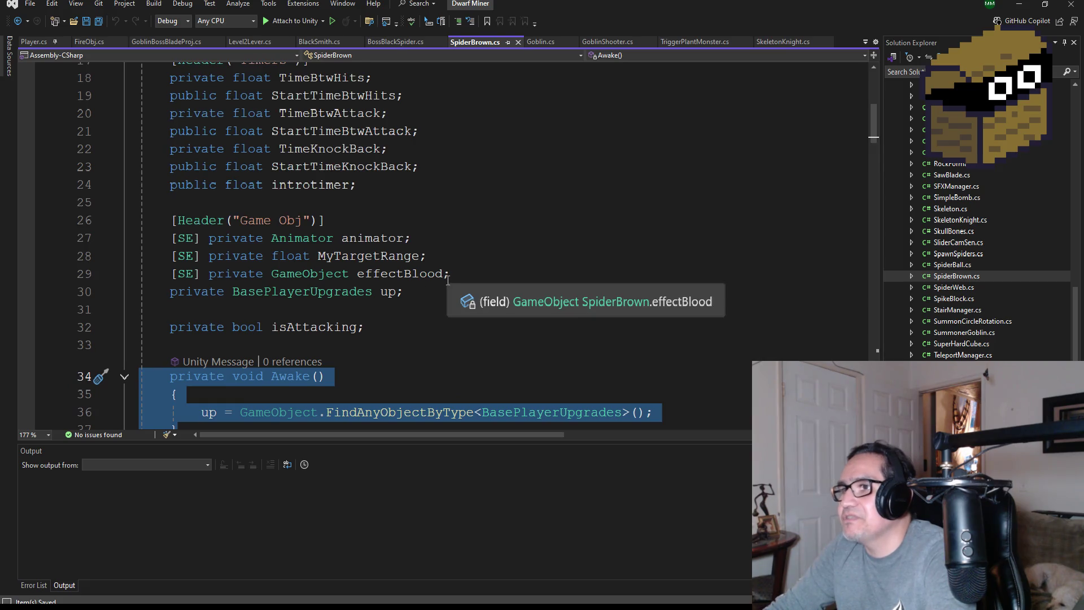
pyautogui.scroll(2, 412, 291)
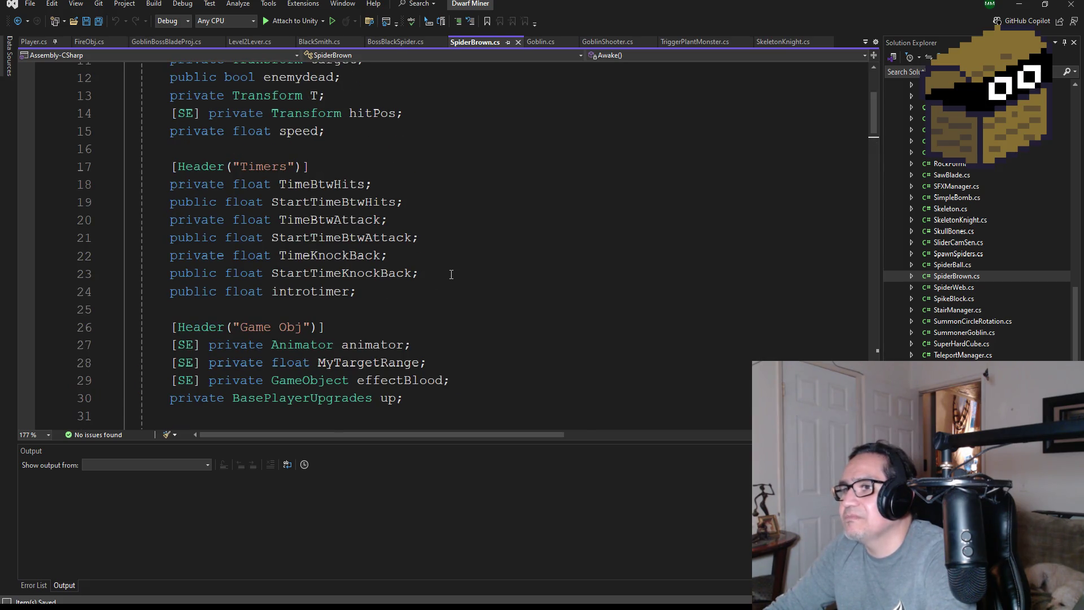
pyautogui.moveTo(451, 274); pyautogui.dragTo(142, 255)
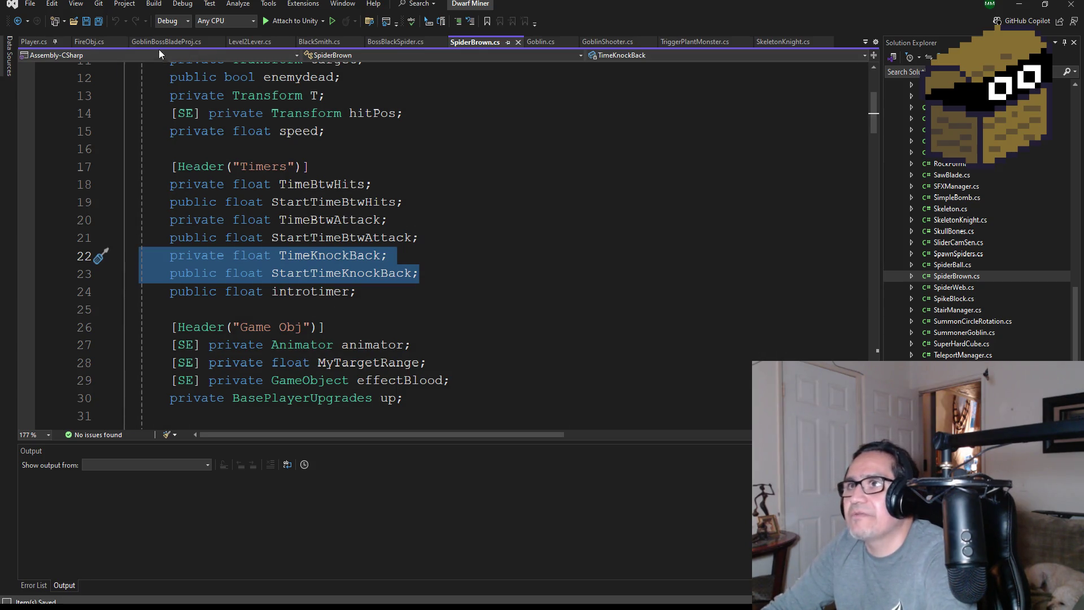
pyautogui.click(382, 41)
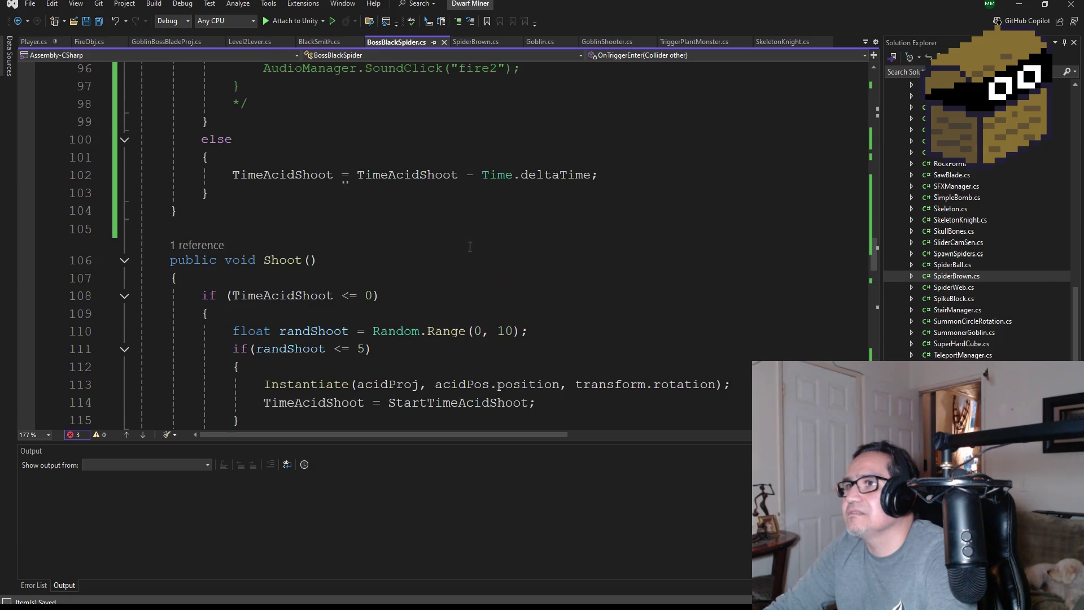
pyautogui.scroll(3, 509, 295)
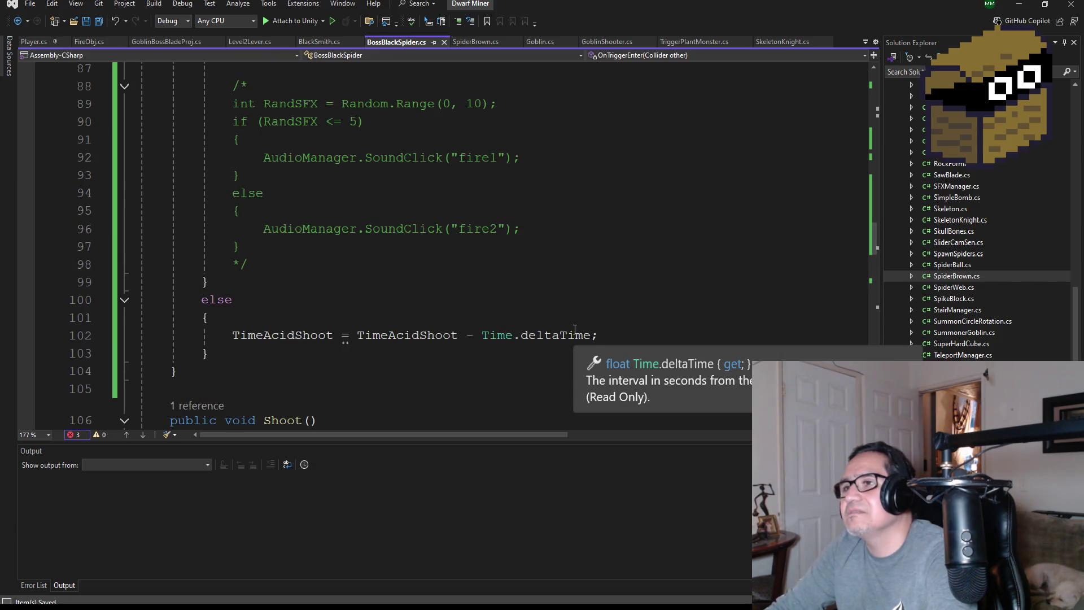
pyautogui.click(484, 42)
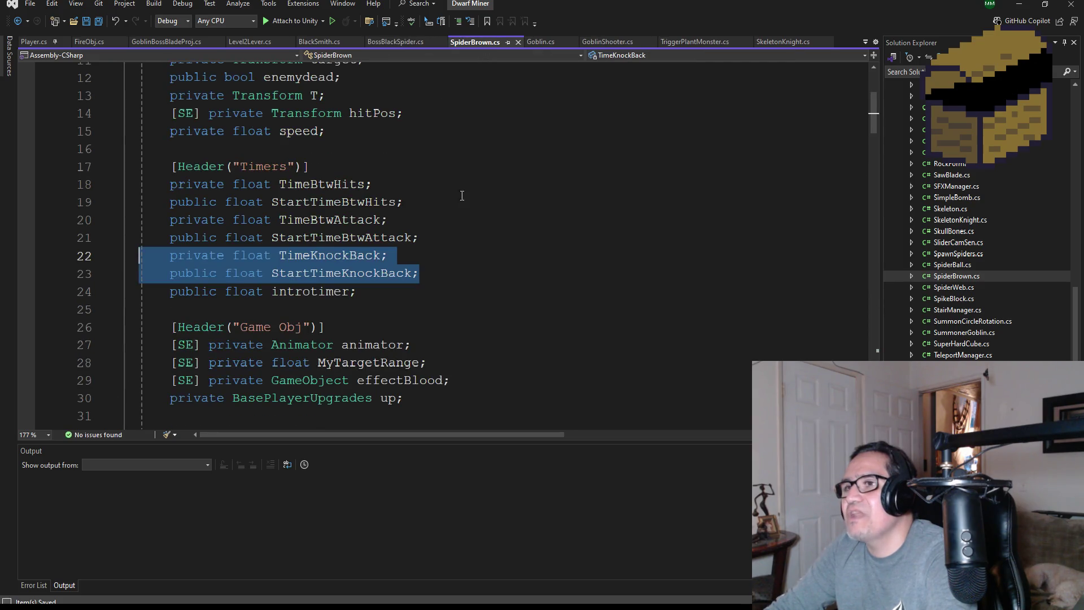
pyautogui.click(381, 290)
pyautogui.scroll(-2, 423, 300)
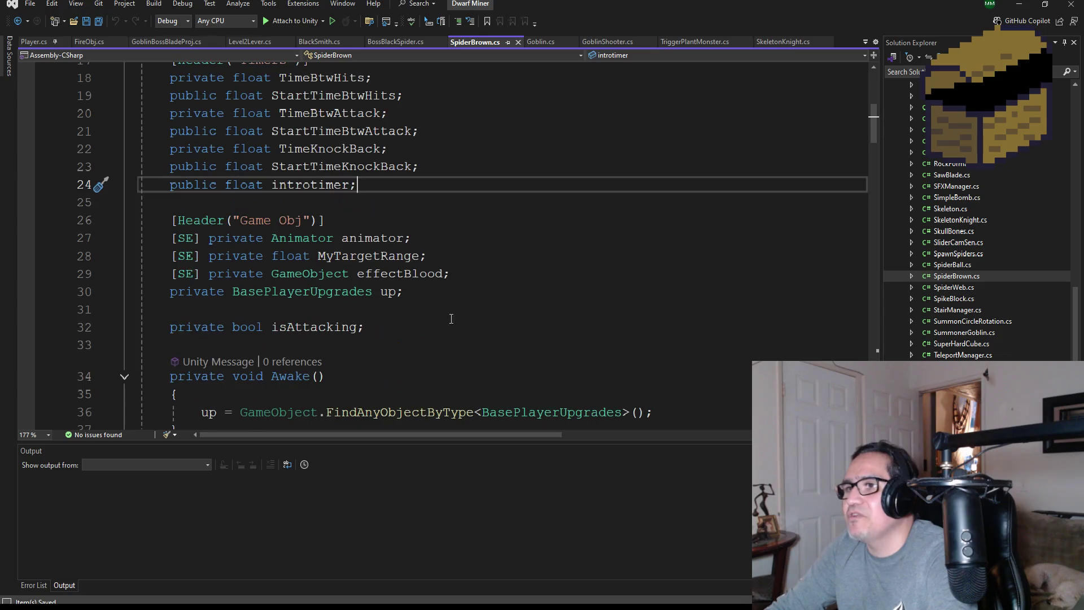
pyautogui.scroll(4, 427, 295)
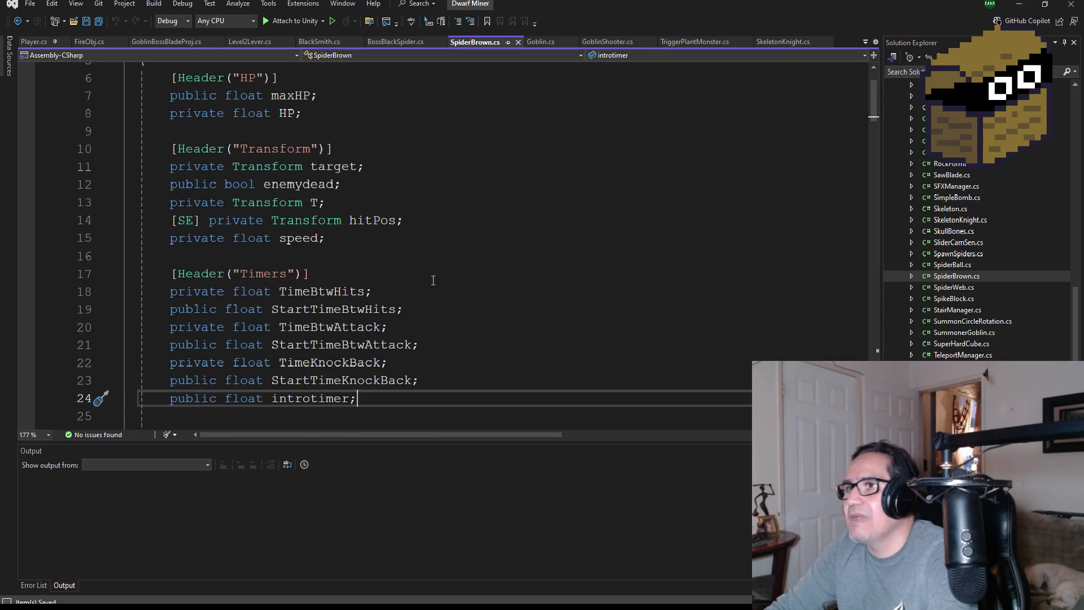
pyautogui.moveTo(426, 220); pyautogui.dragTo(171, 220)
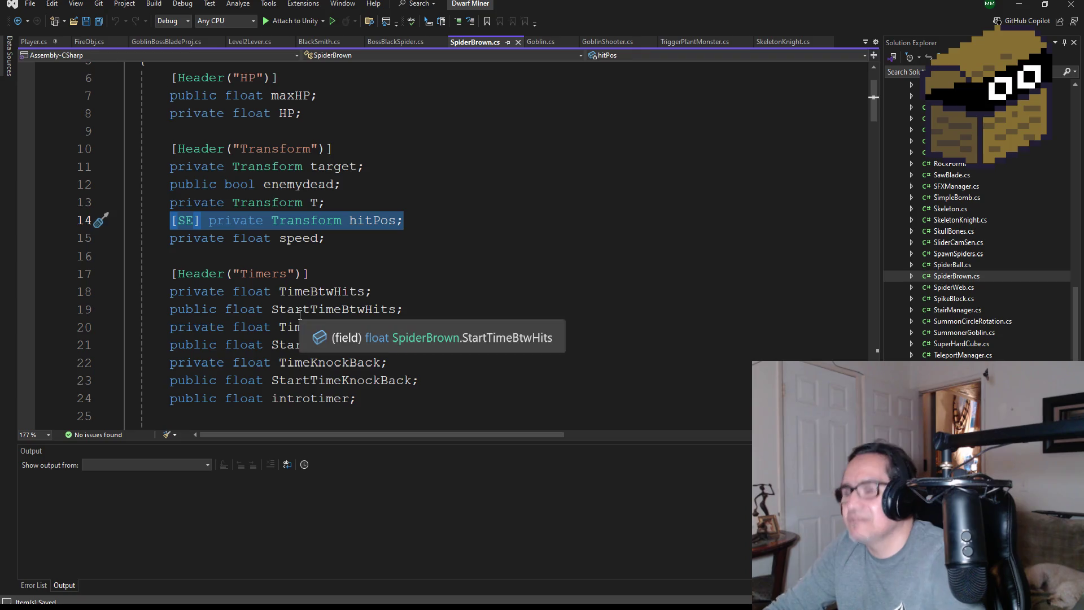
# - Add '[SE] private Transform hitPos;' on a new line after the target field in BossBlackSpider.cs
pyautogui.click(395, 42)
pyautogui.scroll(20, 410, 284)
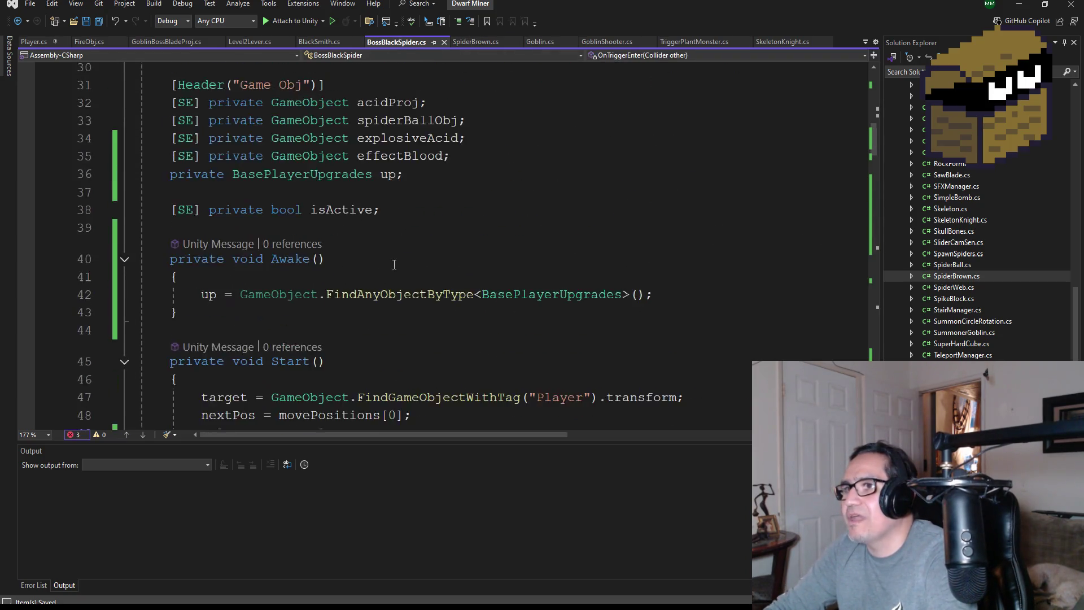
pyautogui.scroll(3, 418, 279)
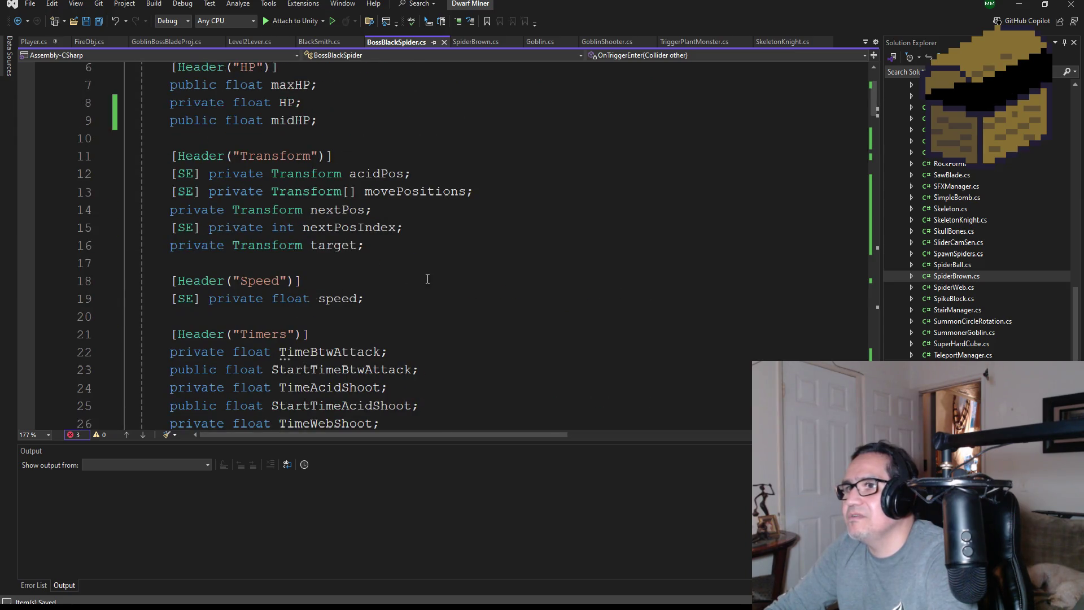
pyautogui.click(394, 240)
pyautogui.press('Return')
pyautogui.write('[SE] private Transform hitPos;')
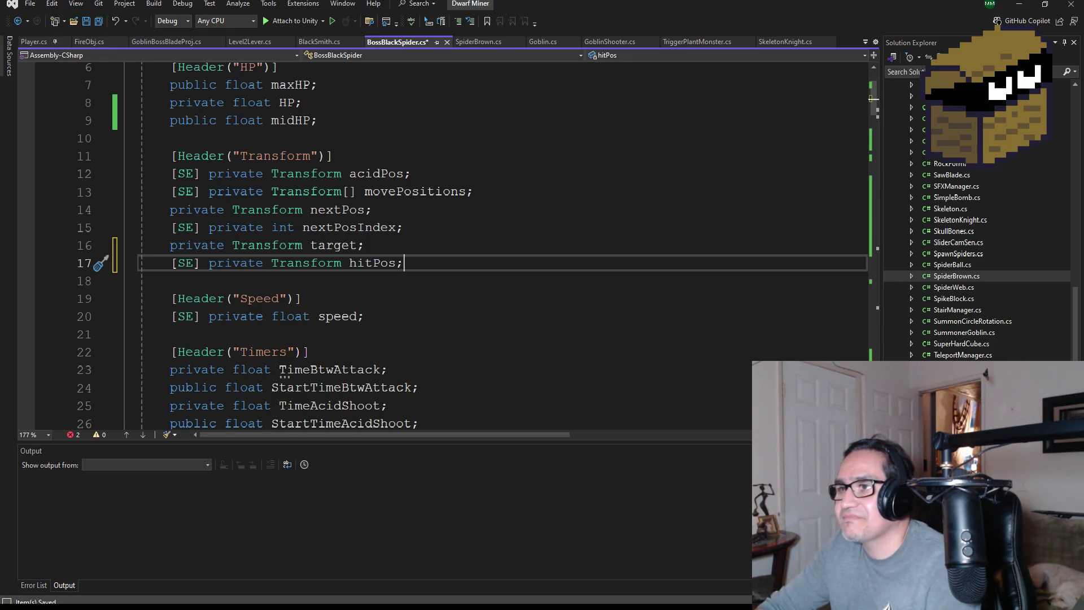
# - Select the knockback timer reset line in OnTriggerEnter
pyautogui.scroll(-20, 591, 291)
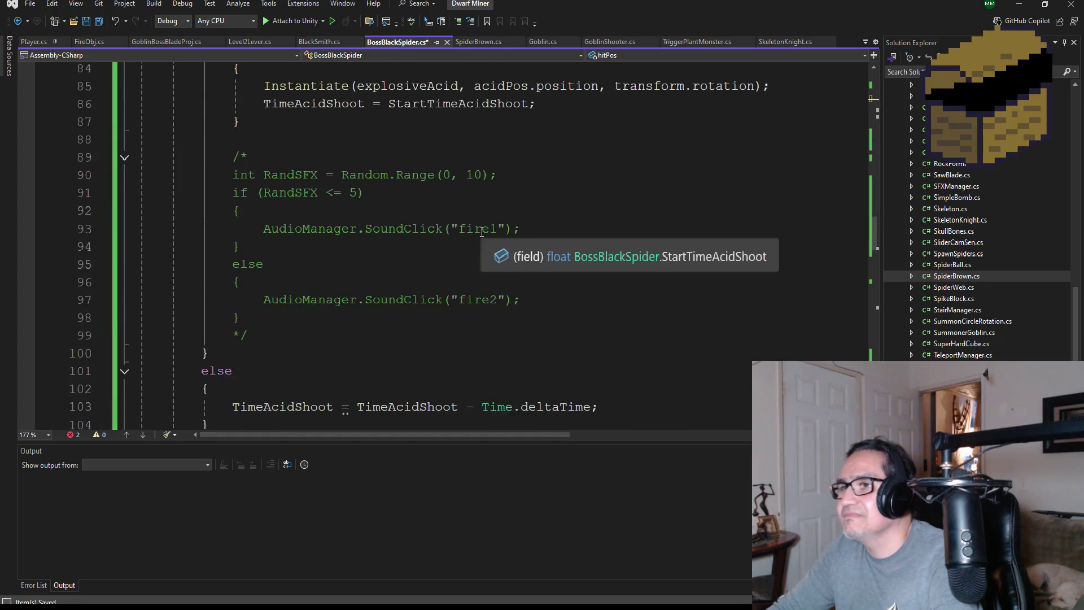
pyautogui.scroll(-16, 469, 313)
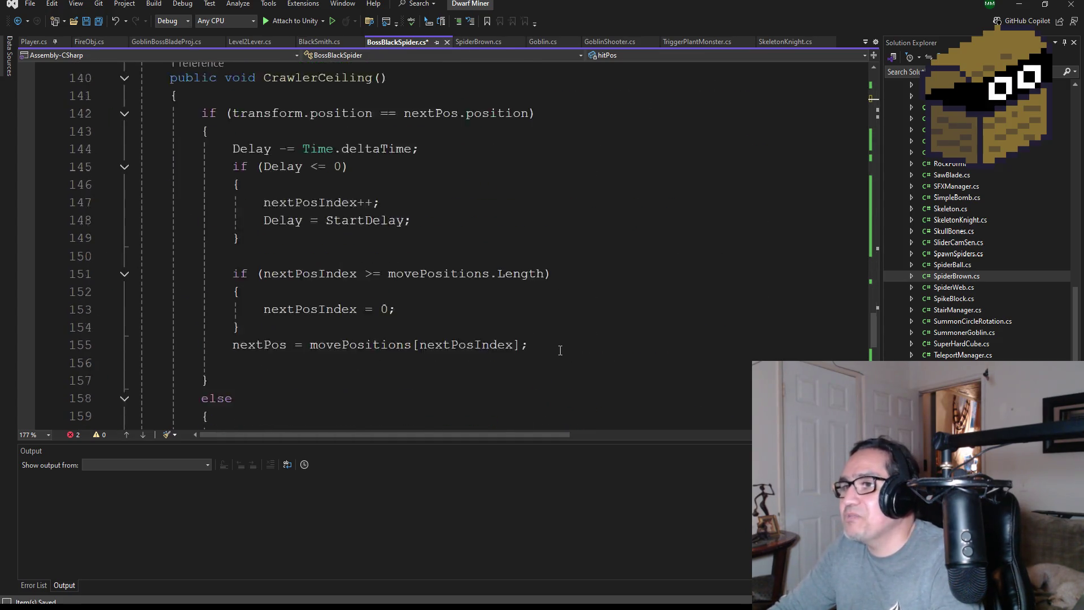
pyautogui.scroll(-1, 525, 330)
pyautogui.moveTo(557, 343); pyautogui.dragTo(141, 341)
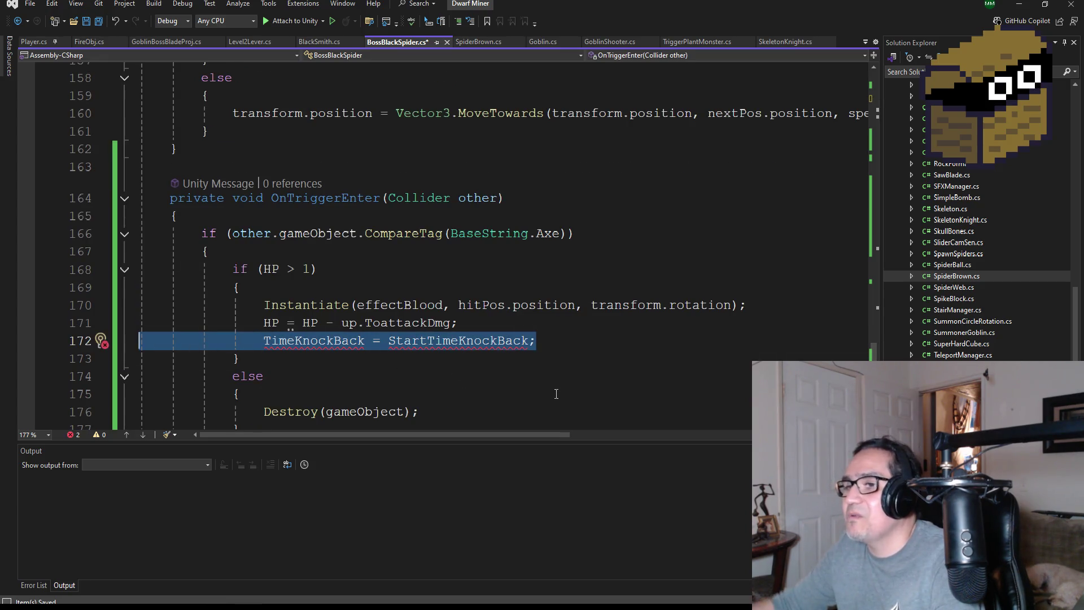
# - Delete the TimeKnockBack reset line from OnTriggerEnter and save all scripts
pyautogui.press('BackSpace')
pyautogui.press('BackSpace')
pyautogui.scroll(-3, 526, 344)
pyautogui.scroll(3, 526, 343)
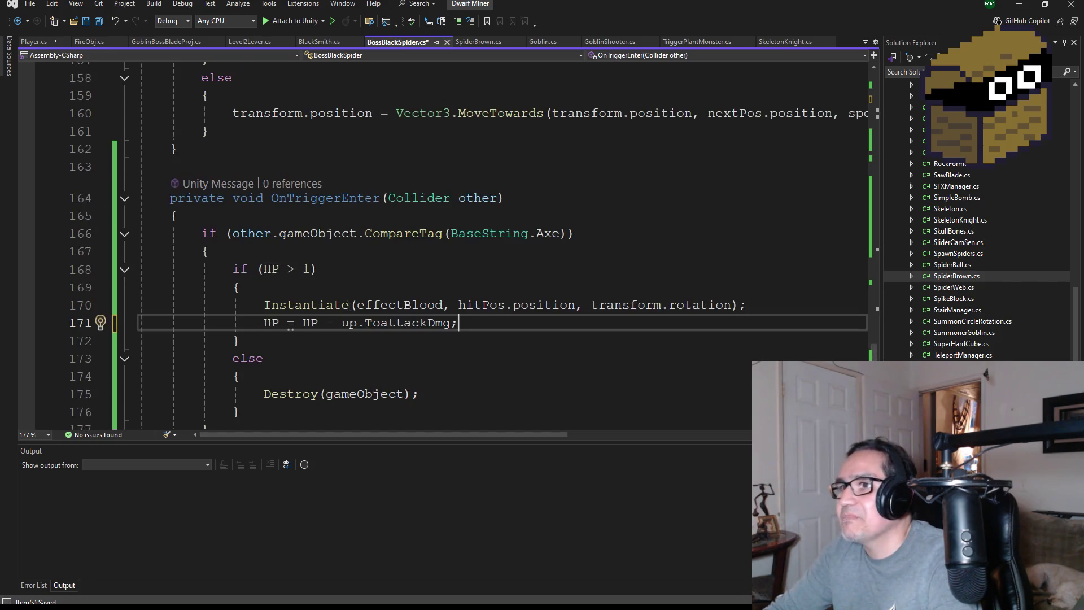
pyautogui.click(95, 21)
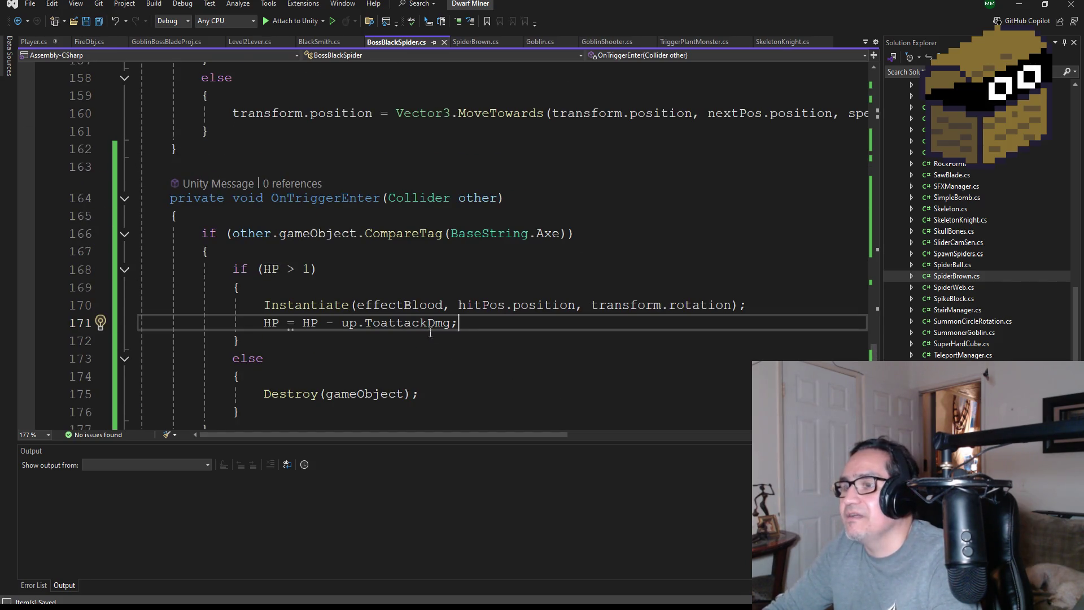
# - Add a '//Death Animation?' comment line above Destroy(gameObject) in the else branch
pyautogui.scroll(-2, 464, 330)
pyautogui.click(281, 272)
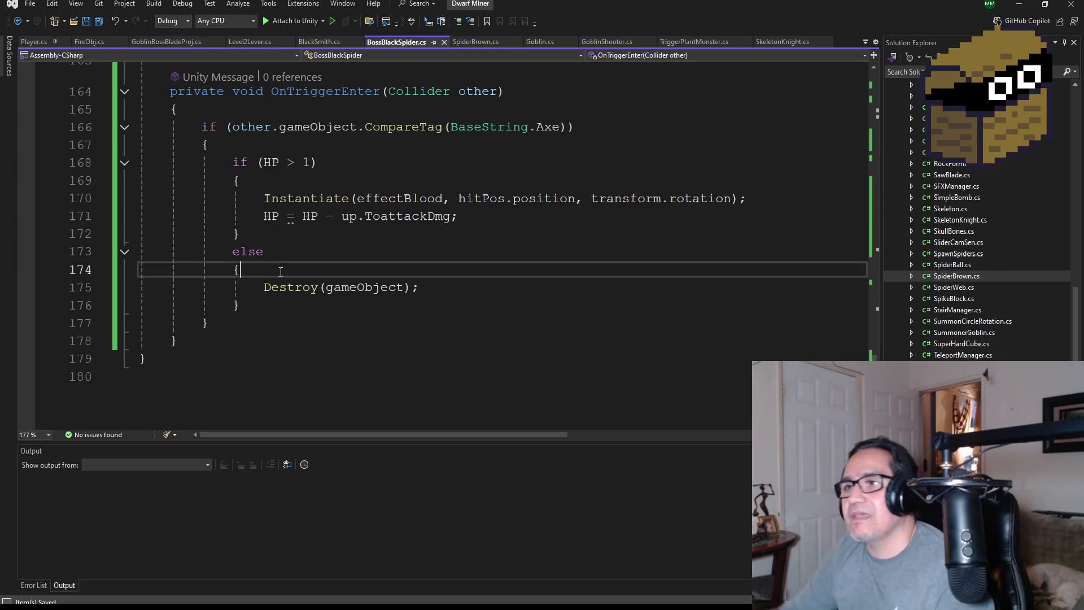
pyautogui.press('Return')
pyautogui.write('//Death')
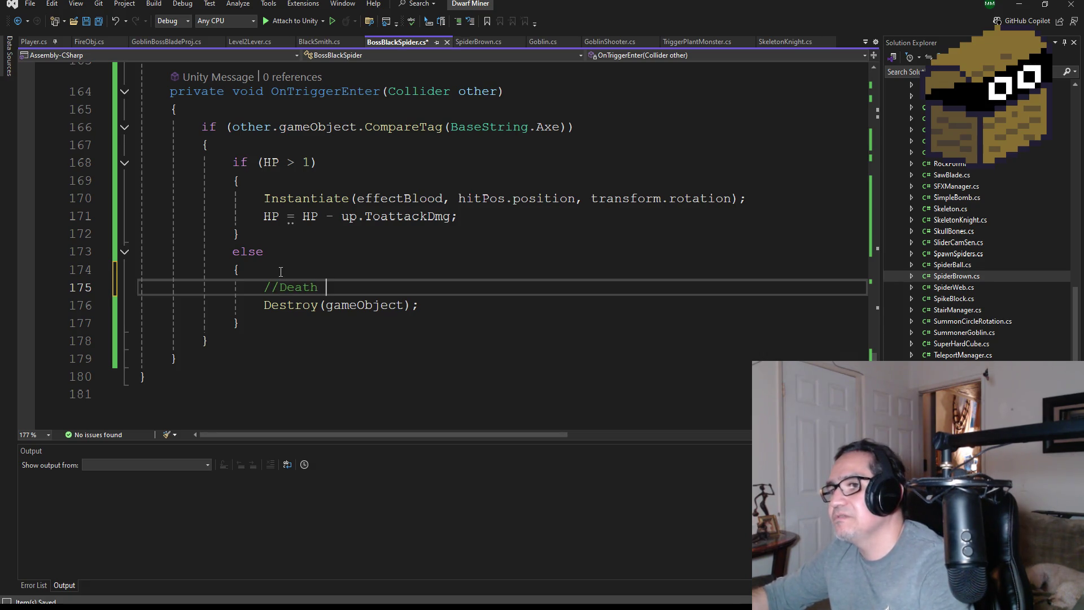
pyautogui.write('Animation?')
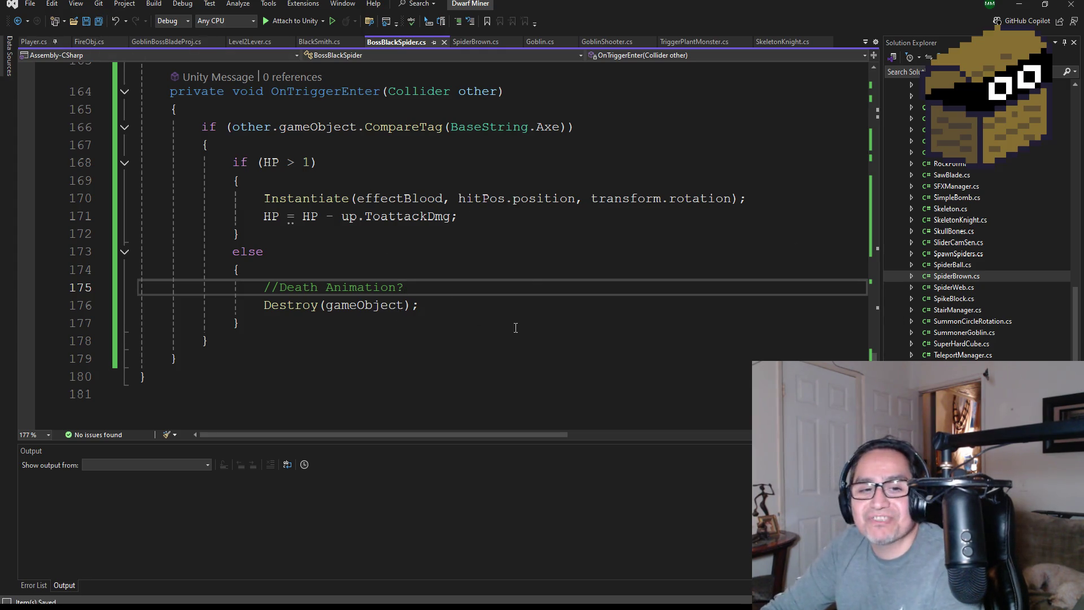
pyautogui.scroll(20, 515, 328)
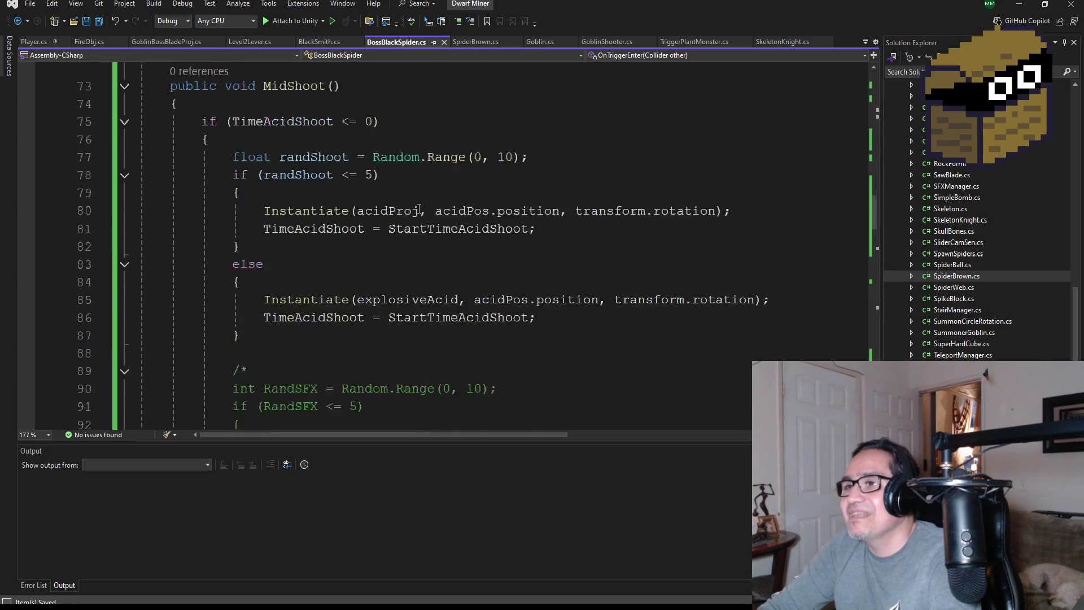
pyautogui.scroll(-20, 428, 254)
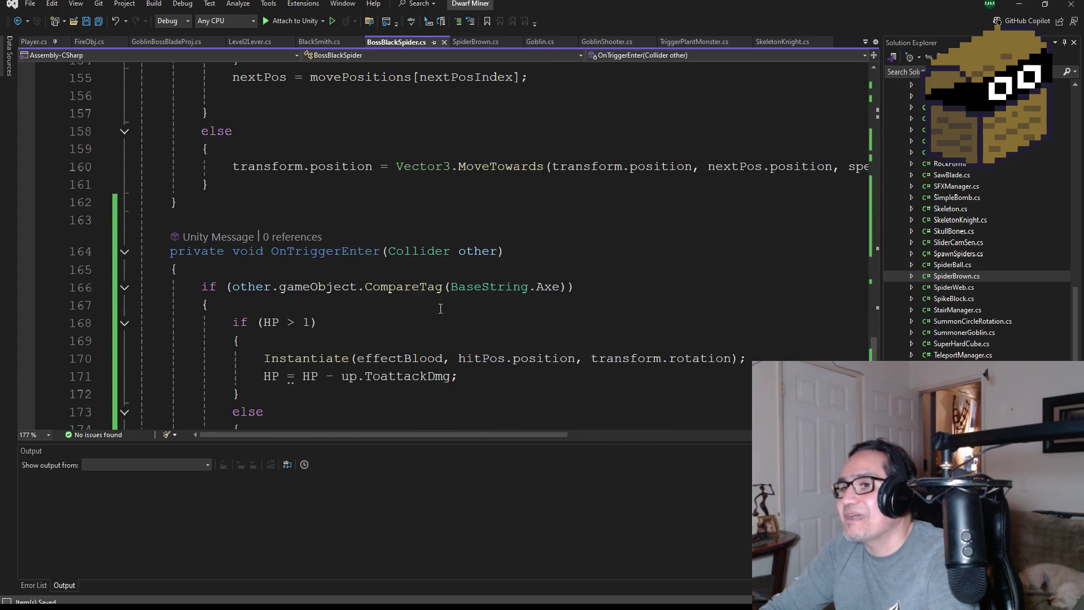
pyautogui.scroll(-5, 435, 301)
pyautogui.scroll(4, 429, 296)
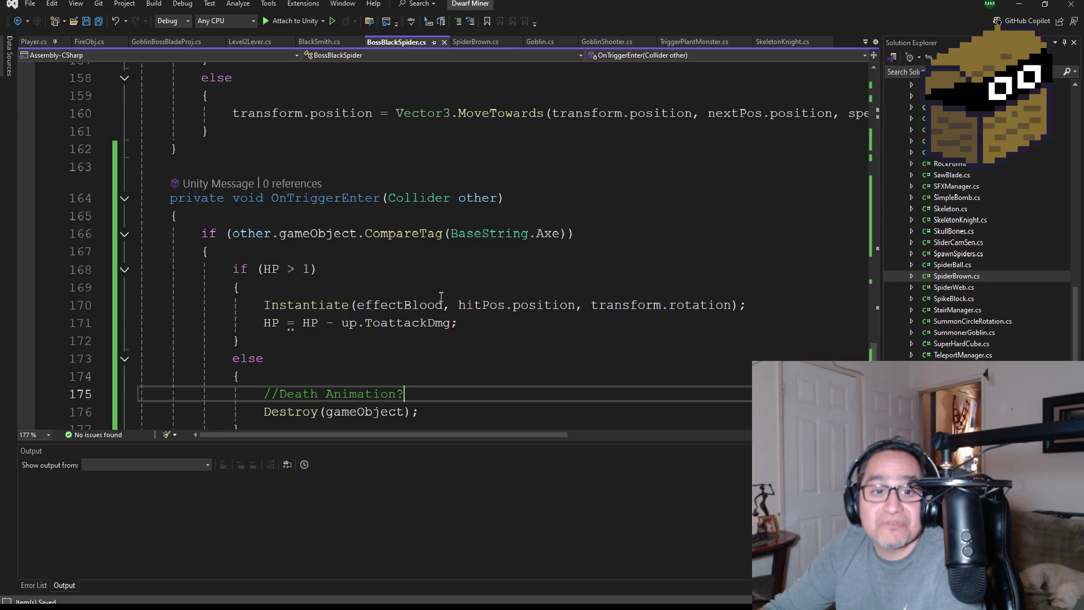
pyautogui.scroll(-2, 442, 305)
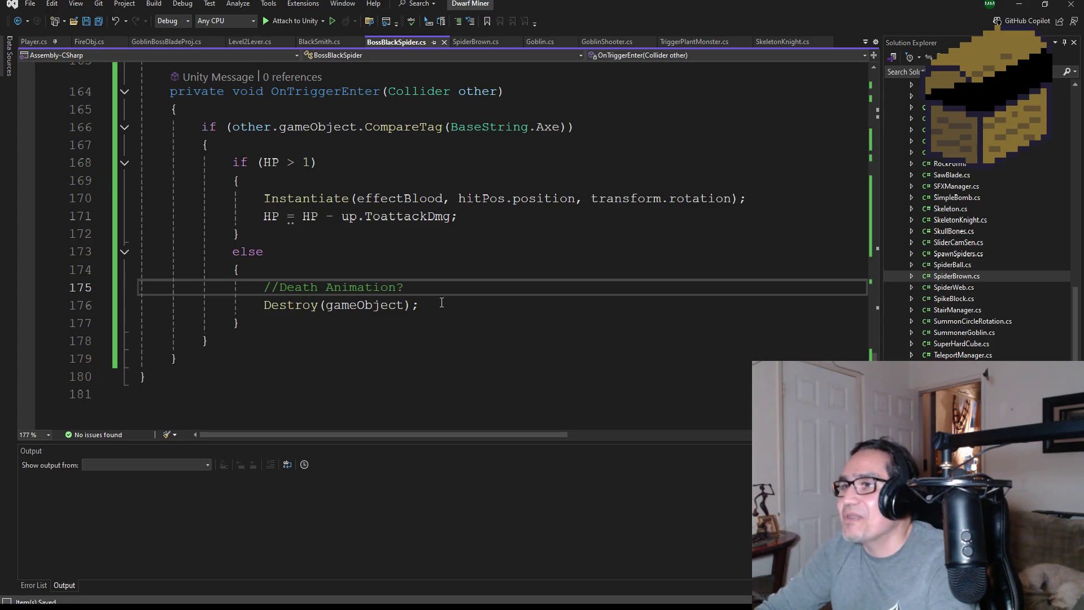
pyautogui.scroll(3, 442, 303)
pyautogui.scroll(20, 457, 278)
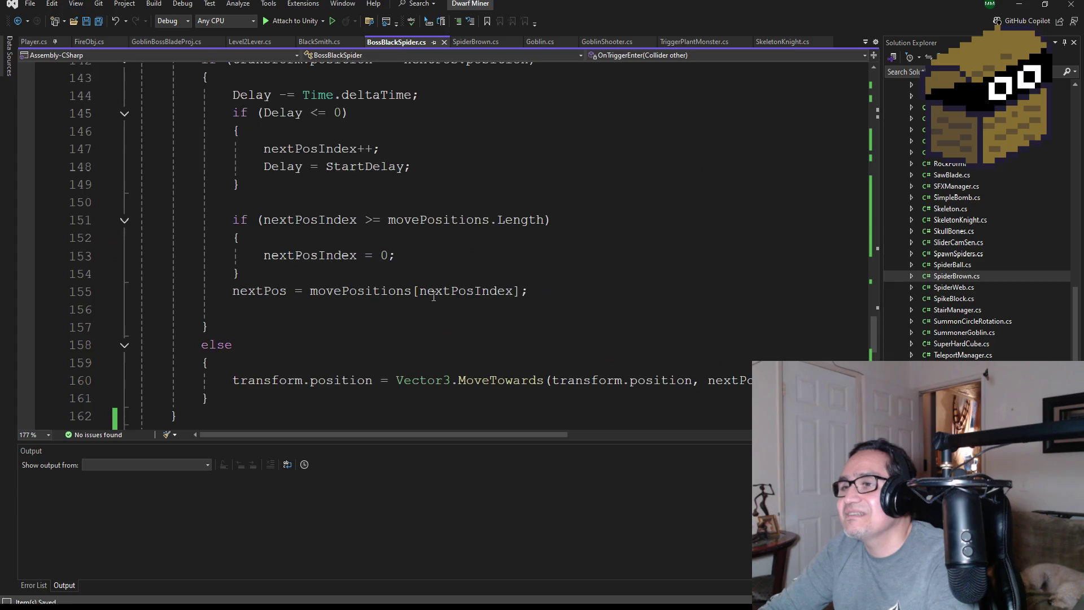
pyautogui.scroll(20, 458, 278)
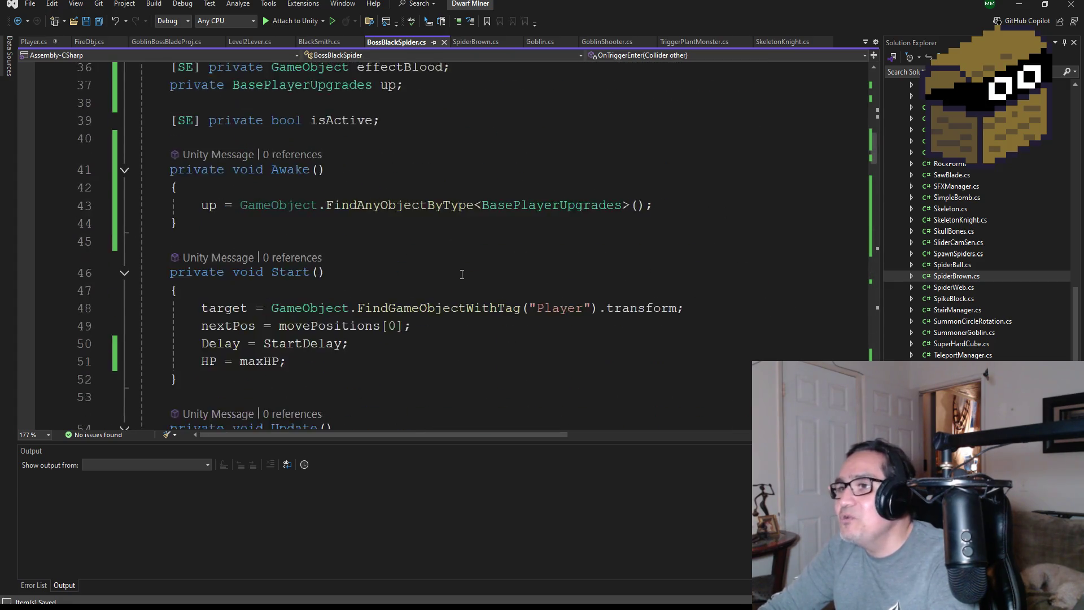
pyautogui.click(1021, 7)
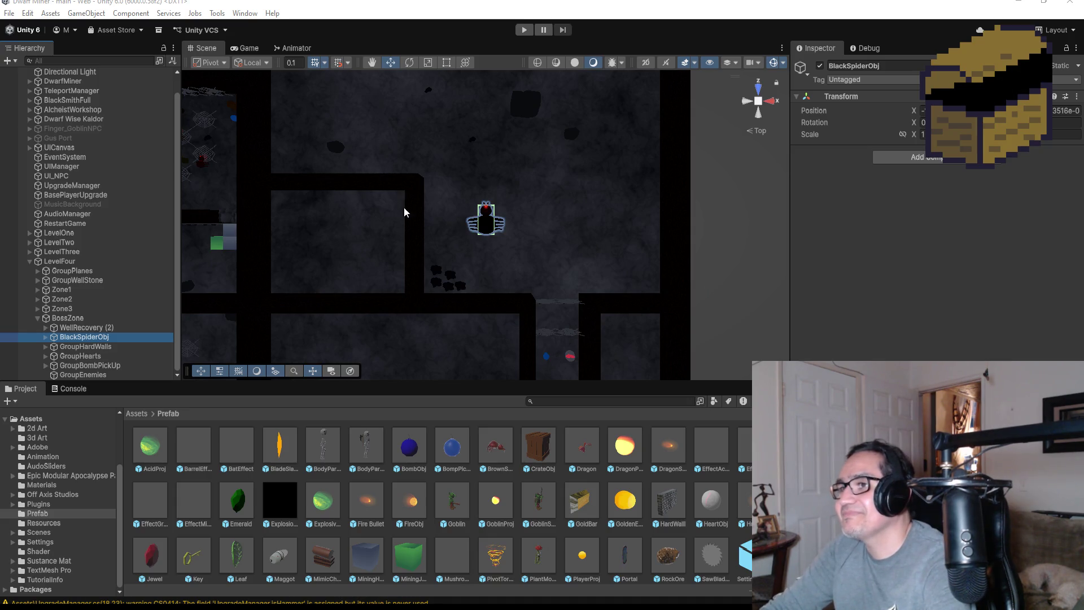
# - Tilt and zoom the Scene view into perspective around BlackSpiderObj, then start Play mode
pyautogui.scroll(5, 404, 211)
pyautogui.moveTo(639, 273)
pyautogui.keyDown('alt'); pyautogui.mouseDown()
pyautogui.moveTo(551, 133)
pyautogui.moveTo(561, 112)
pyautogui.mouseUp(); pyautogui.keyUp('alt')
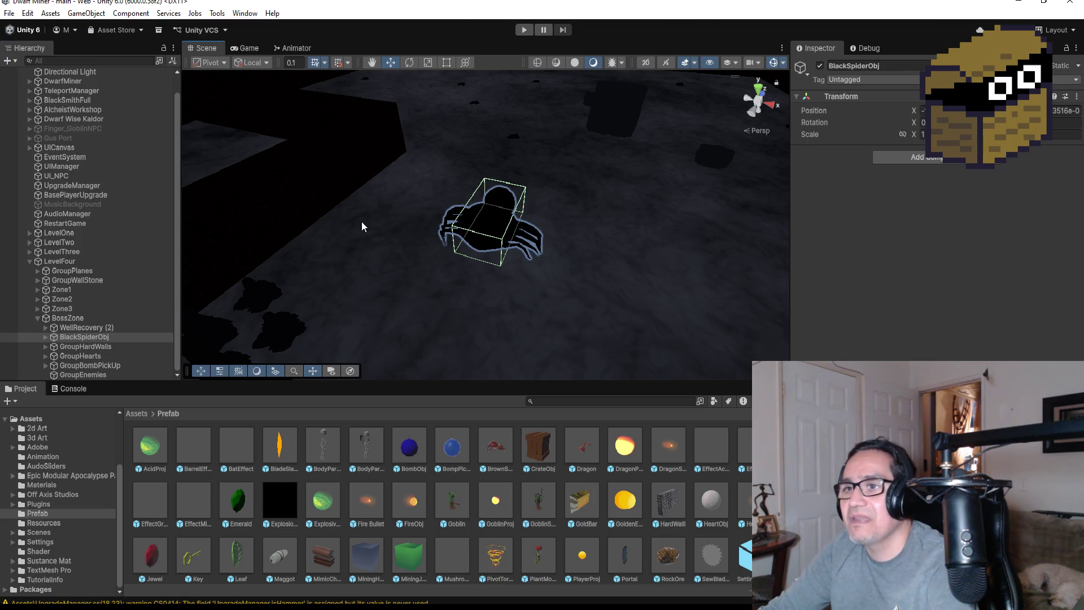
pyautogui.scroll(-10, 235, 318)
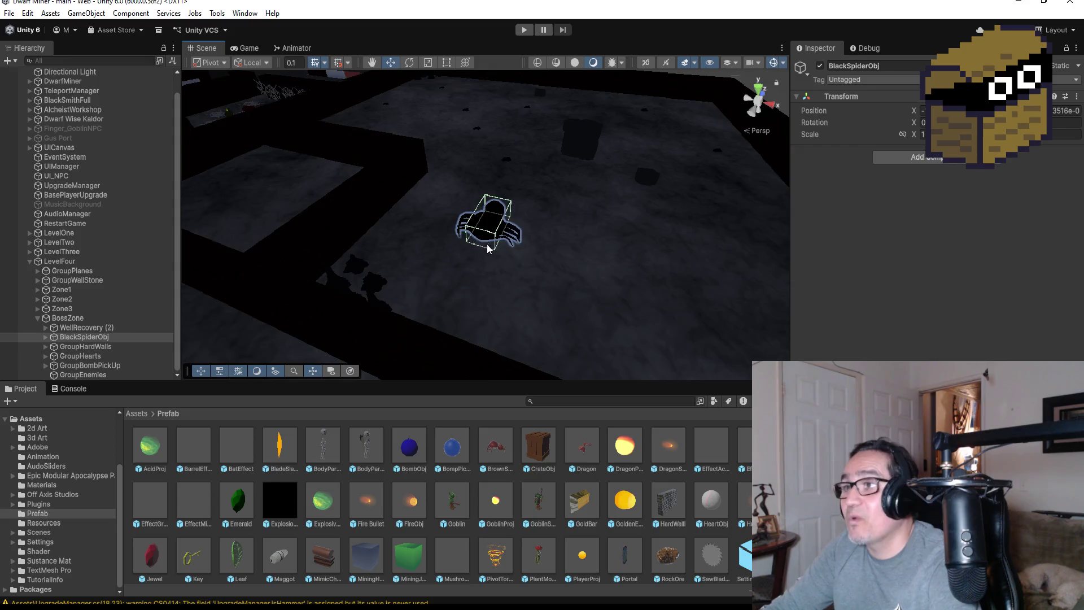
pyautogui.scroll(-3, 553, 229)
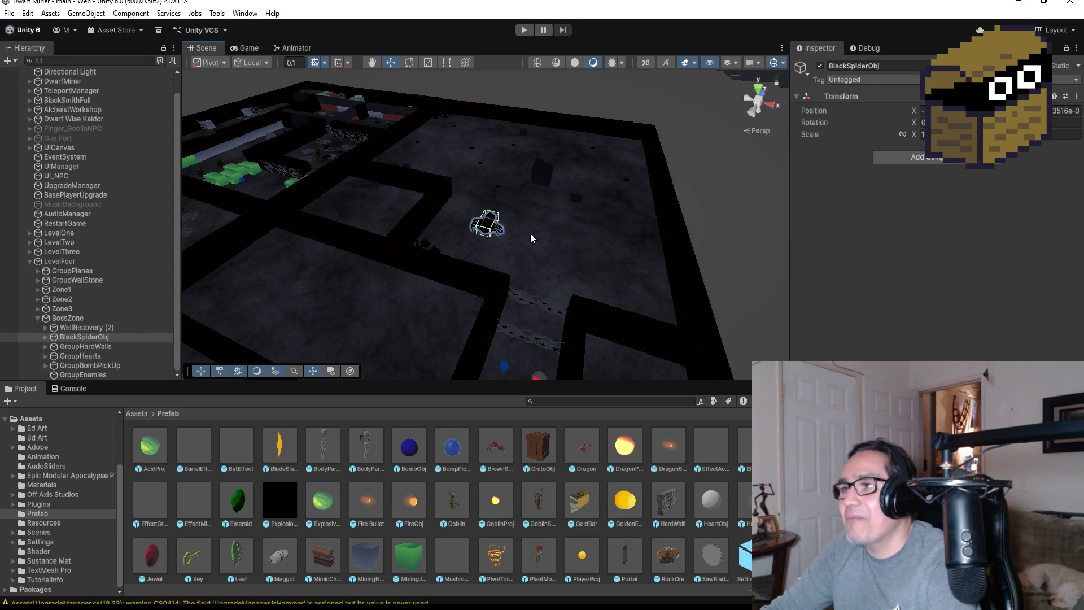
pyautogui.scroll(-3, 530, 237)
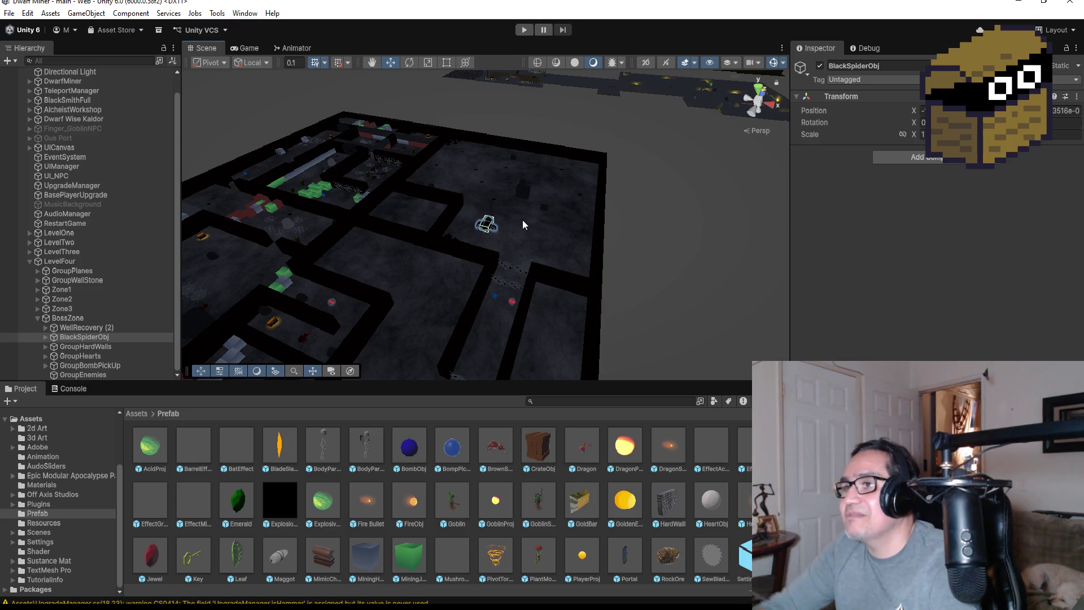
pyautogui.keyDown('alt'); pyautogui.moveTo(517, 226); pyautogui.dragTo(524, 226); pyautogui.keyUp('alt')
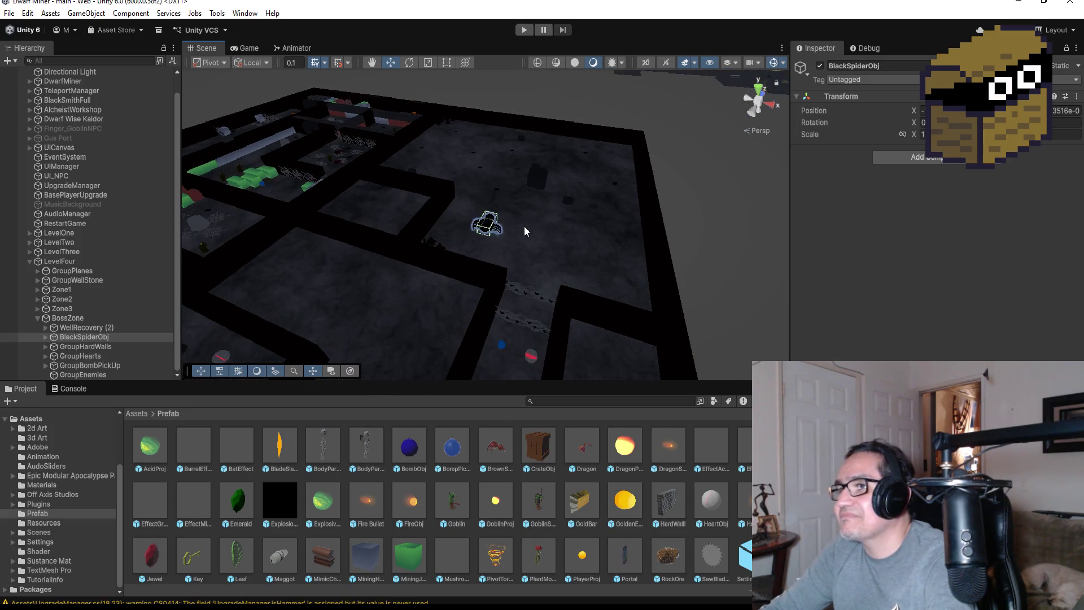
pyautogui.keyDown('alt'); pyautogui.moveTo(514, 113); pyautogui.dragTo(550, 252); pyautogui.keyUp('alt')
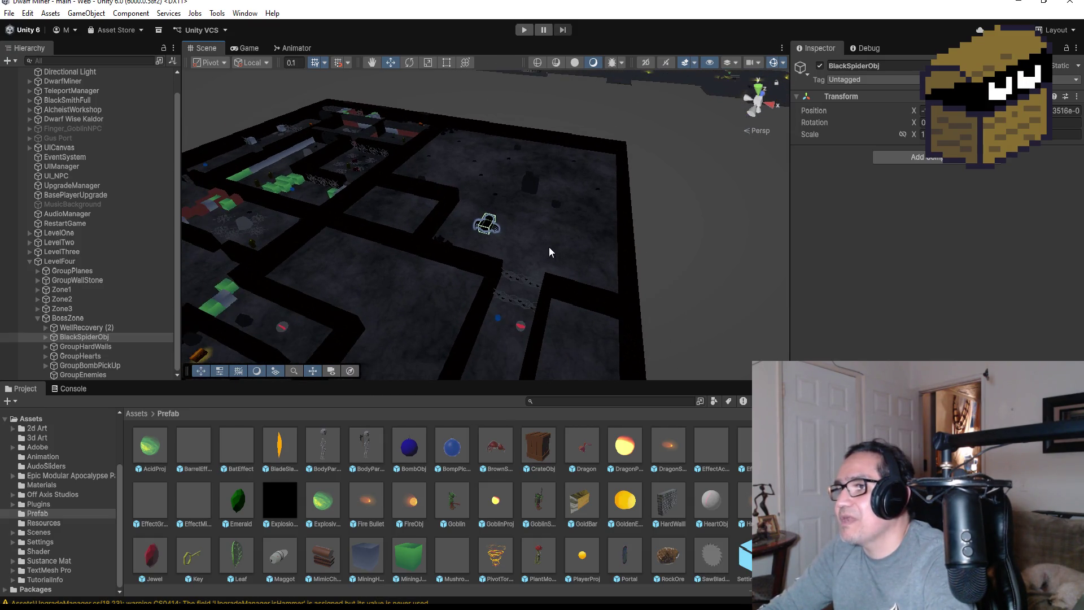
pyautogui.click(523, 31)
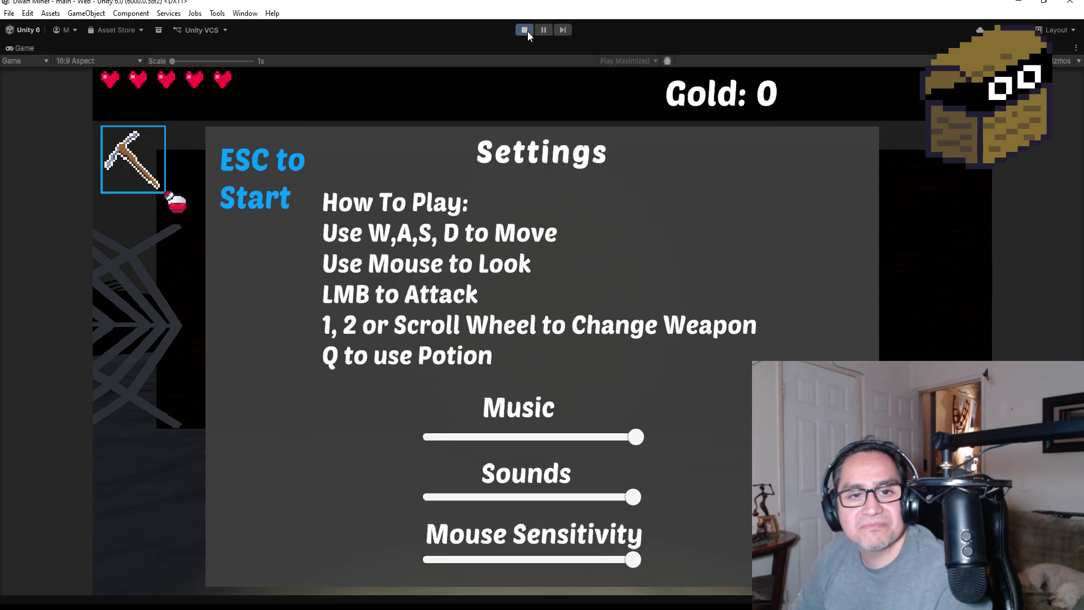
pyautogui.press('Escape')
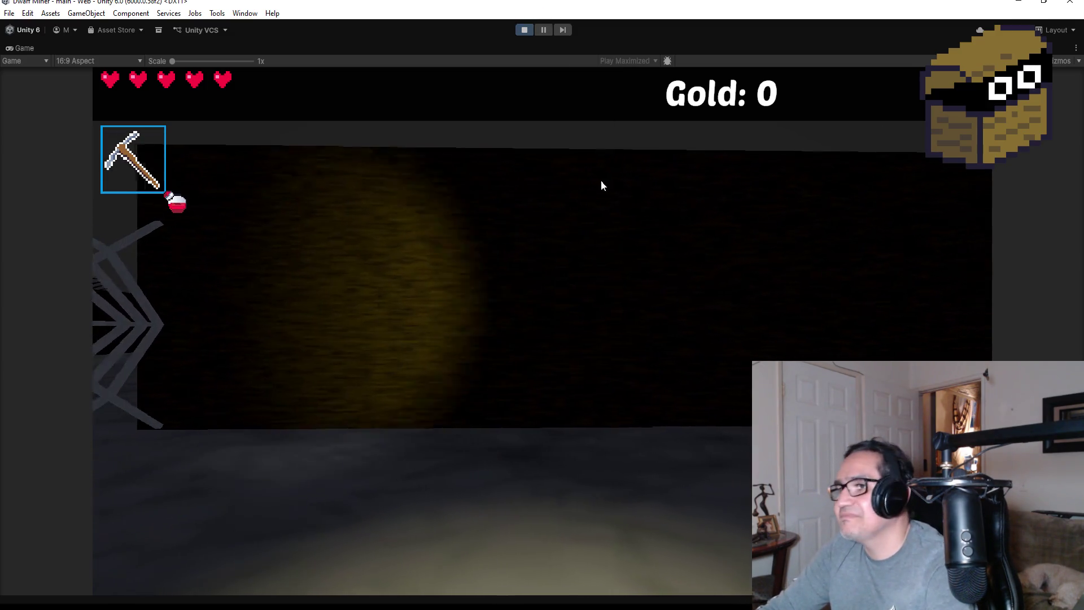
pyautogui.press('2')
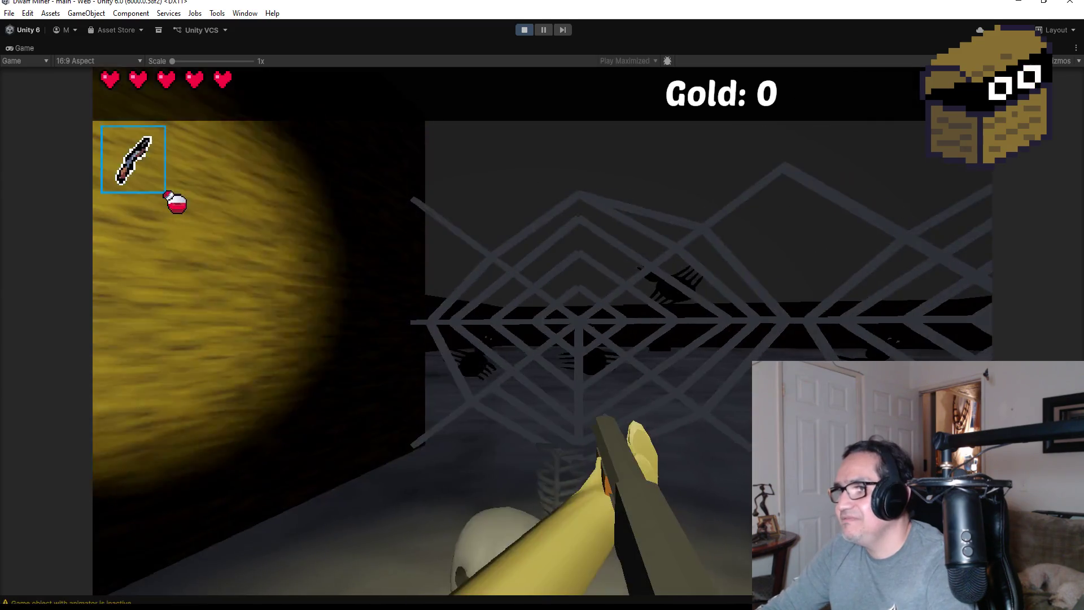
pyautogui.press('w')
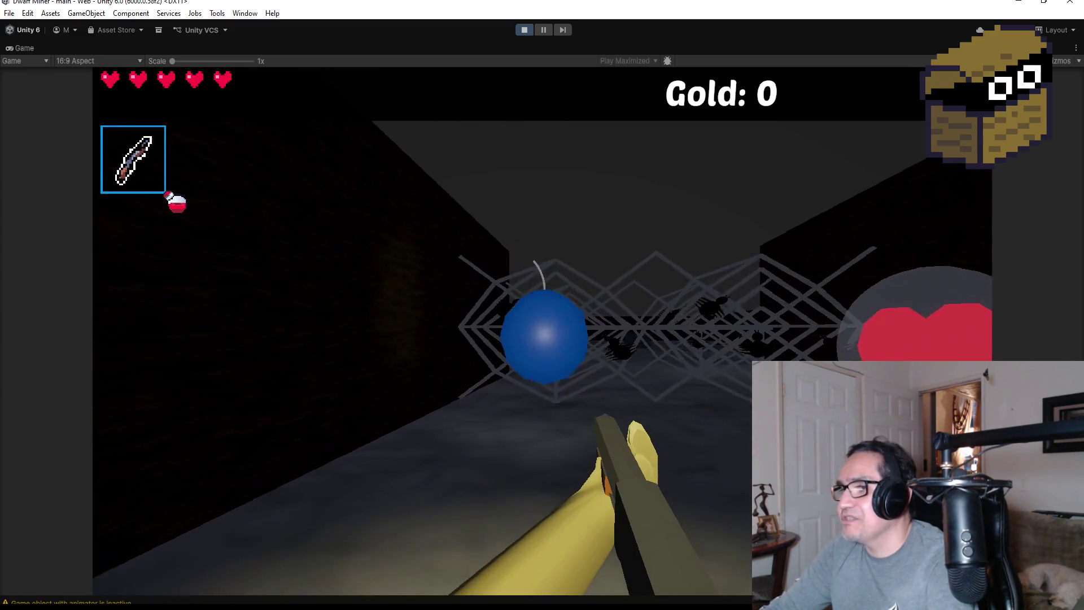
pyautogui.click(542, 305)
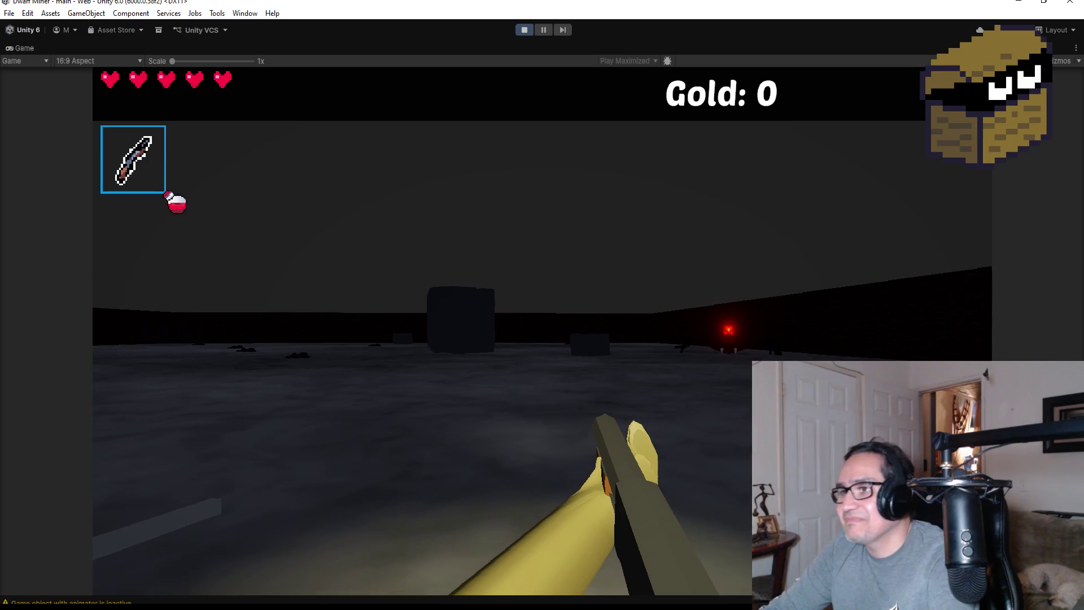
pyautogui.press('d')
pyautogui.press('s')
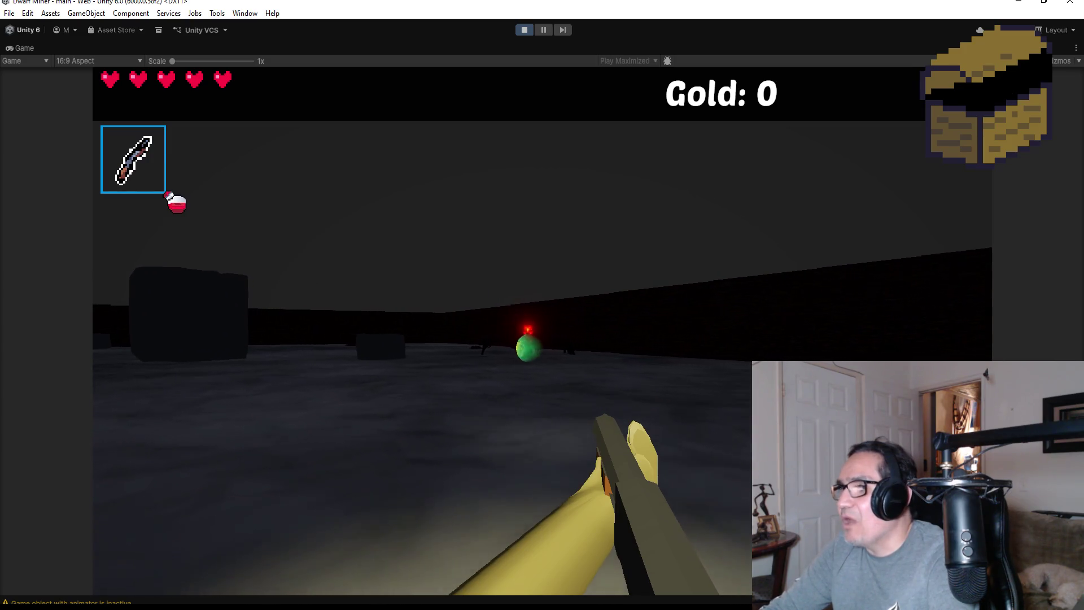
pyautogui.press('w')
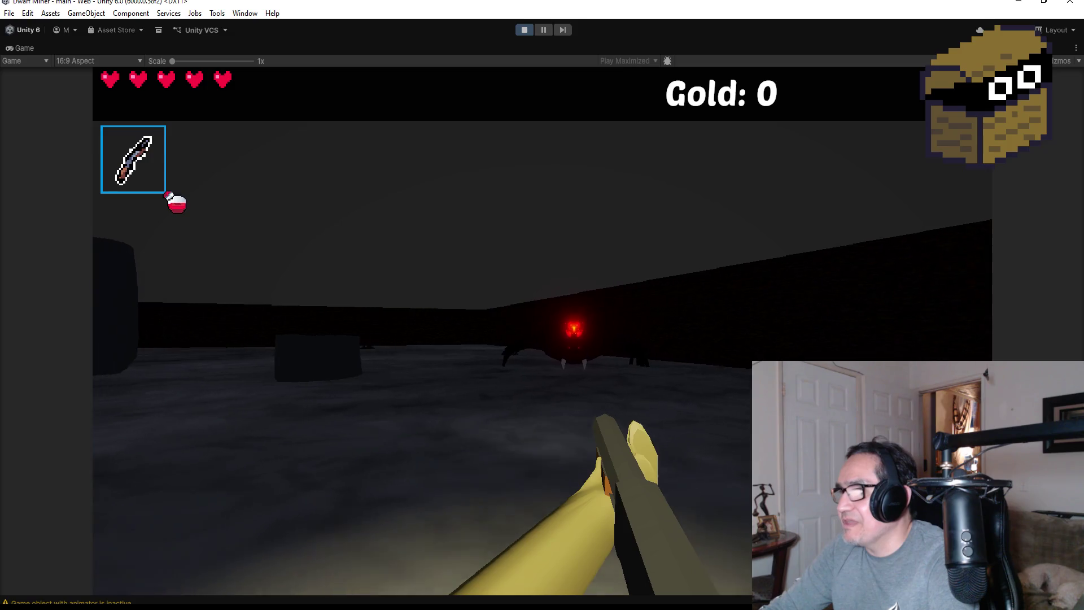
pyautogui.click(542, 330)
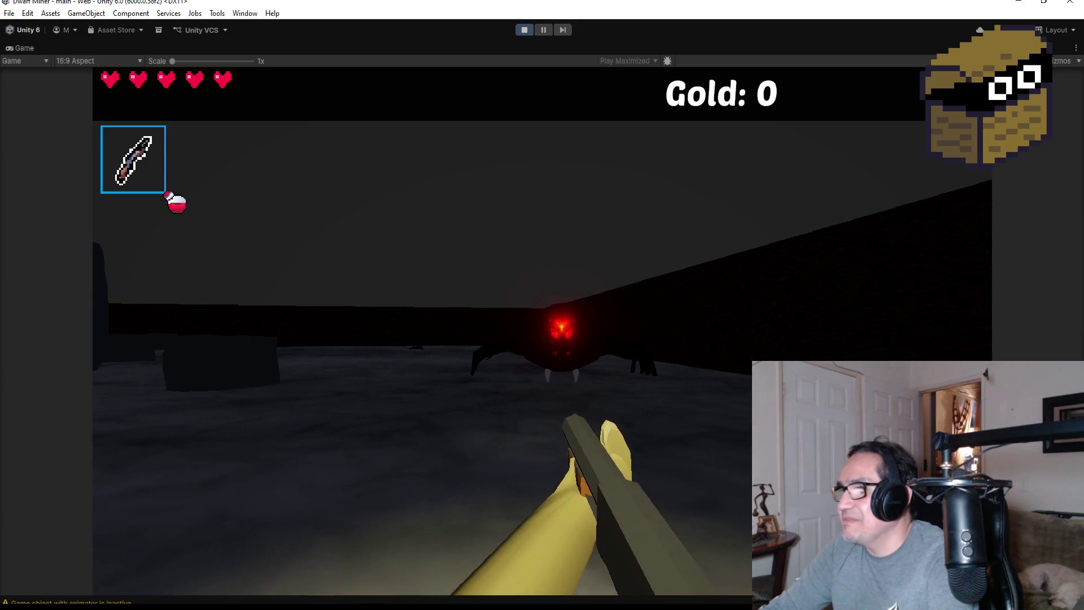
pyautogui.click(542, 330)
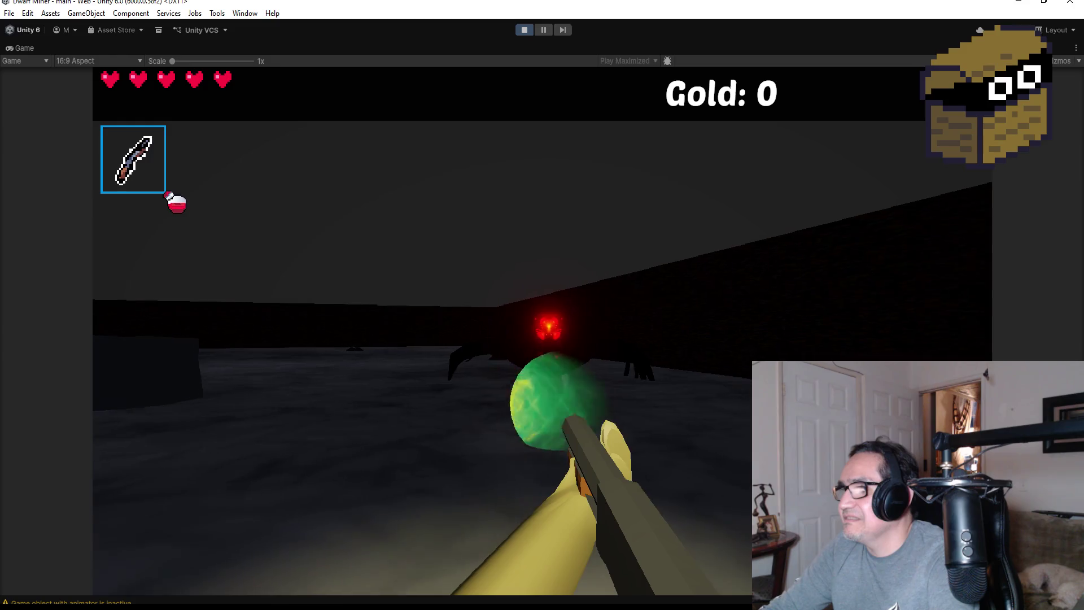
pyautogui.click(542, 330)
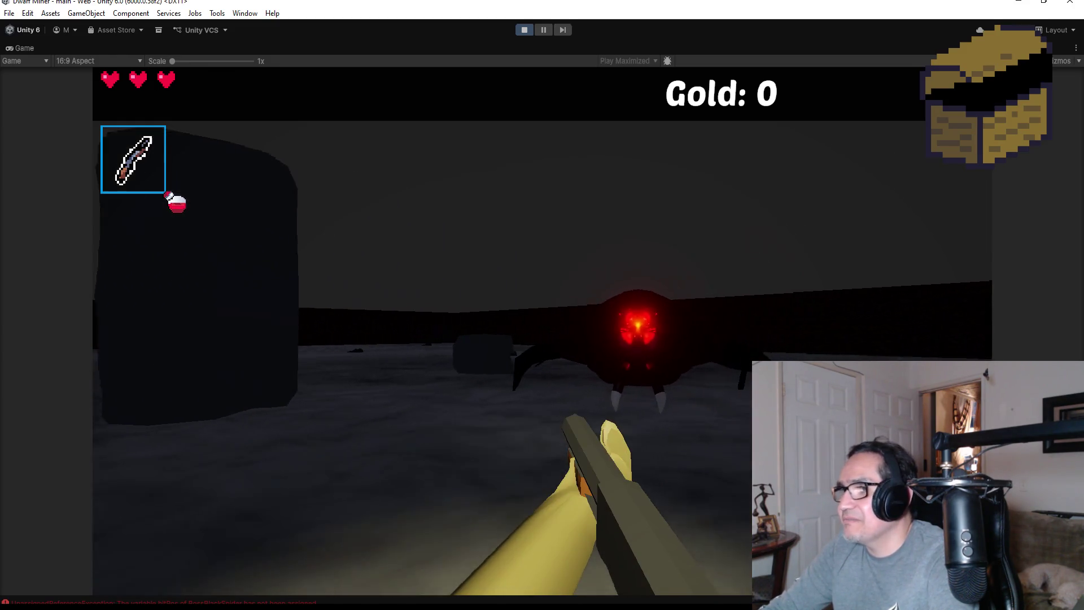
pyautogui.click(542, 330)
pyautogui.click(542, 330)
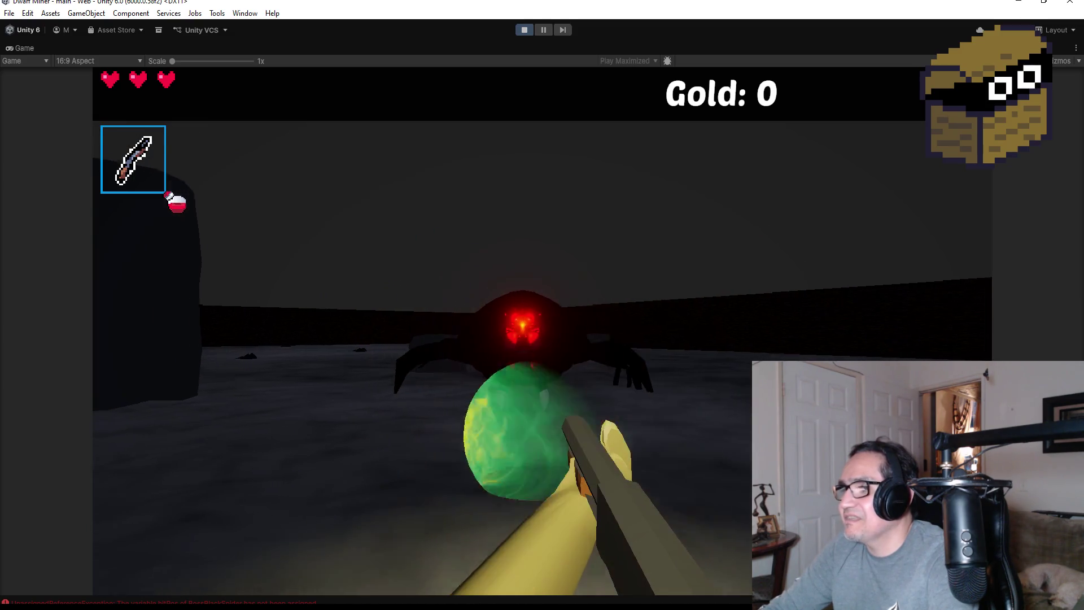
pyautogui.click(542, 330)
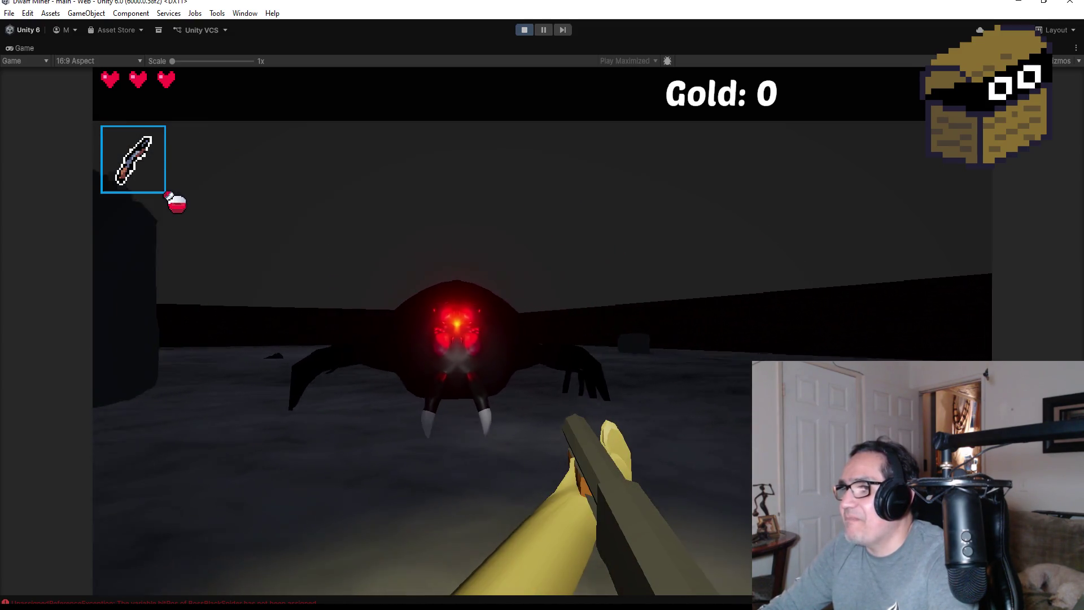
pyautogui.click(542, 331)
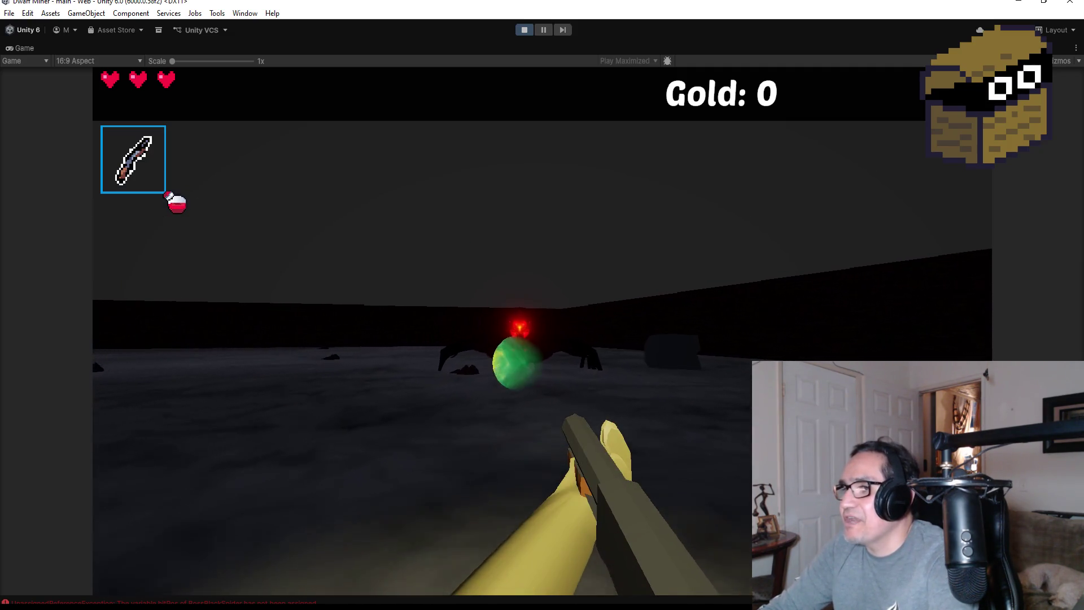
pyautogui.click(541, 330)
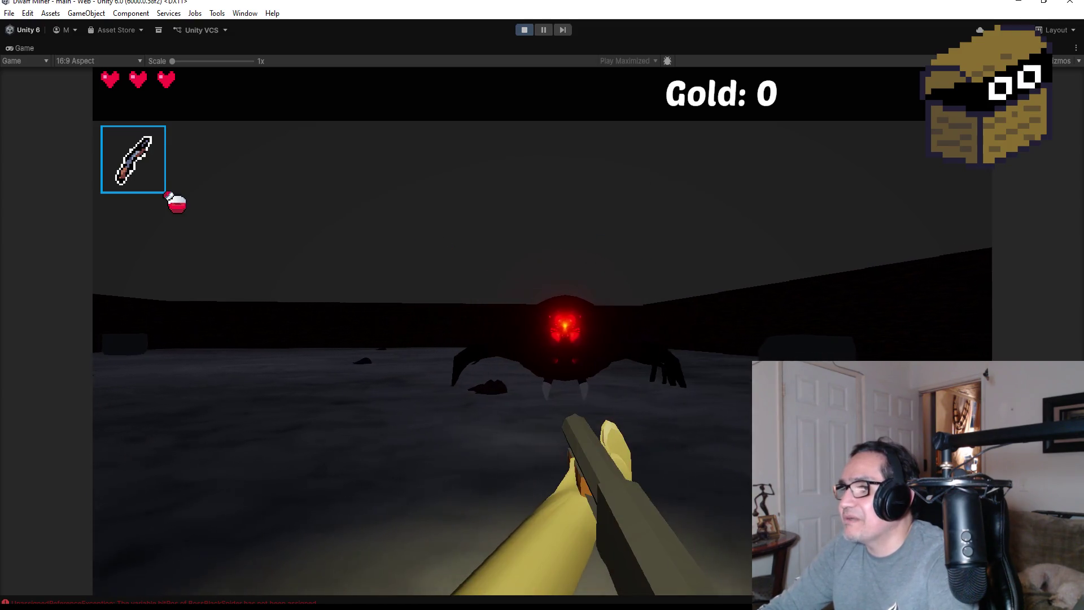
pyautogui.click(542, 330)
pyautogui.click(542, 330)
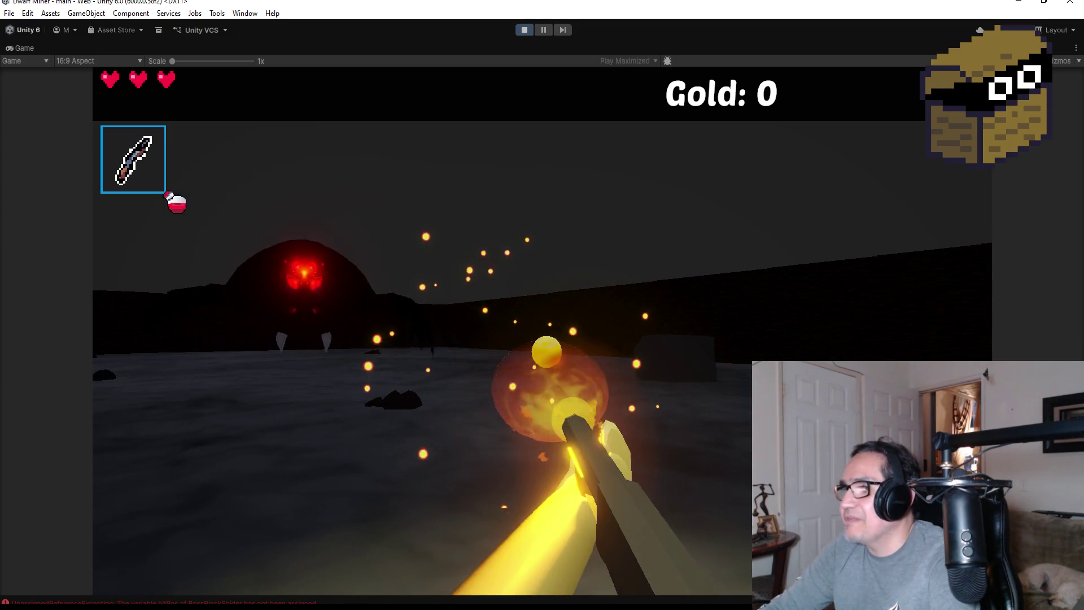
pyautogui.press('Escape')
pyautogui.click(517, 29)
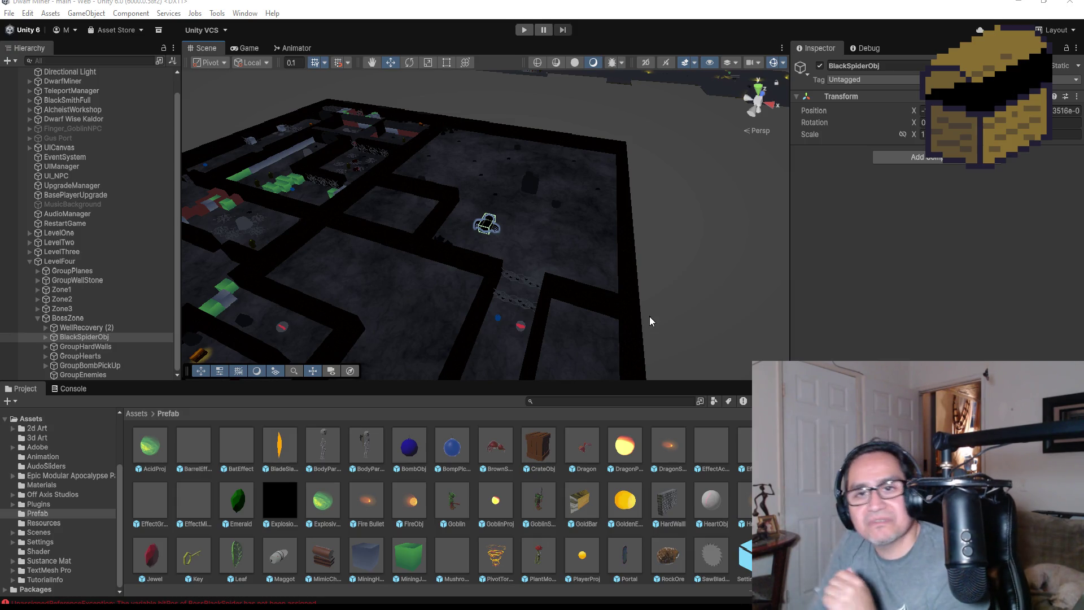
# - Expand BlackSpiderObj, inspect its BlackSpider child, and switch to the itch.io Close the Circle page
pyautogui.click(45, 337)
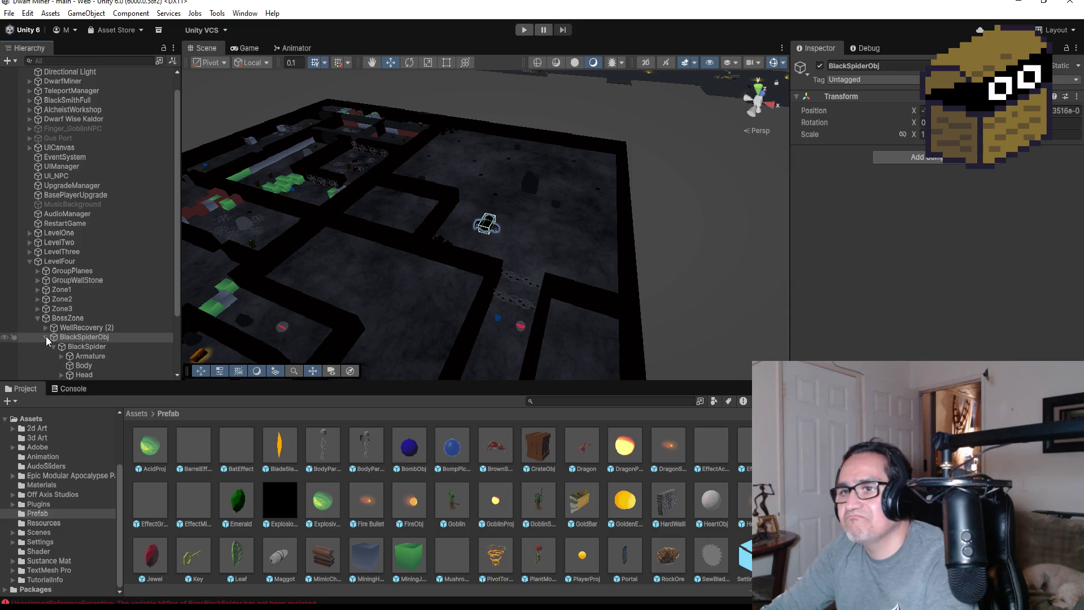
pyautogui.click(83, 346)
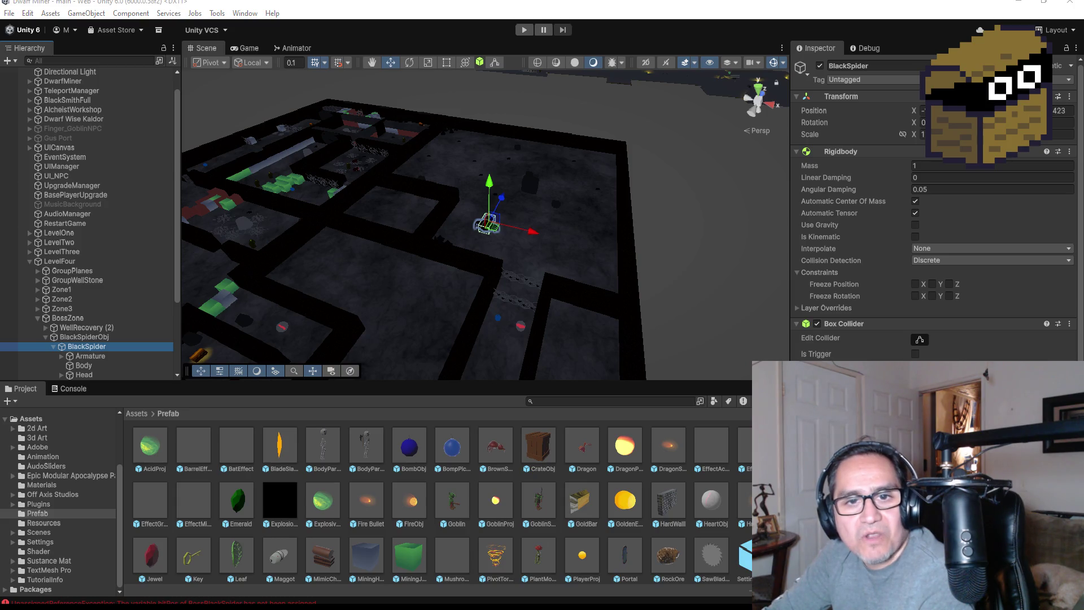
pyautogui.hotkey('alt', 'Tab')
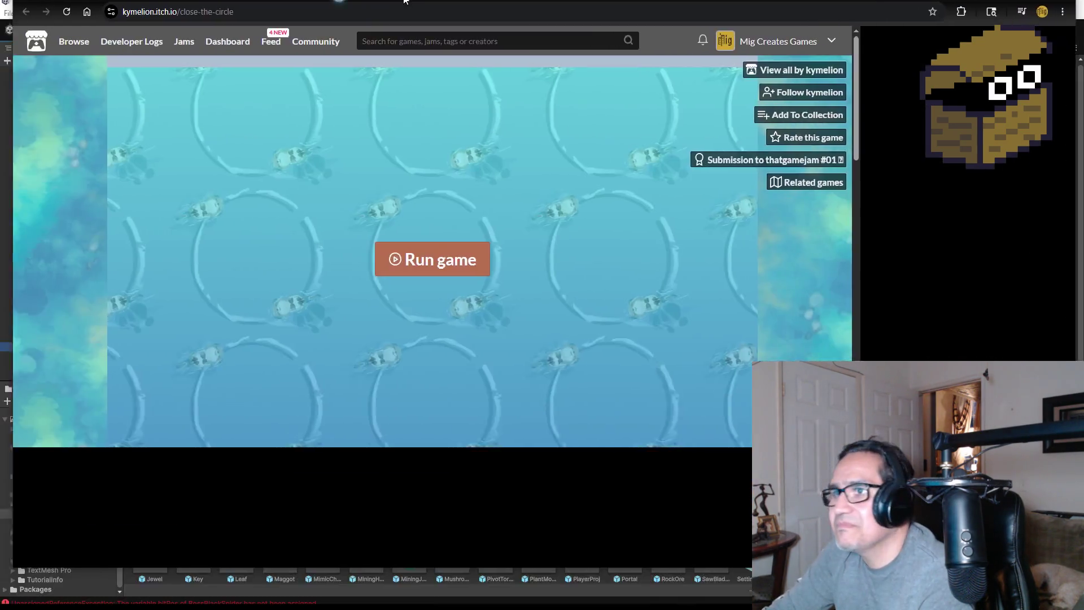
# - Read through the Close the Circle itch.io description, then close the browser window
pyautogui.scroll(-6, 189, 420)
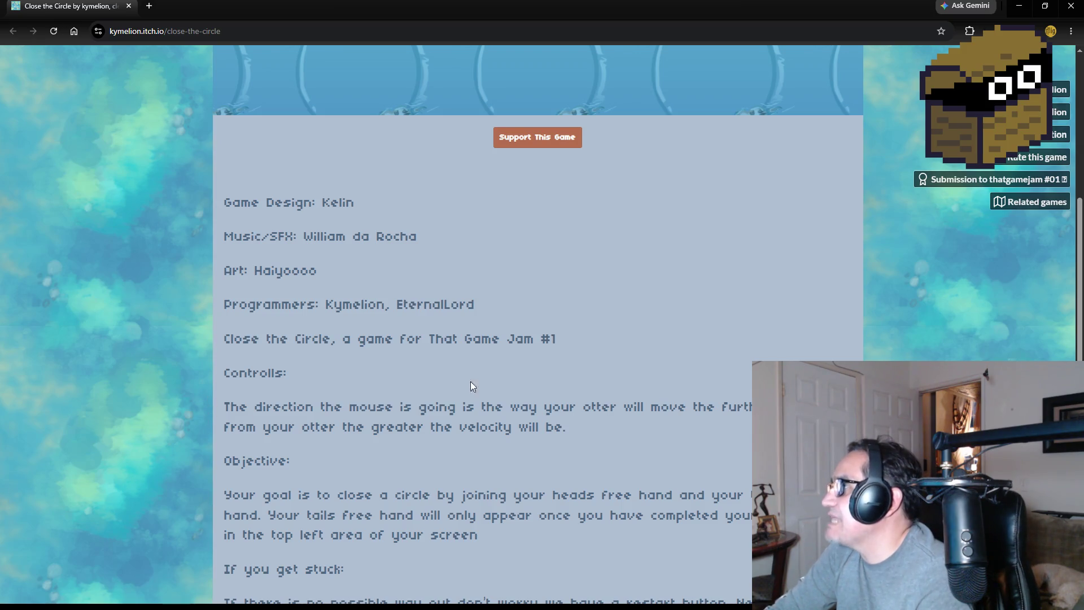
pyautogui.scroll(-5, 164, 367)
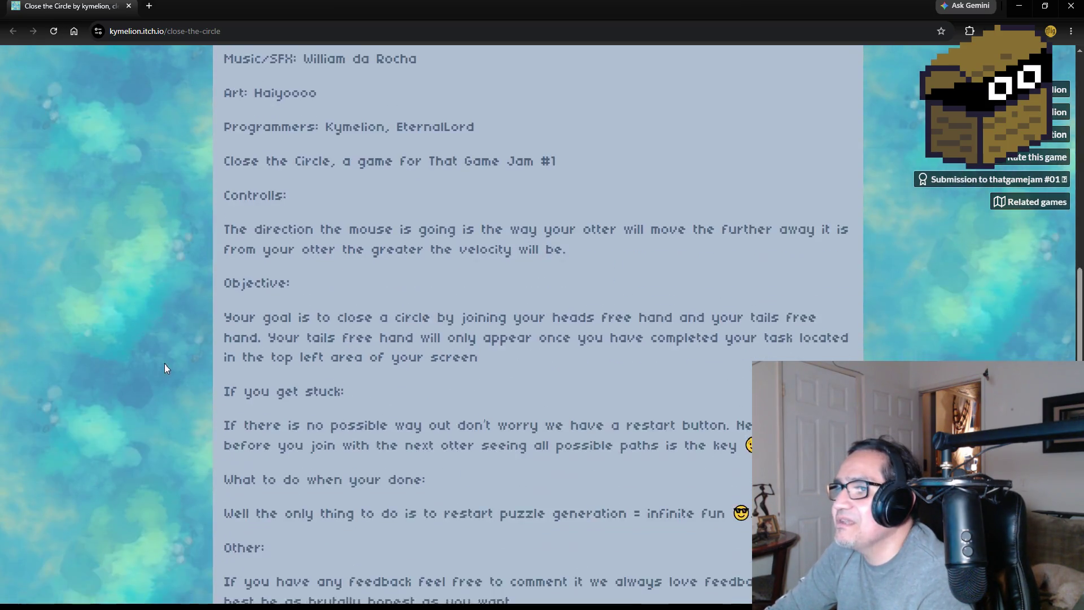
pyautogui.scroll(12, 204, 376)
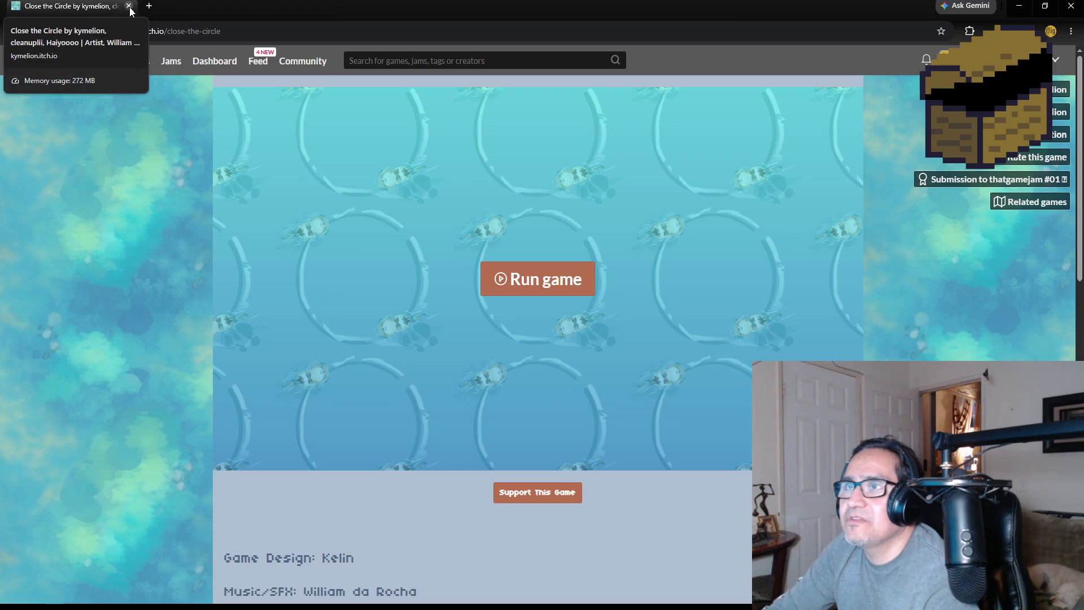
pyautogui.scroll(-5, 111, 345)
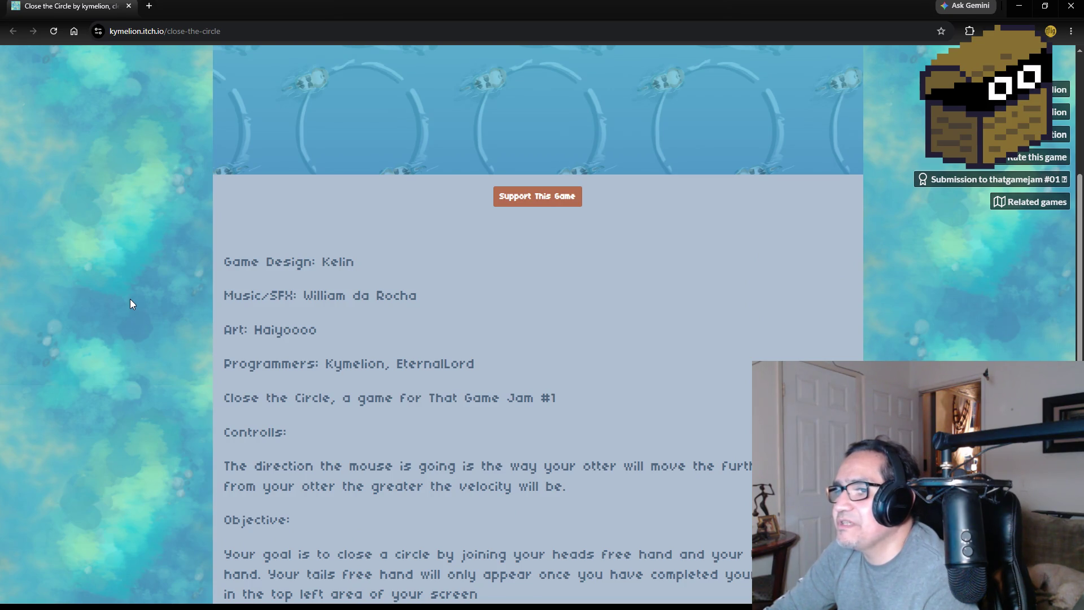
pyautogui.scroll(-2, 129, 300)
pyautogui.scroll(7, 128, 279)
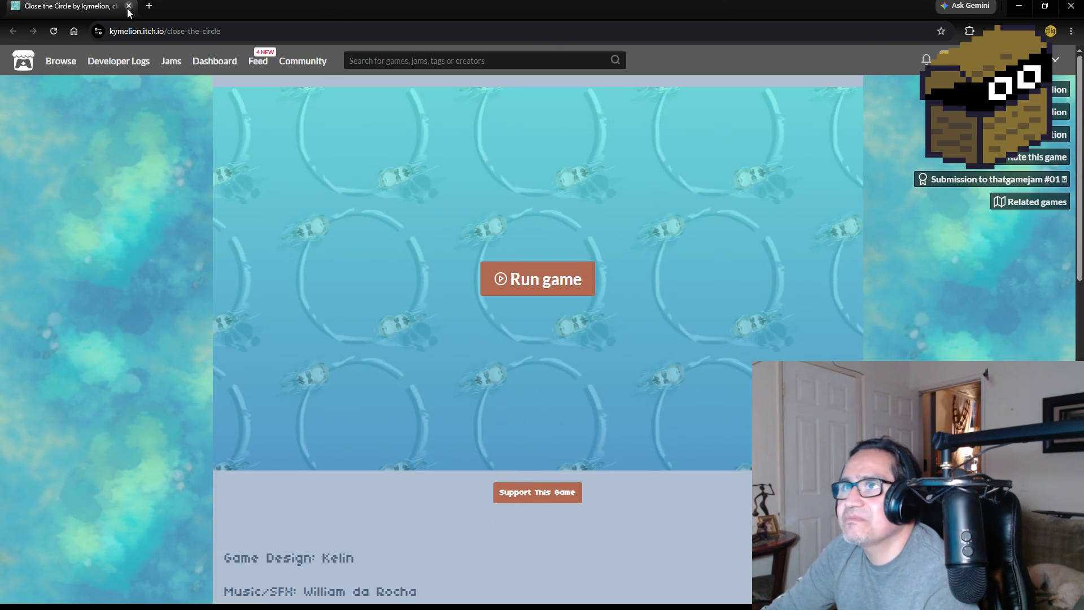
pyautogui.click(127, 6)
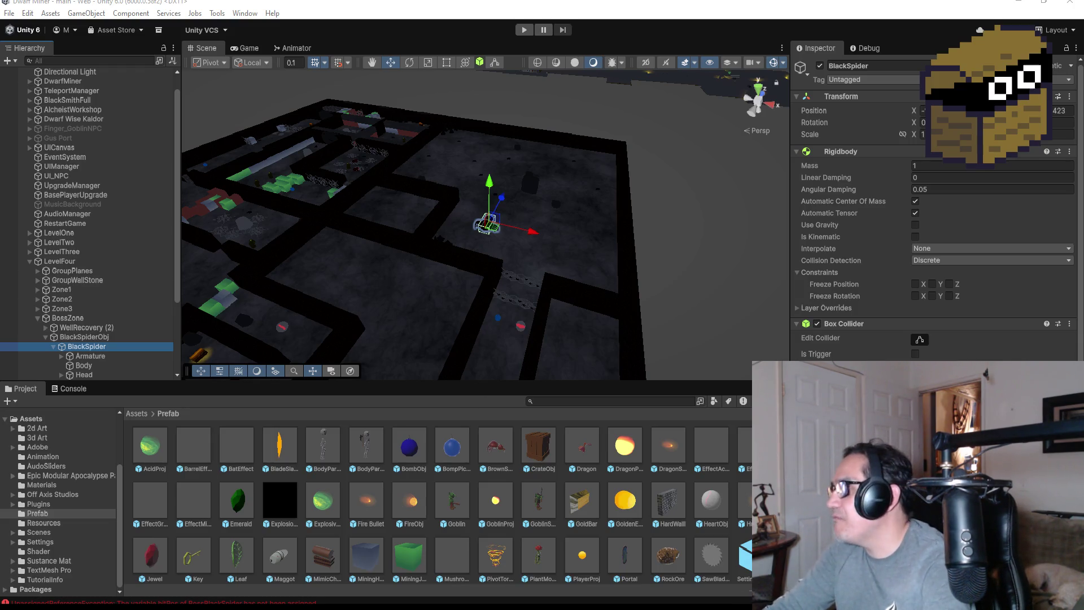
# - Review the Boss Black Spider script in the Inspector, then collapse BlackSpider and select BlackSpiderObj
pyautogui.scroll(-5, 1023, 358)
pyautogui.scroll(-3, 1023, 358)
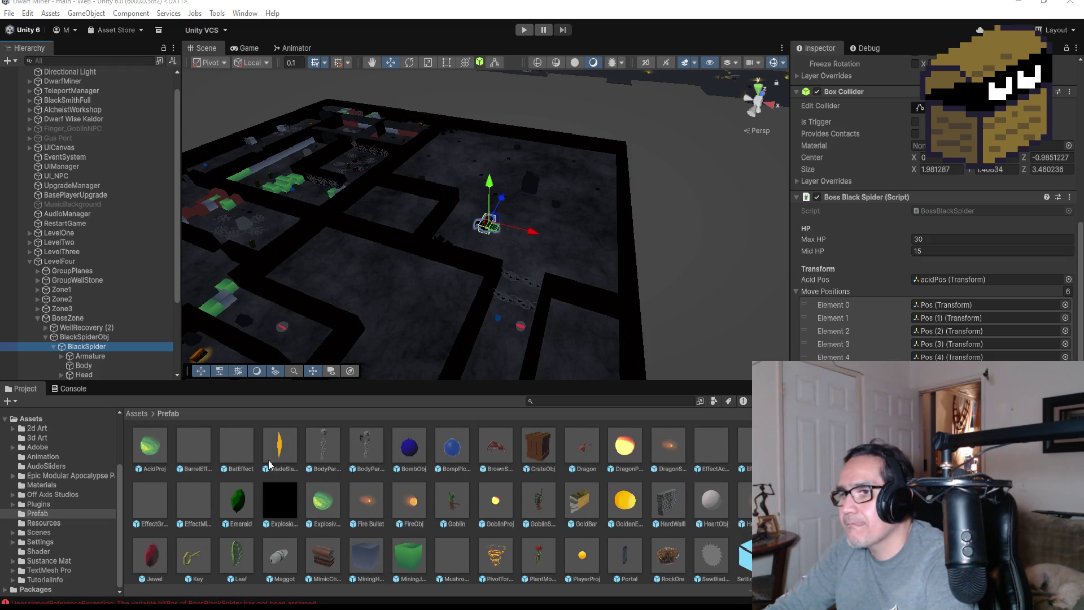
pyautogui.click(333, 498)
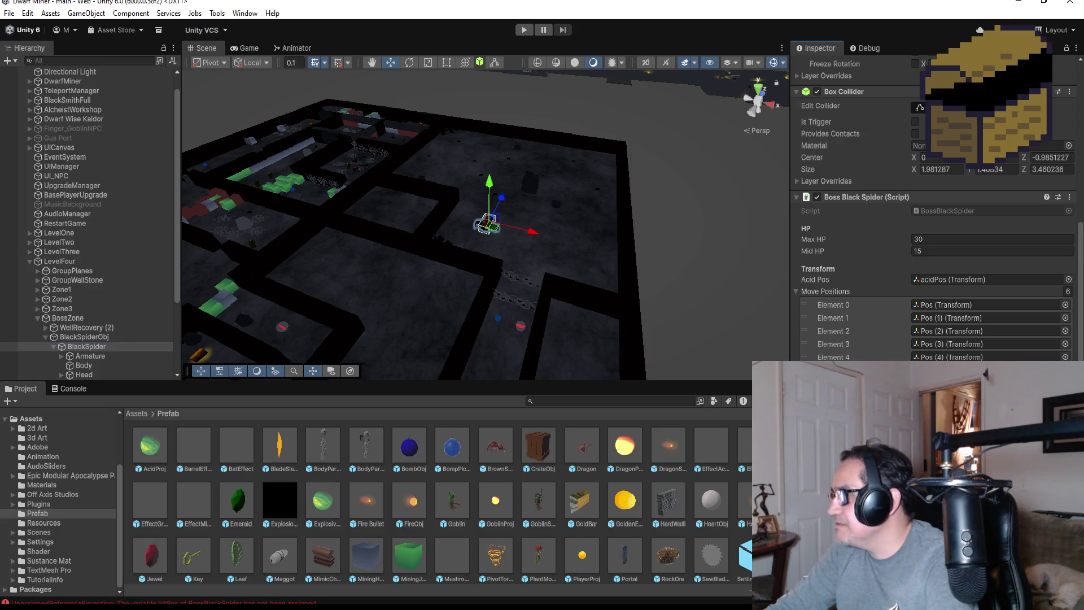
pyautogui.scroll(-1, 576, 519)
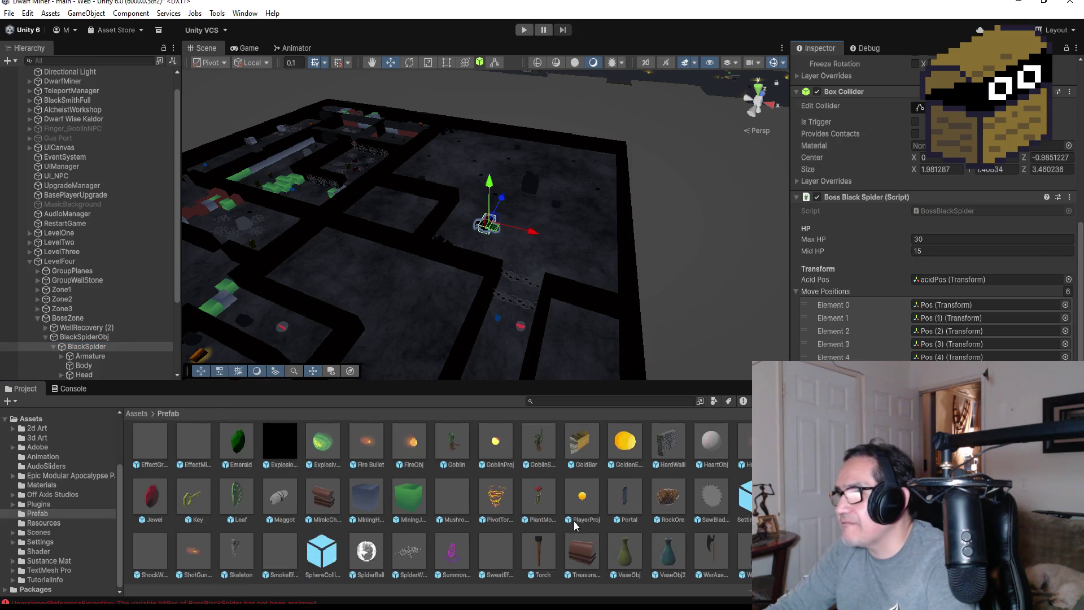
pyautogui.scroll(1, 581, 533)
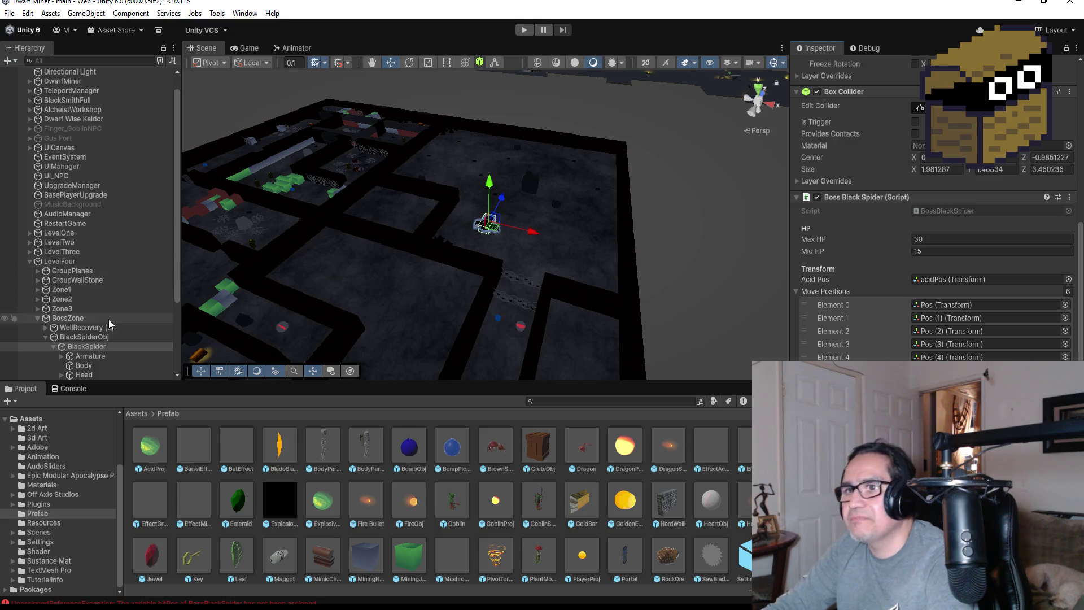
pyautogui.scroll(-3, 68, 346)
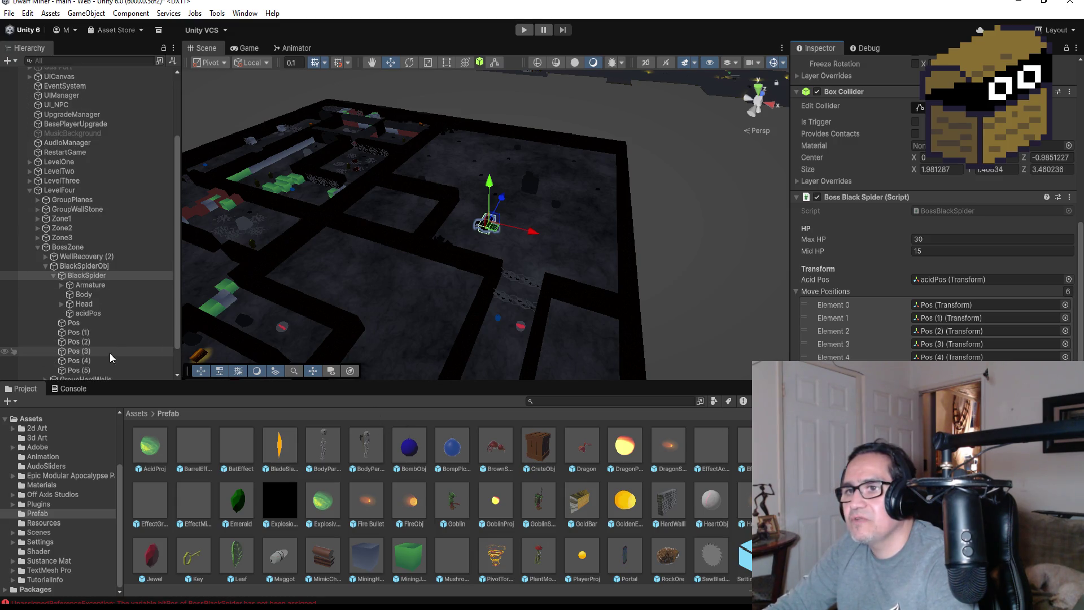
pyautogui.scroll(-2, 83, 278)
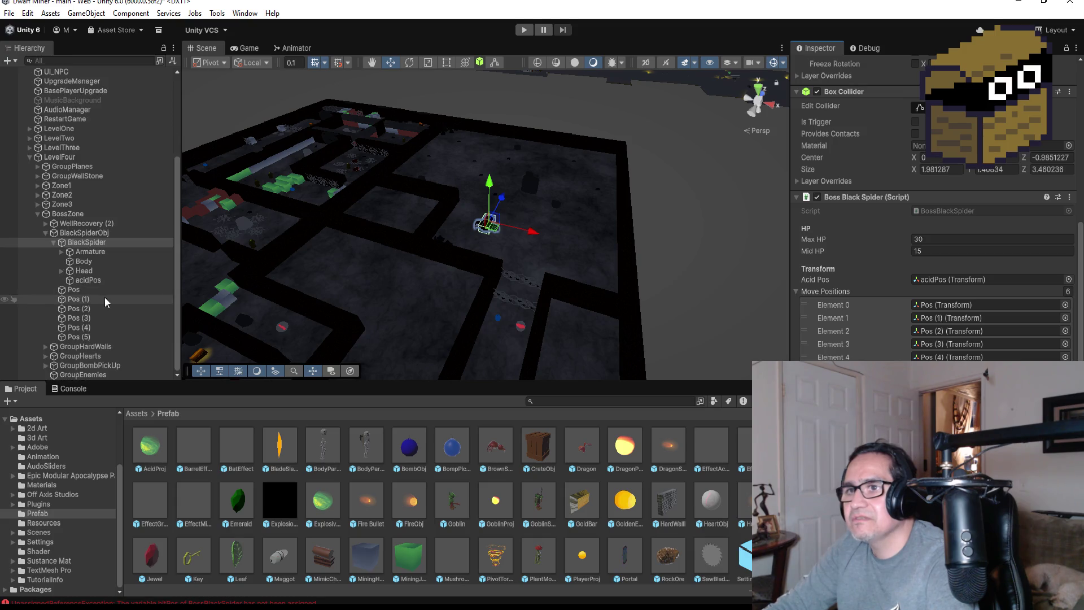
pyautogui.click(57, 242)
pyautogui.click(88, 271)
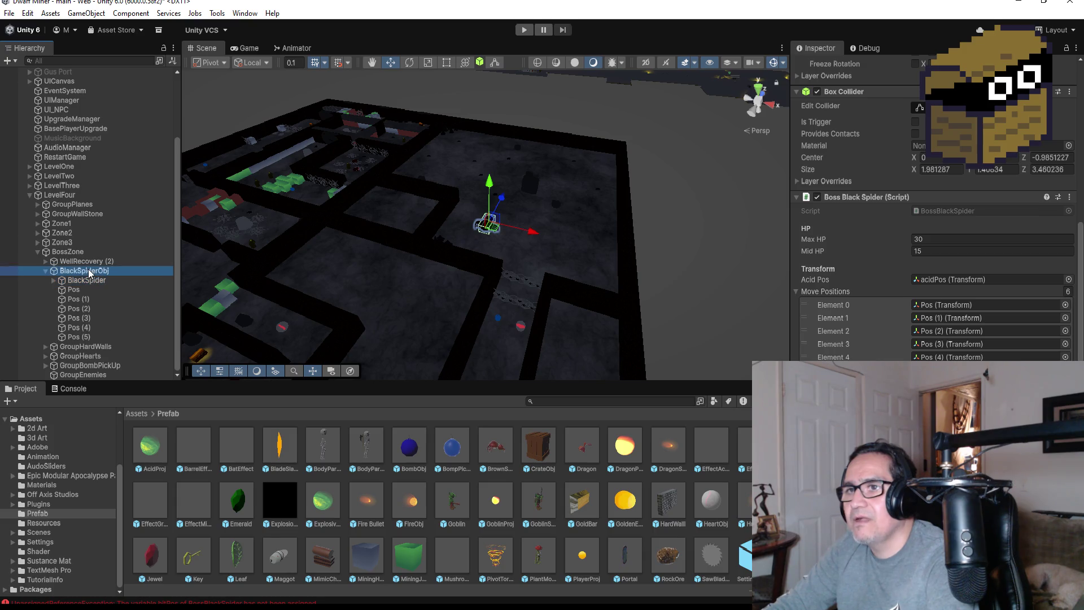
# - Create an empty child under BlackSpiderObj and name it HitPos
pyautogui.rightClick(88, 273)
pyautogui.click(135, 311)
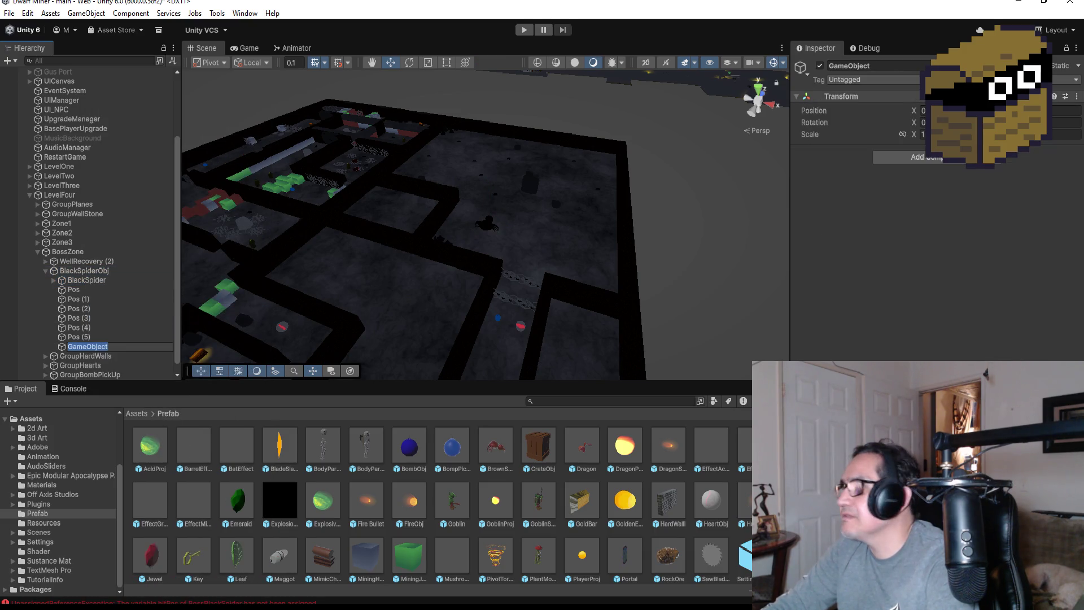
pyautogui.click(894, 66)
pyautogui.write('Hi')
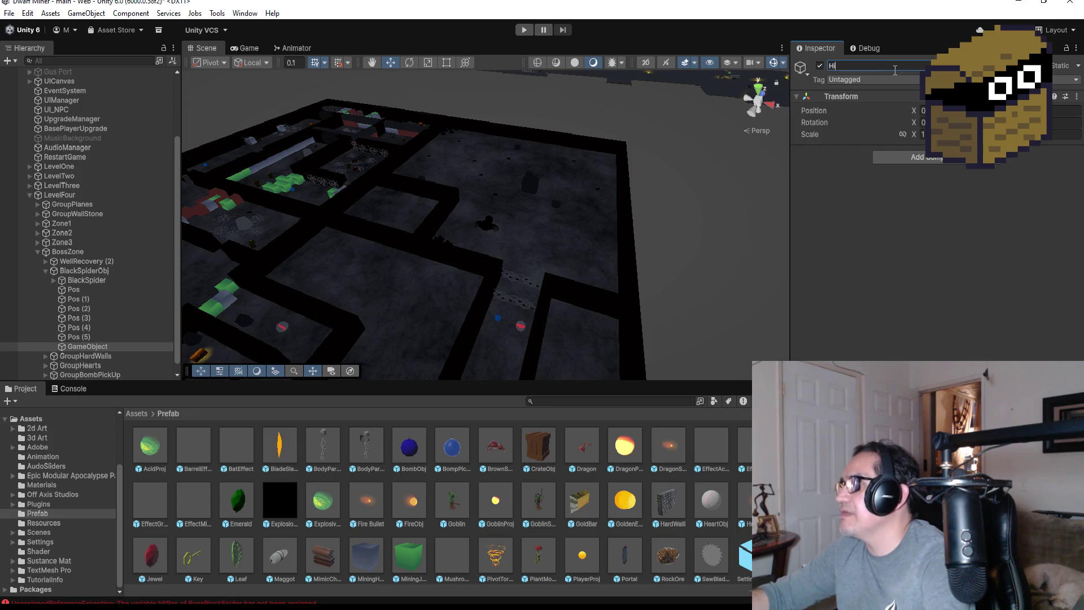
pyautogui.write('tPos')
pyautogui.press('Return')
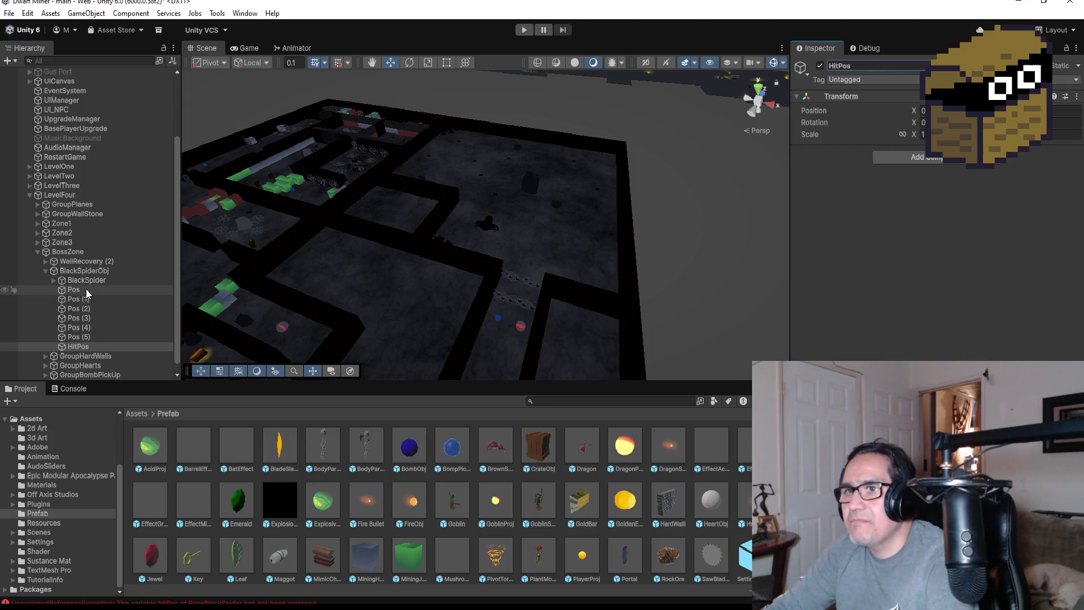
# - Copy BlackSpider's Transform Position onto HitPos and frame HitPos in the Scene view
pyautogui.click(90, 280)
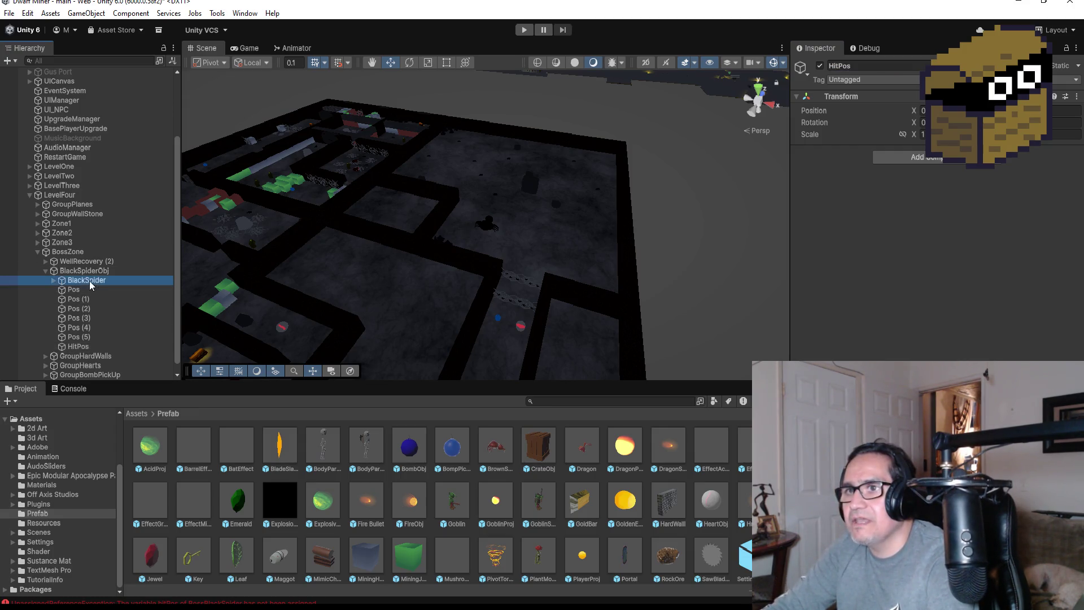
pyautogui.click(1069, 96)
pyautogui.moveTo(1016, 191)
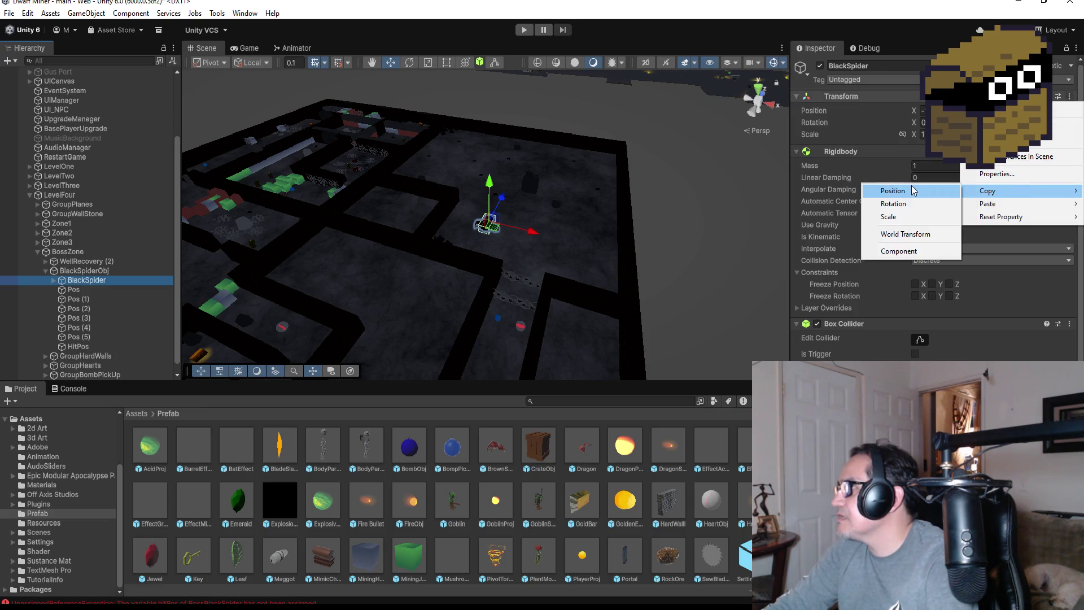
pyautogui.click(912, 190)
pyautogui.click(85, 346)
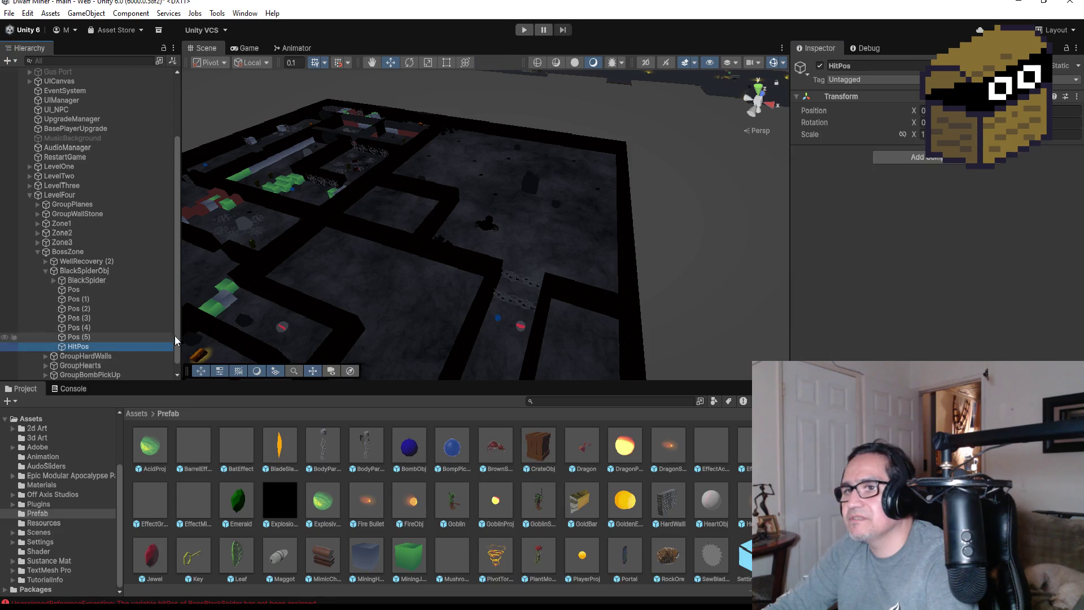
pyautogui.click(1076, 96)
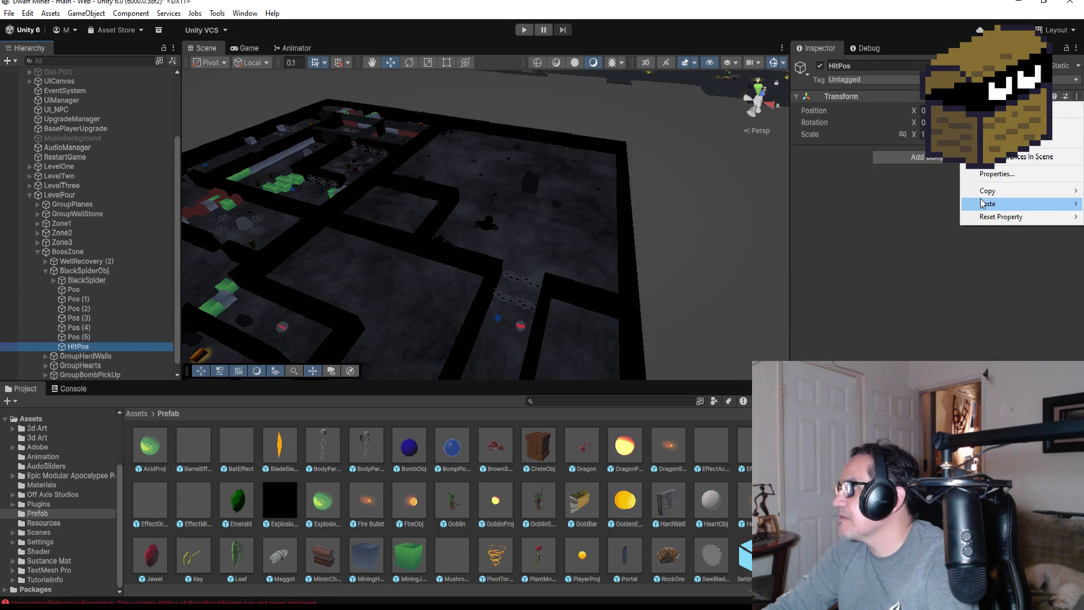
pyautogui.moveTo(1015, 204)
pyautogui.click(903, 205)
pyautogui.press('f')
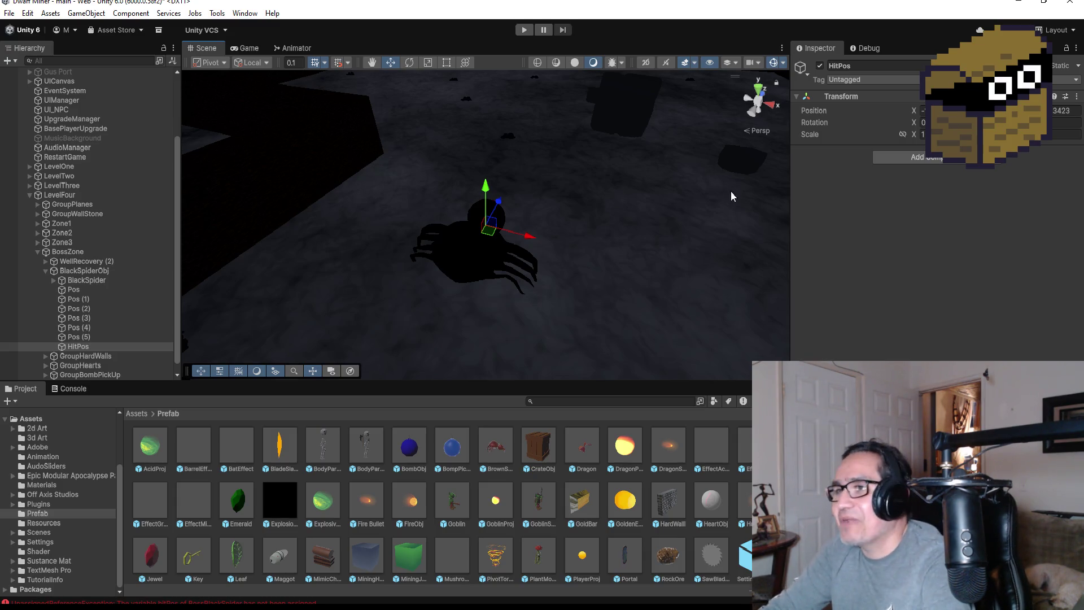
# - Reselect HitPos and nudge it slightly along its Z axis near the spider
pyautogui.moveTo(730, 192)
pyautogui.mouseDown()
pyautogui.moveTo(554, 213)
pyautogui.moveTo(636, 218)
pyautogui.moveTo(376, 111)
pyautogui.moveTo(423, 126)
pyautogui.moveTo(483, 179)
pyautogui.moveTo(481, 154)
pyautogui.mouseUp()
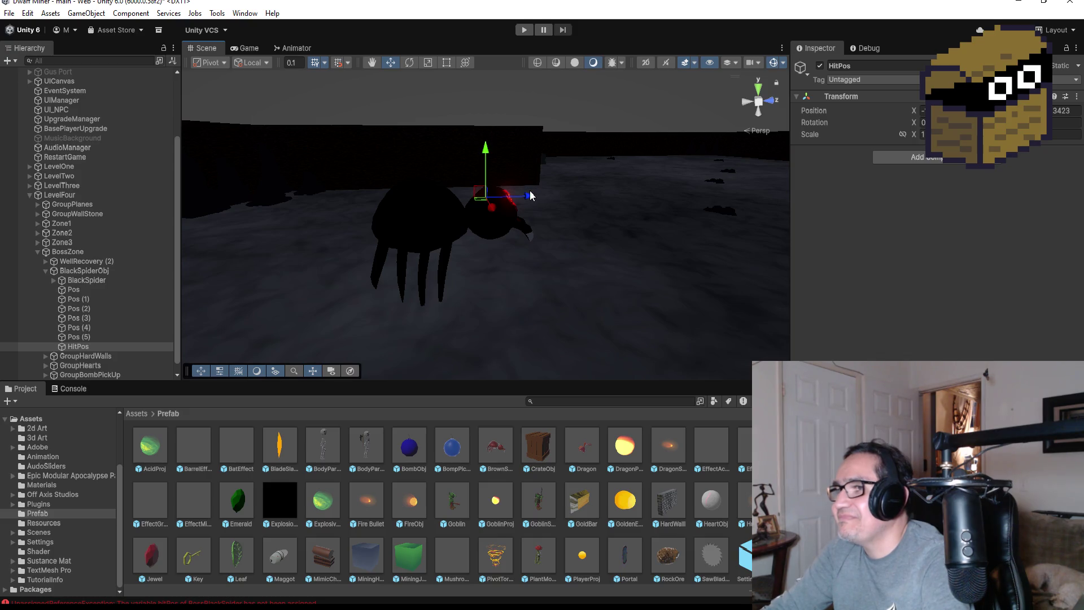
pyautogui.click(531, 196)
pyautogui.scroll(-1, 106, 377)
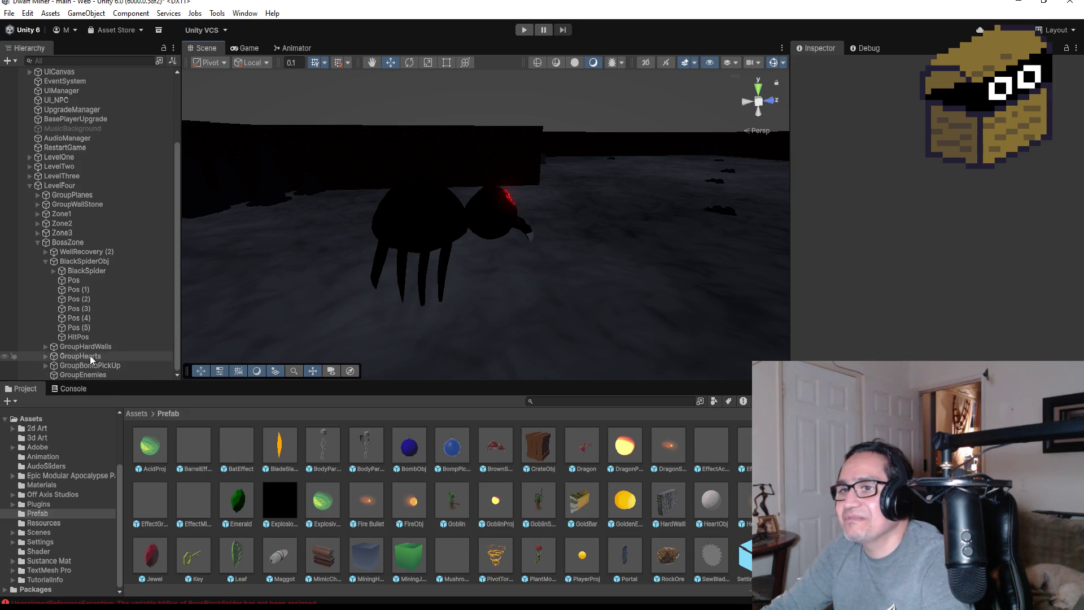
pyautogui.click(82, 337)
pyautogui.moveTo(532, 199); pyautogui.dragTo(523, 195)
pyautogui.moveTo(606, 220)
pyautogui.mouseDown()
pyautogui.moveTo(604, 181)
pyautogui.moveTo(469, 198)
pyautogui.moveTo(578, 205)
pyautogui.moveTo(299, 186)
pyautogui.mouseUp()
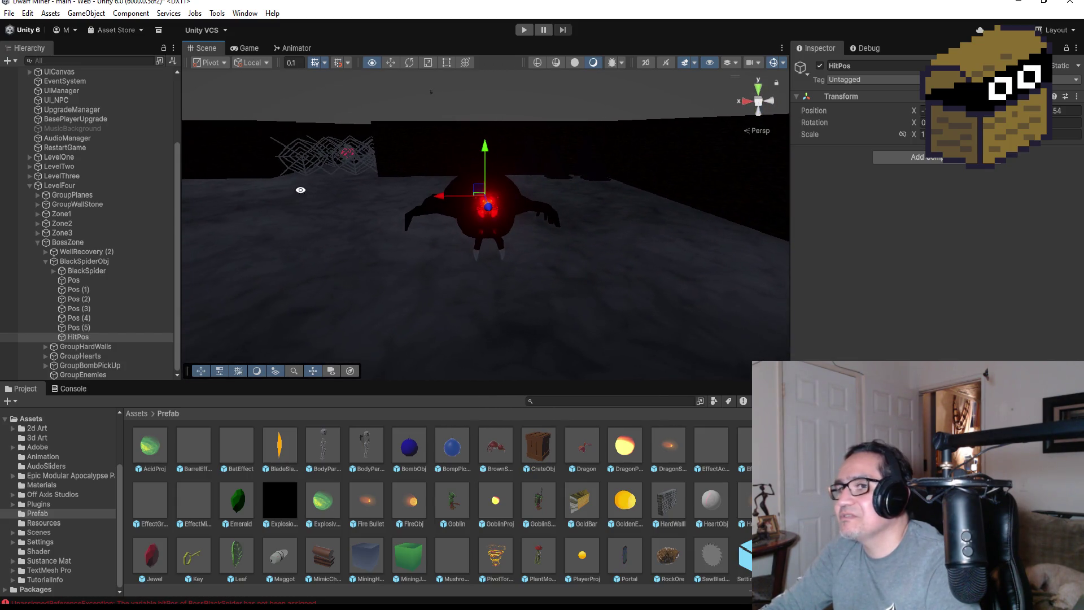
# - Raise HitPos slightly above the spider's body, then reselect the BlackSpider boss
pyautogui.click(96, 270)
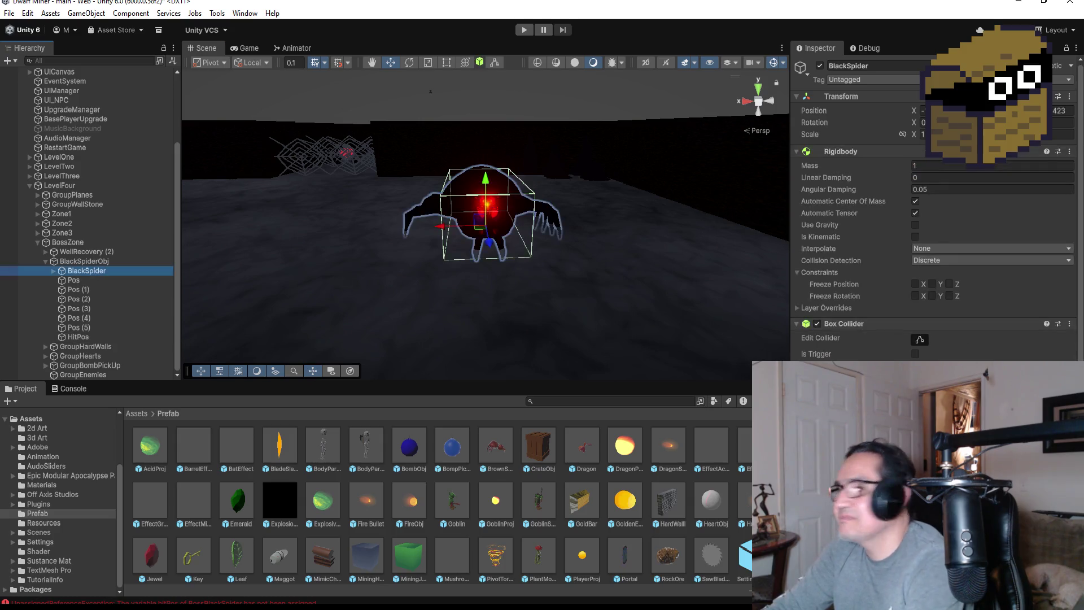
pyautogui.scroll(-5, 903, 292)
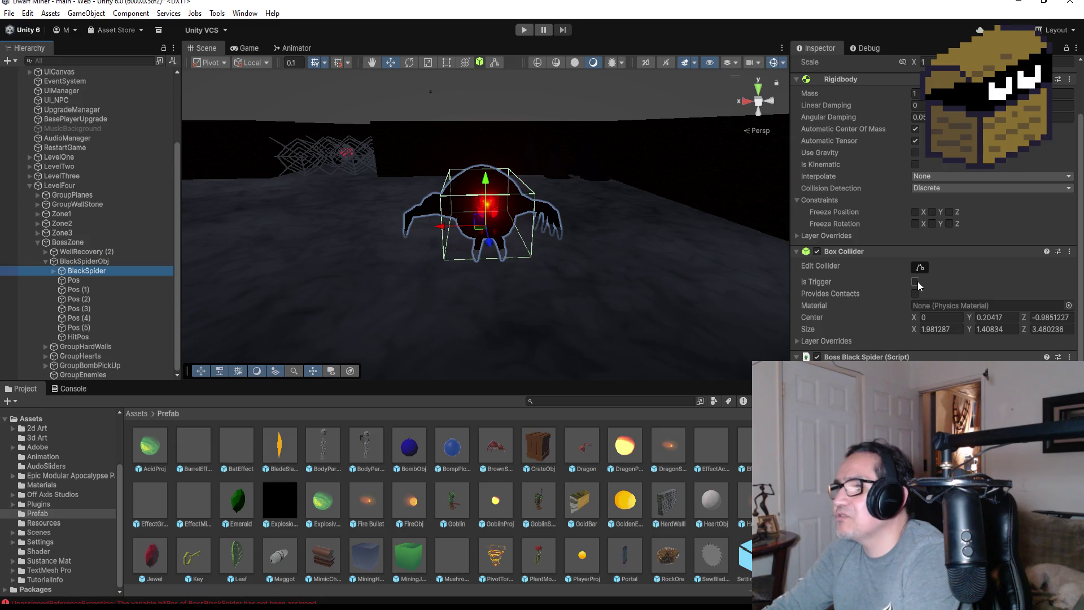
pyautogui.scroll(-3, 917, 281)
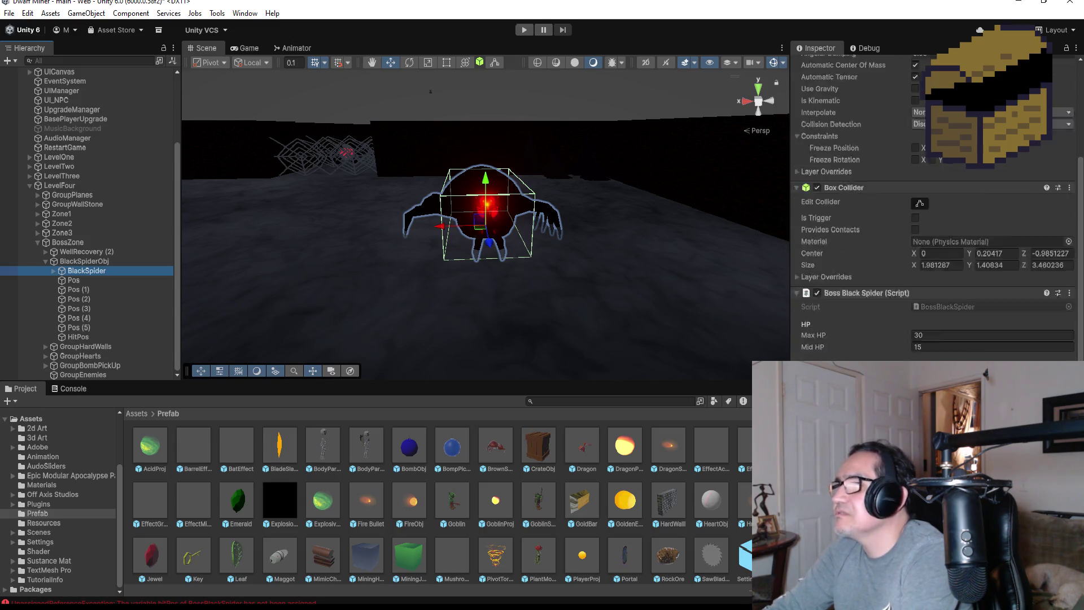
pyautogui.scroll(-4, 919, 355)
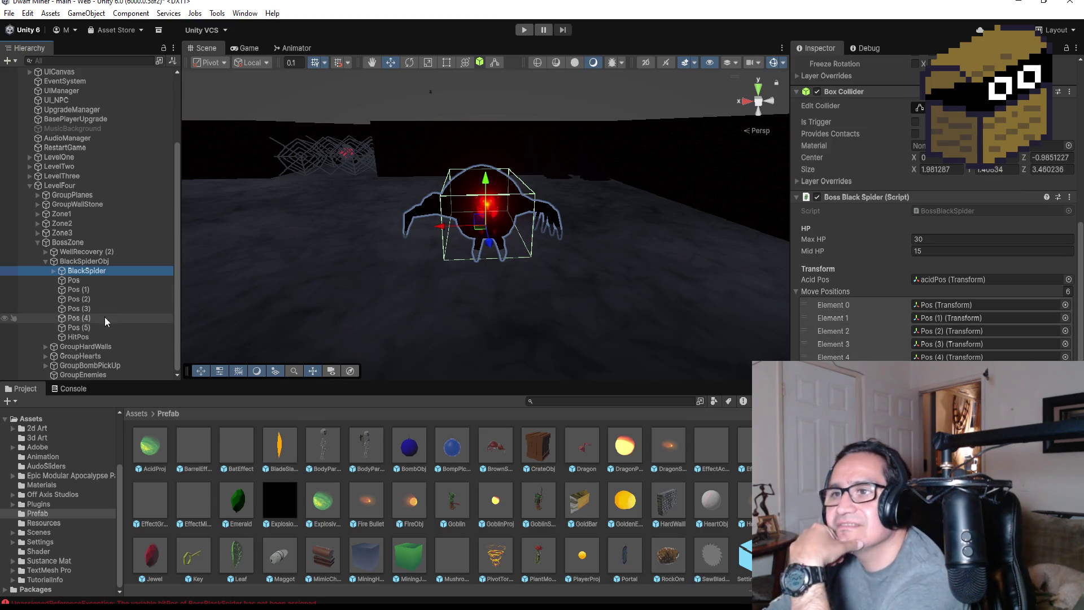
pyautogui.click(85, 336)
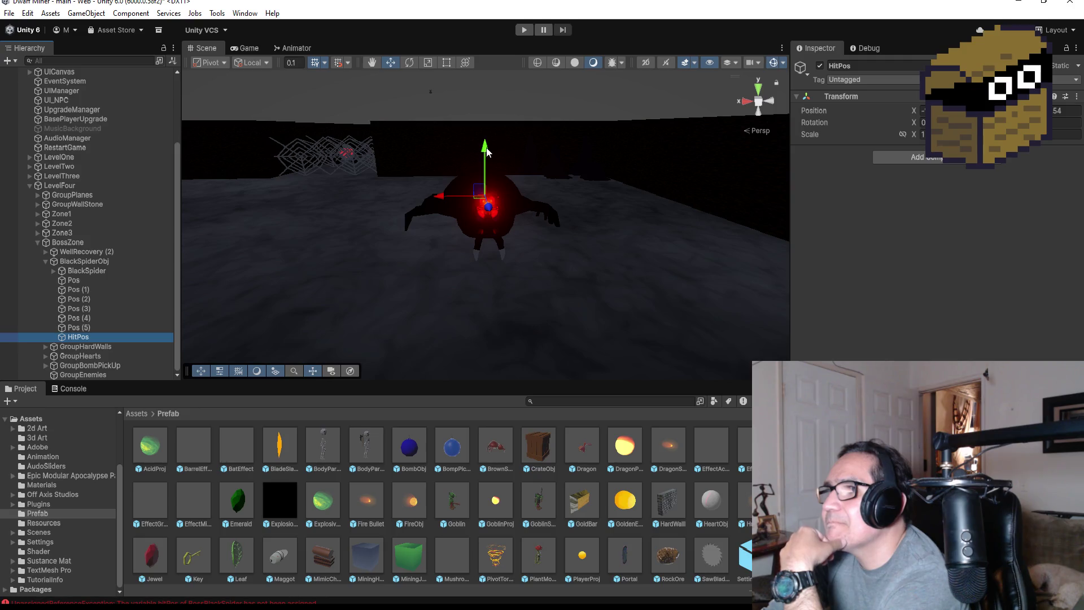
pyautogui.moveTo(485, 148); pyautogui.dragTo(485, 134)
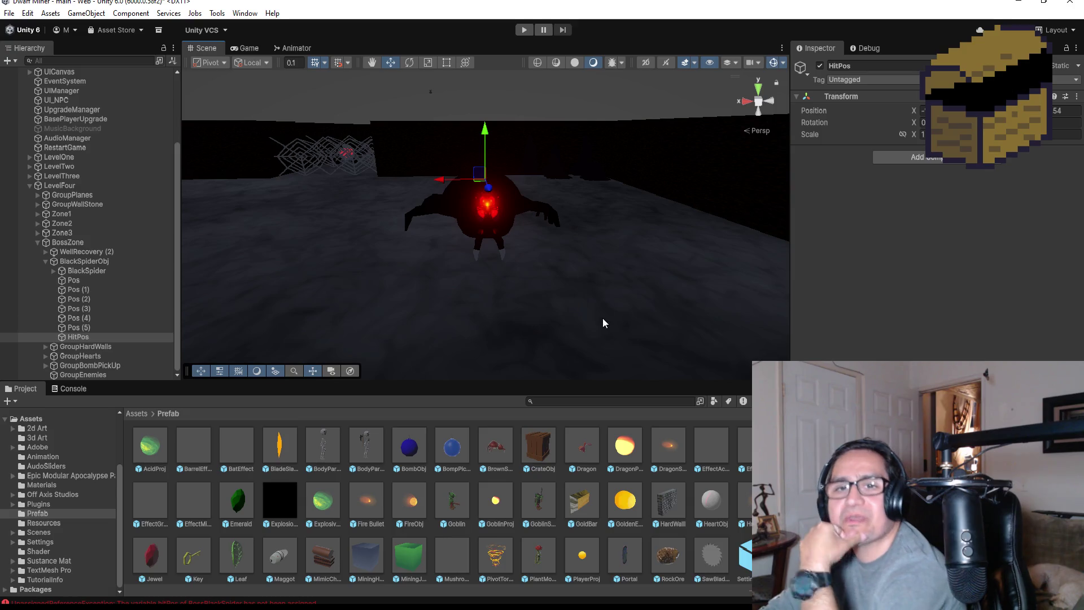
pyautogui.moveTo(473, 256)
pyautogui.mouseDown()
pyautogui.moveTo(581, 225)
pyautogui.moveTo(704, 213)
pyautogui.moveTo(521, 129)
pyautogui.moveTo(477, 131)
pyautogui.mouseUp()
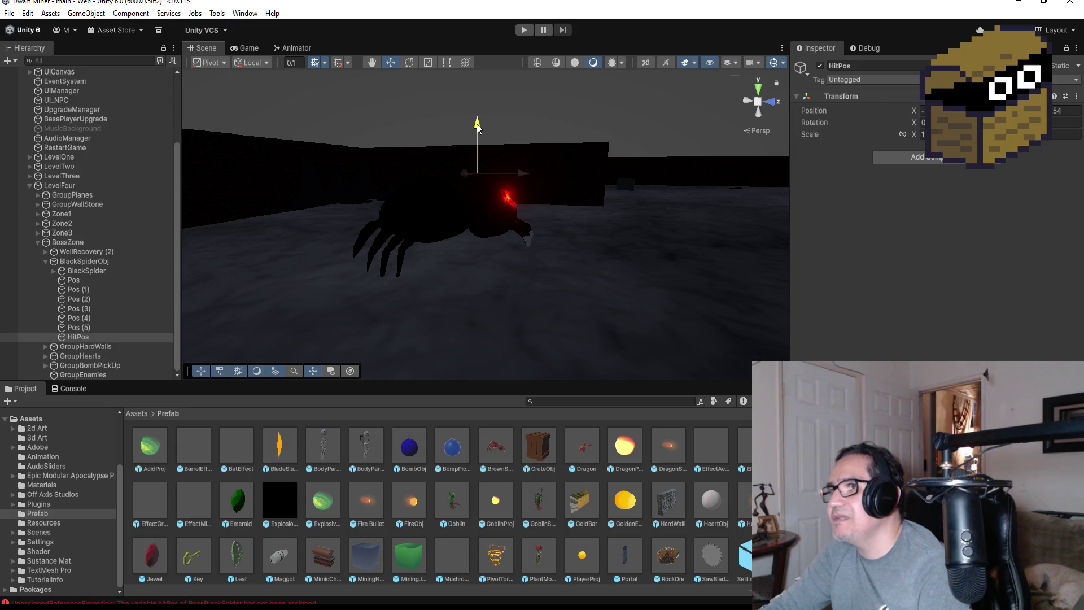
pyautogui.click(72, 271)
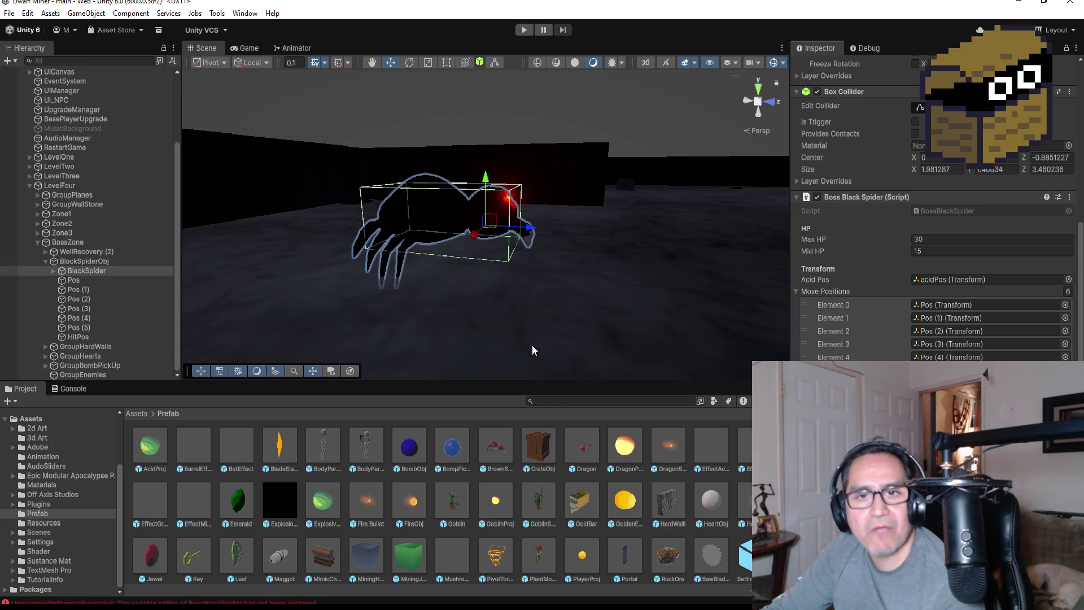
pyautogui.click(11, 13)
# - Save the scene with File > Save and enter Play mode to test the boss
pyautogui.moveTo(27, 13)
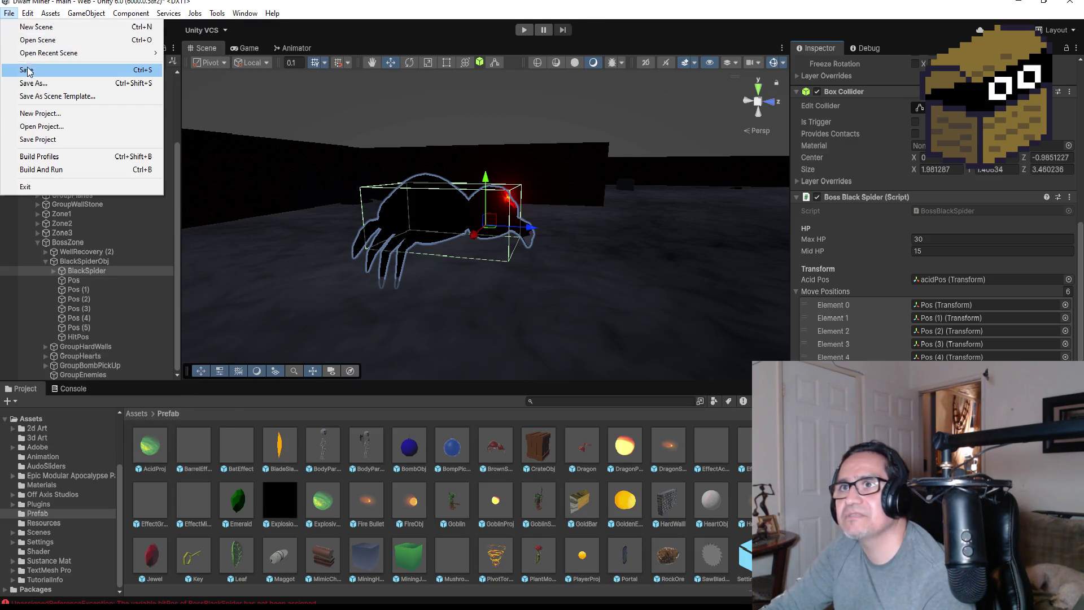
pyautogui.click(31, 70)
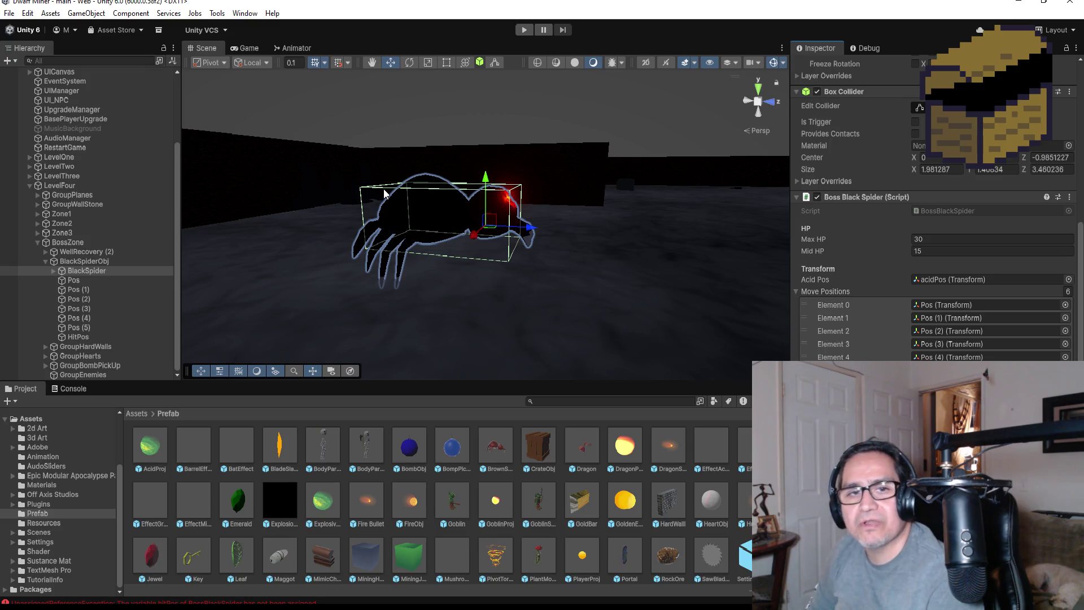
pyautogui.click(524, 30)
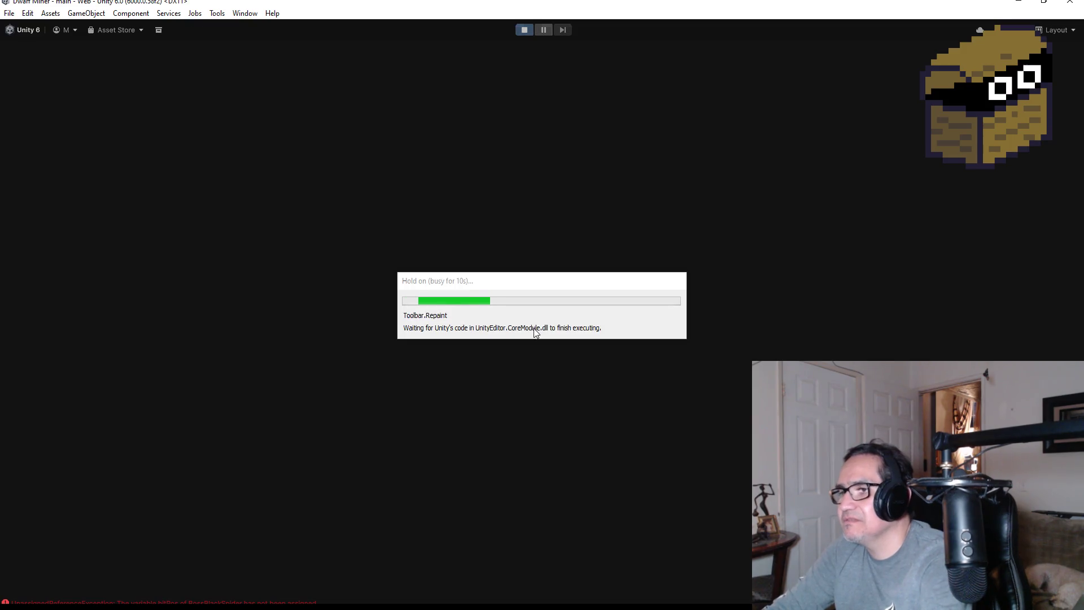
# - Start the game, switch to the weapon, and walk through the web toward the boss spider
pyautogui.press('Escape')
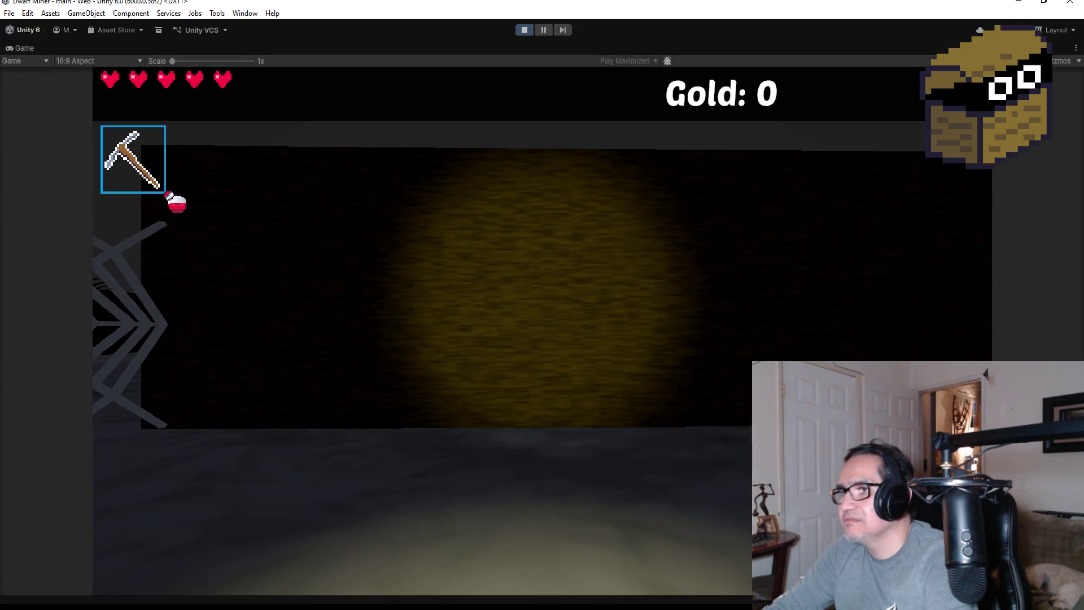
pyautogui.press('2')
pyautogui.press('w')
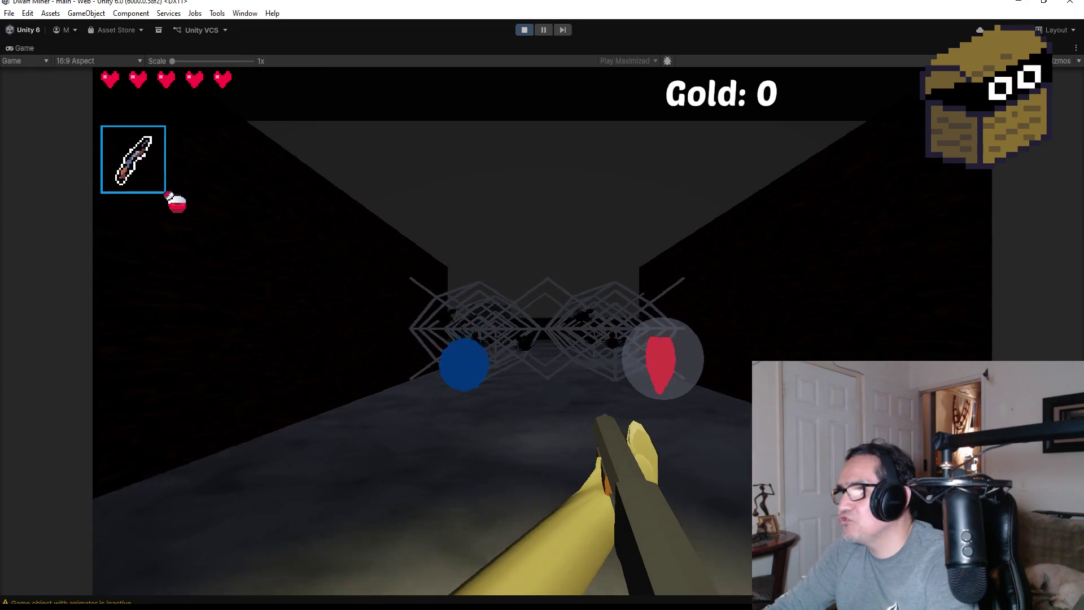
pyautogui.press('w')
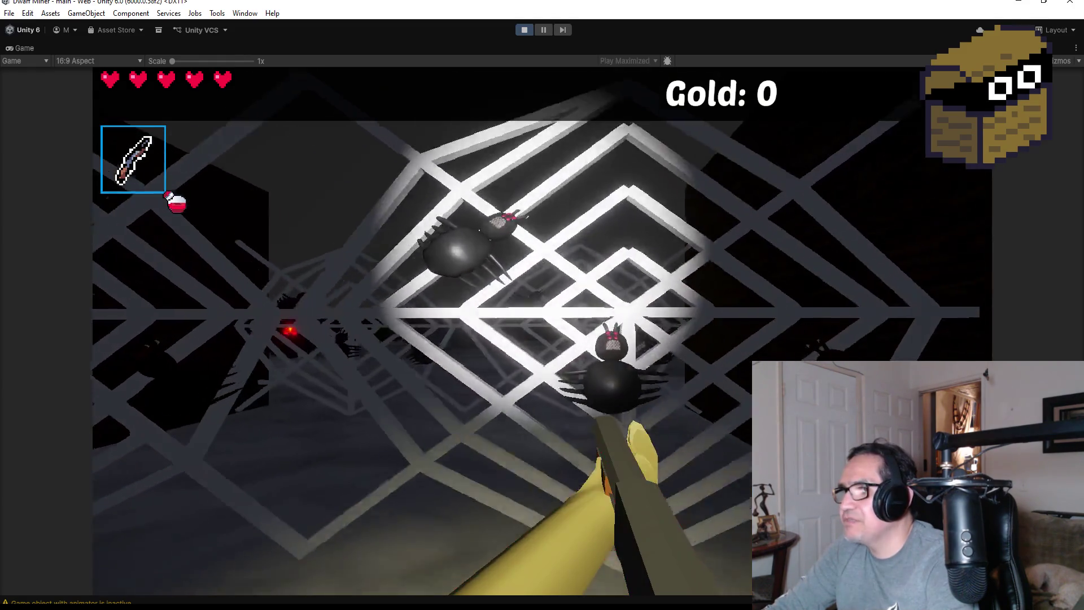
pyautogui.press('w')
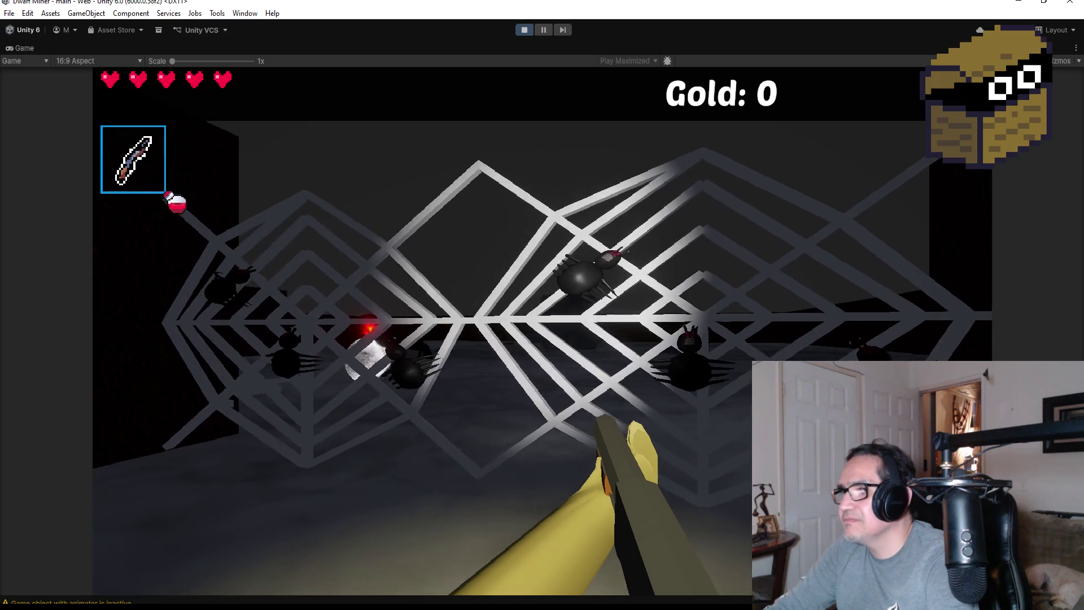
pyautogui.press('w')
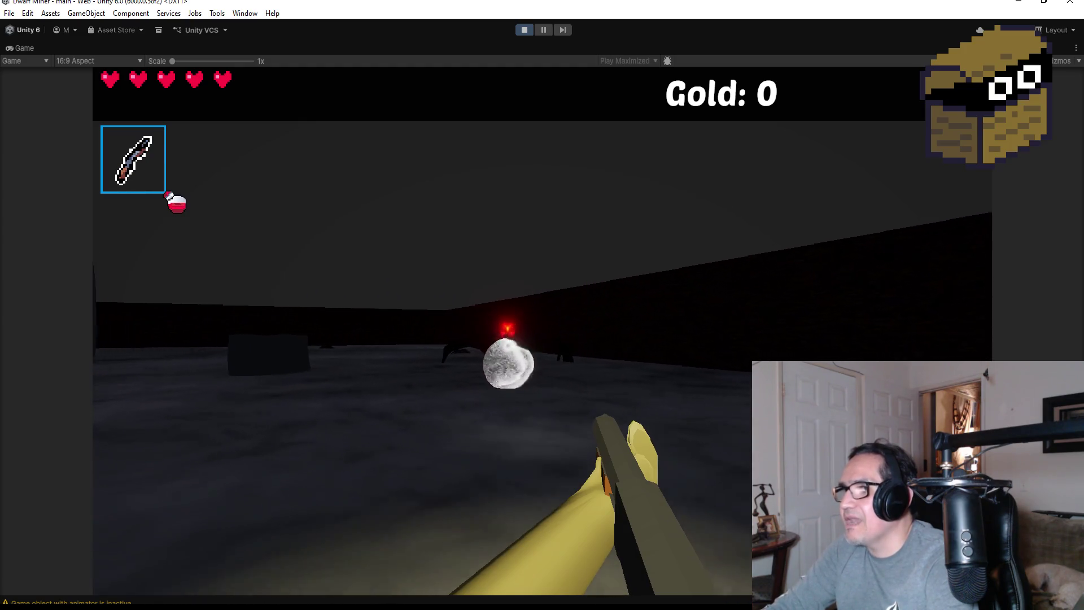
# - Fire thirteen fireballs at the boss spider, then pause and stop Play mode
pyautogui.click(542, 331)
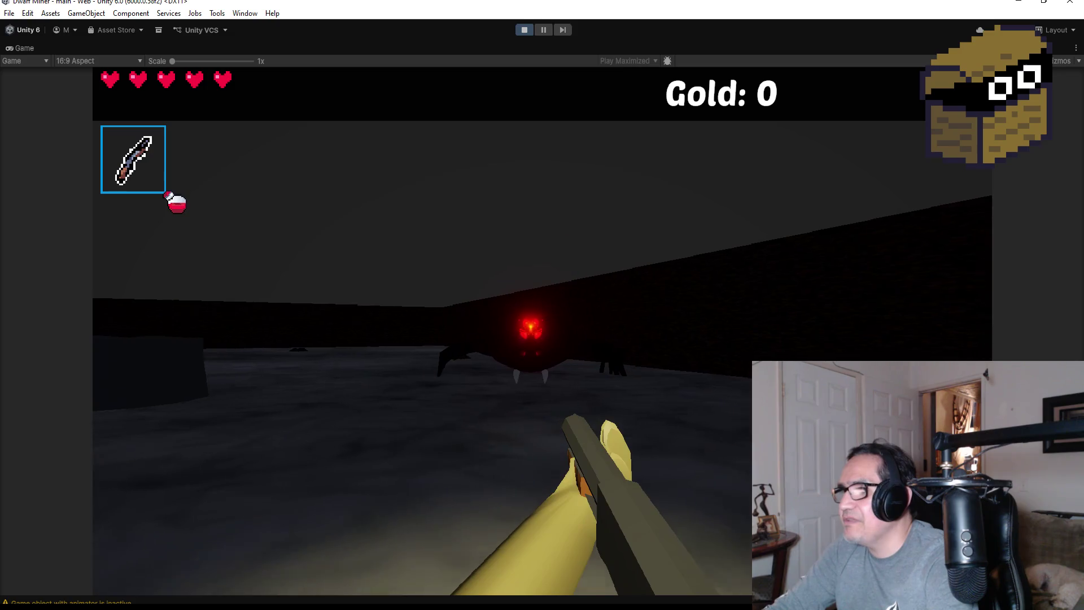
pyautogui.click(542, 332)
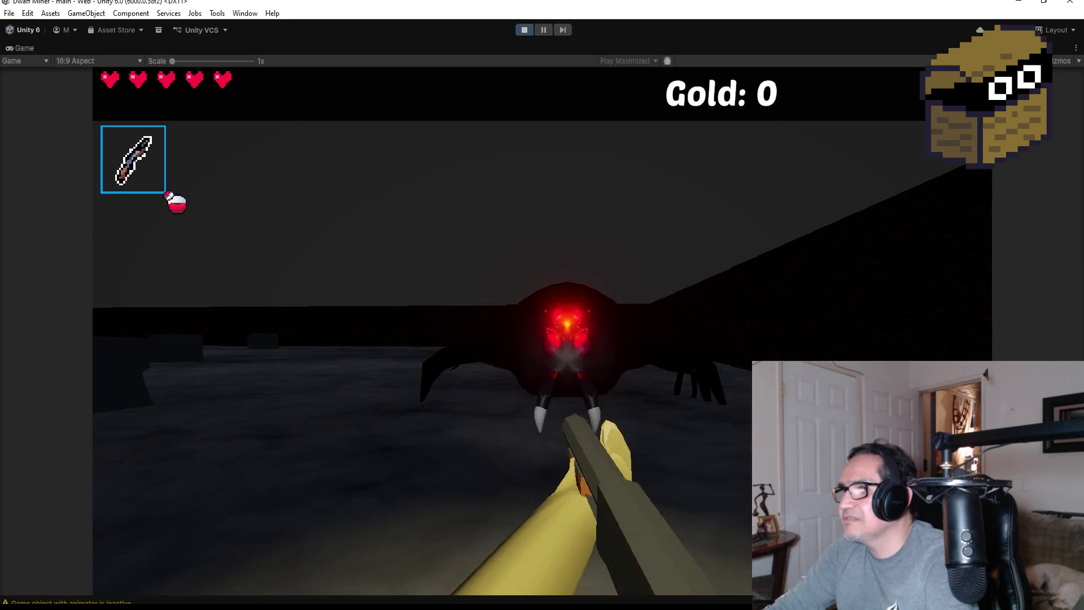
pyautogui.click(542, 332)
pyautogui.click(542, 332)
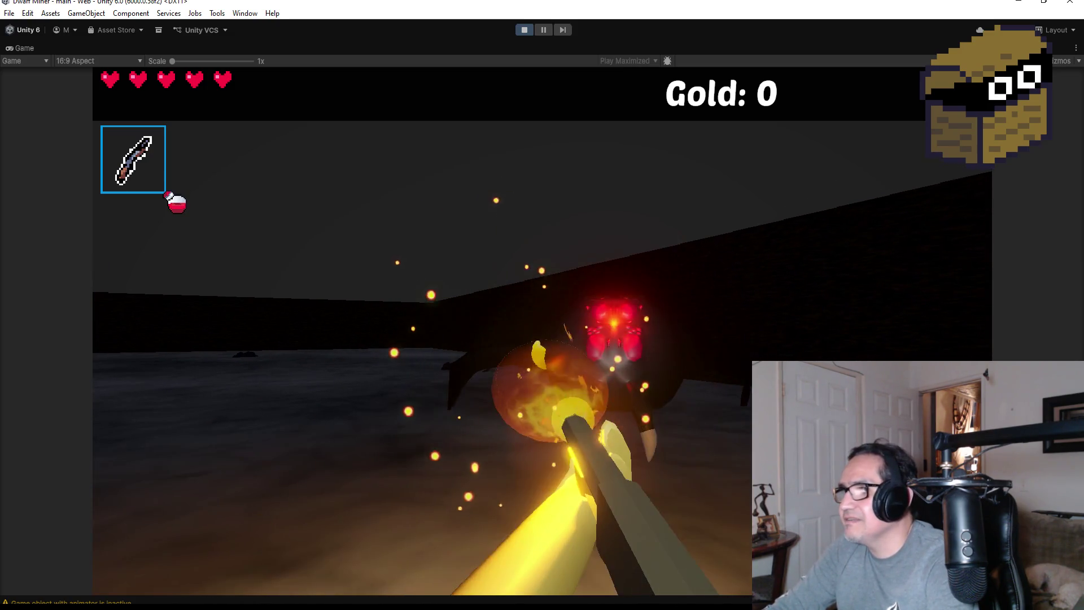
pyautogui.click(542, 332)
pyautogui.click(542, 331)
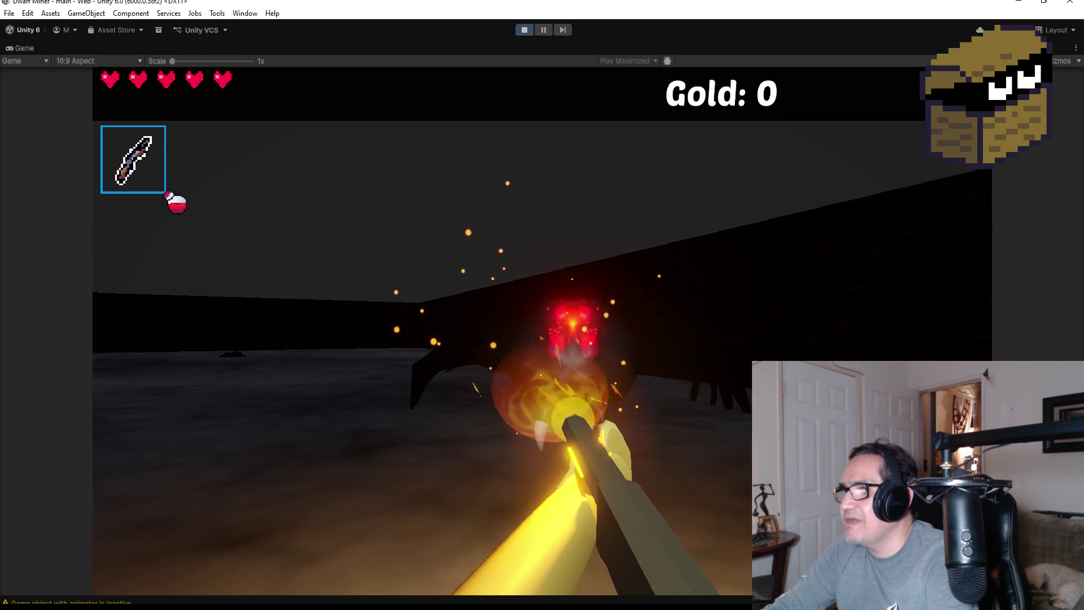
pyautogui.click(542, 332)
pyautogui.click(542, 331)
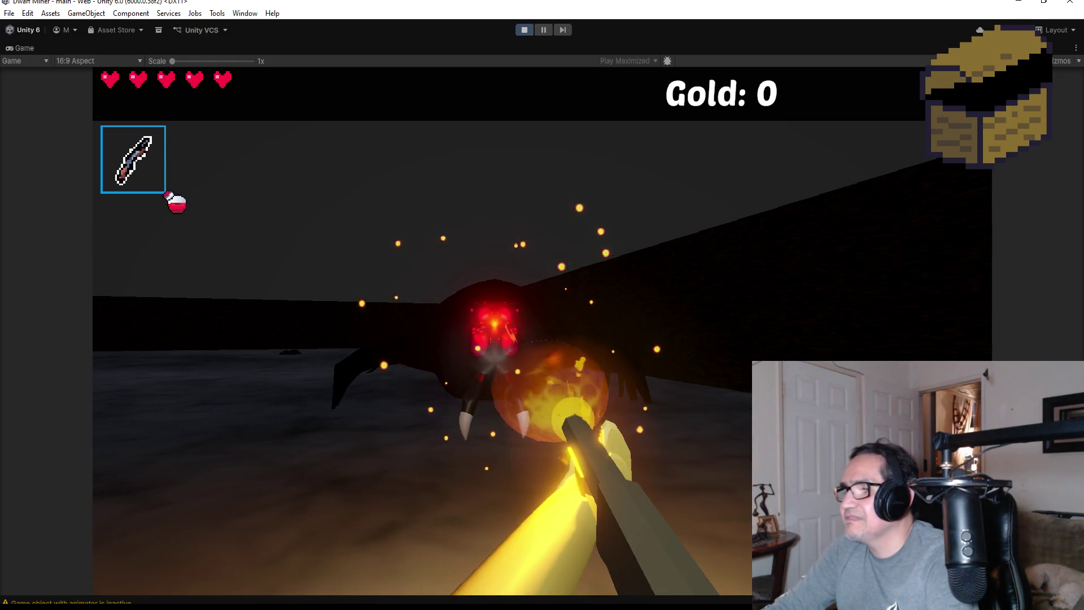
pyautogui.click(542, 332)
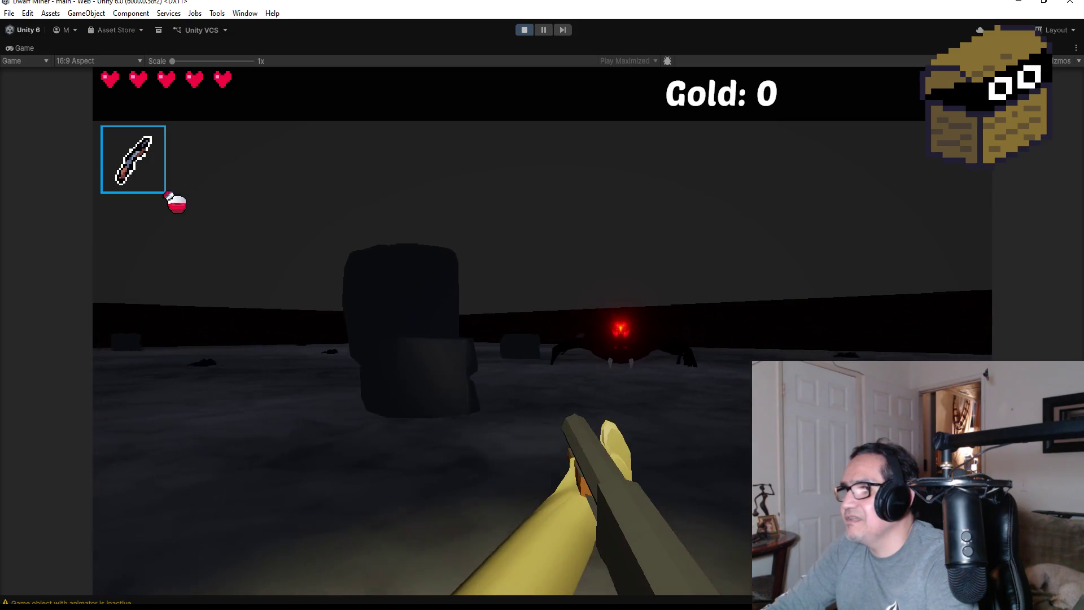
pyautogui.click(542, 332)
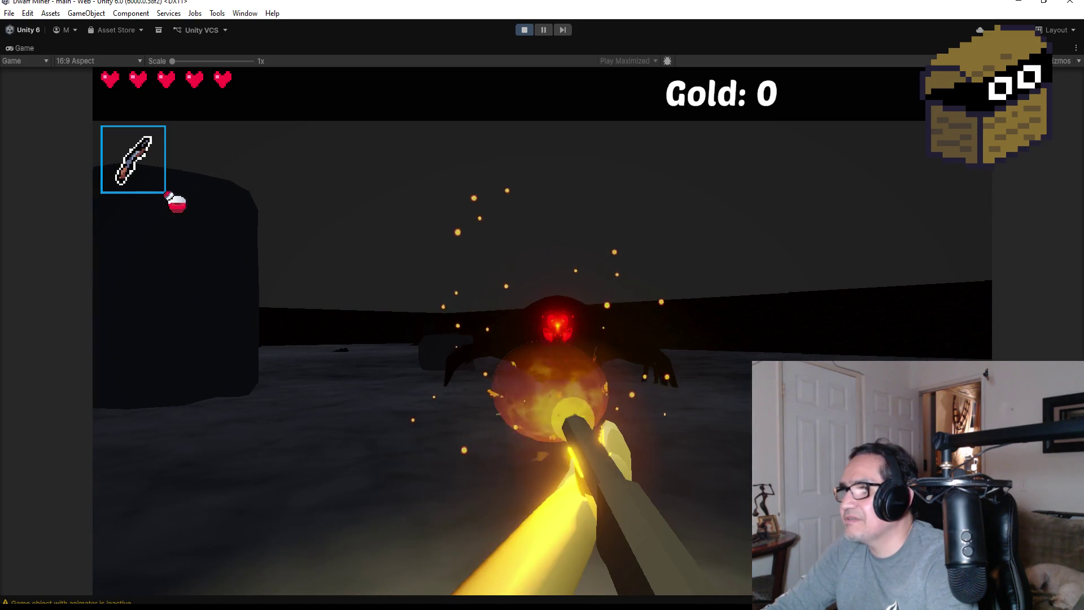
pyautogui.click(541, 332)
pyautogui.click(542, 332)
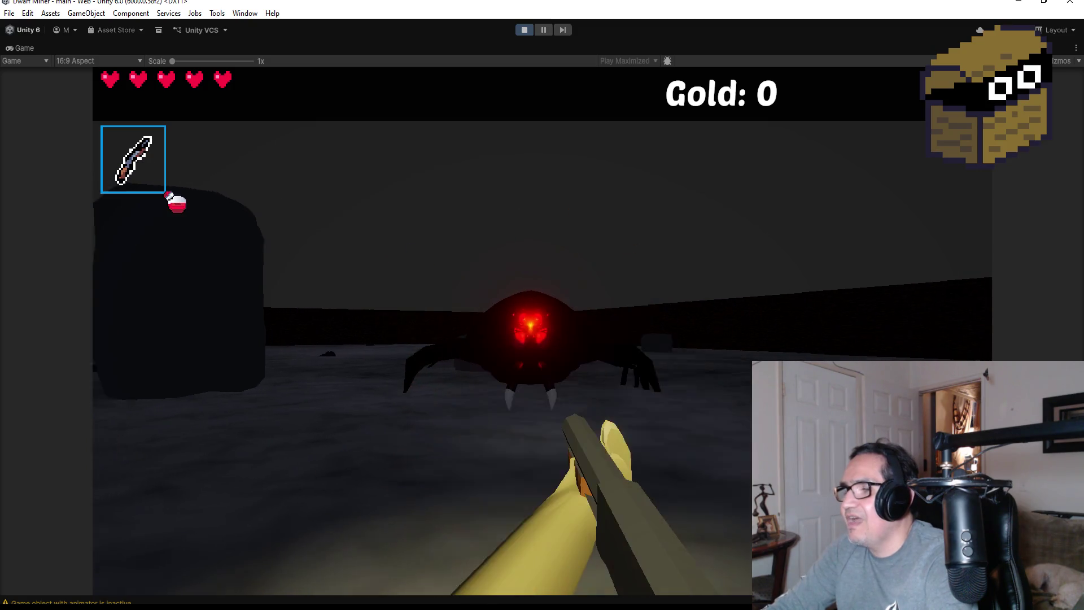
pyautogui.click(542, 331)
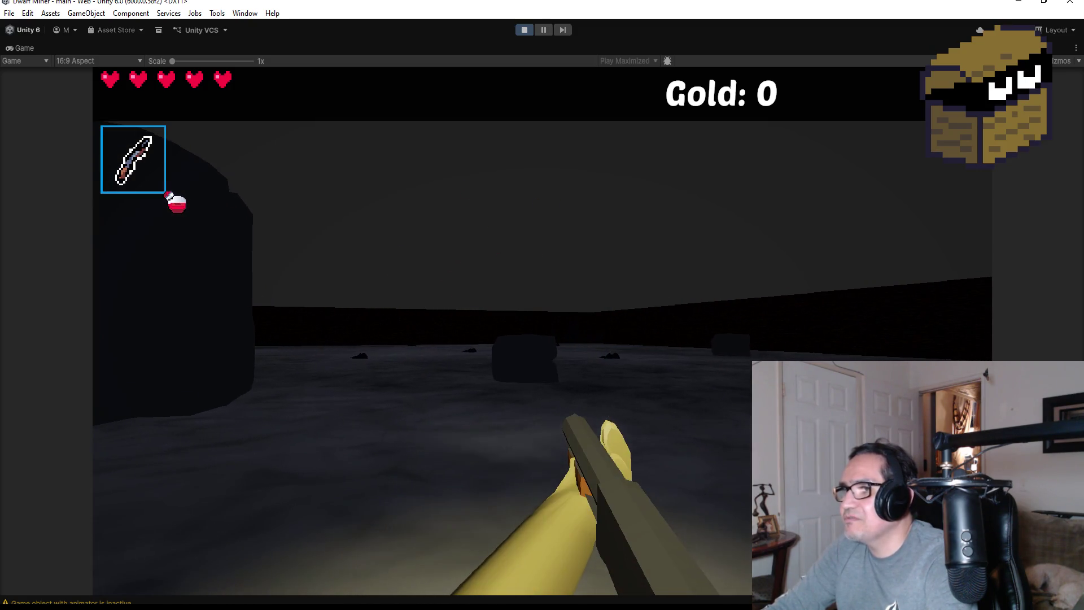
pyautogui.press('Escape')
pyautogui.click(523, 30)
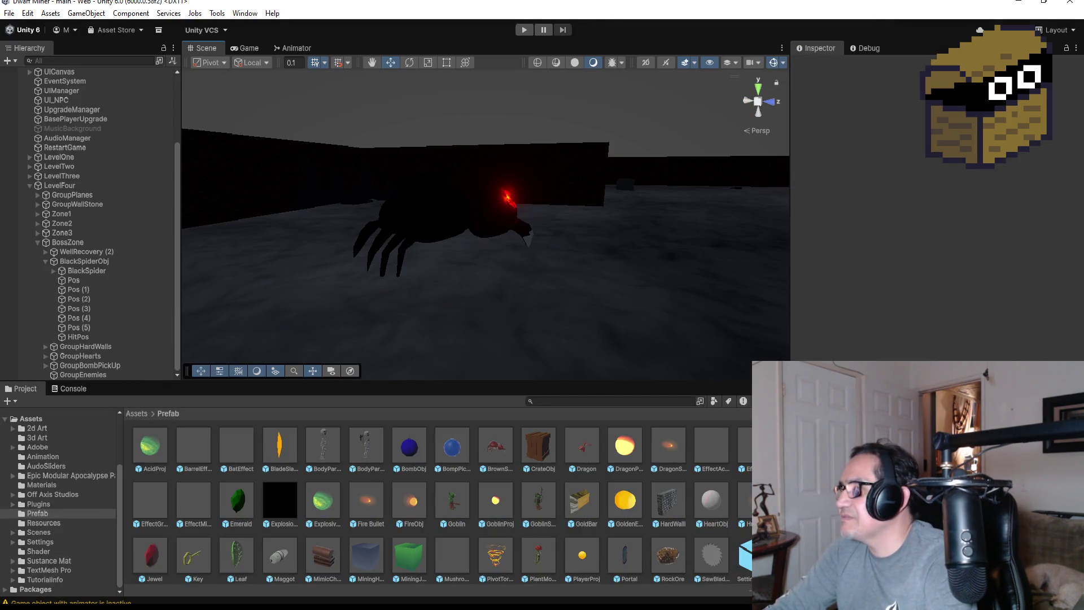
# - Give BlackSpider Max HP 200 and Mid HP 100, then switch to Visual Studio
pyautogui.click(86, 271)
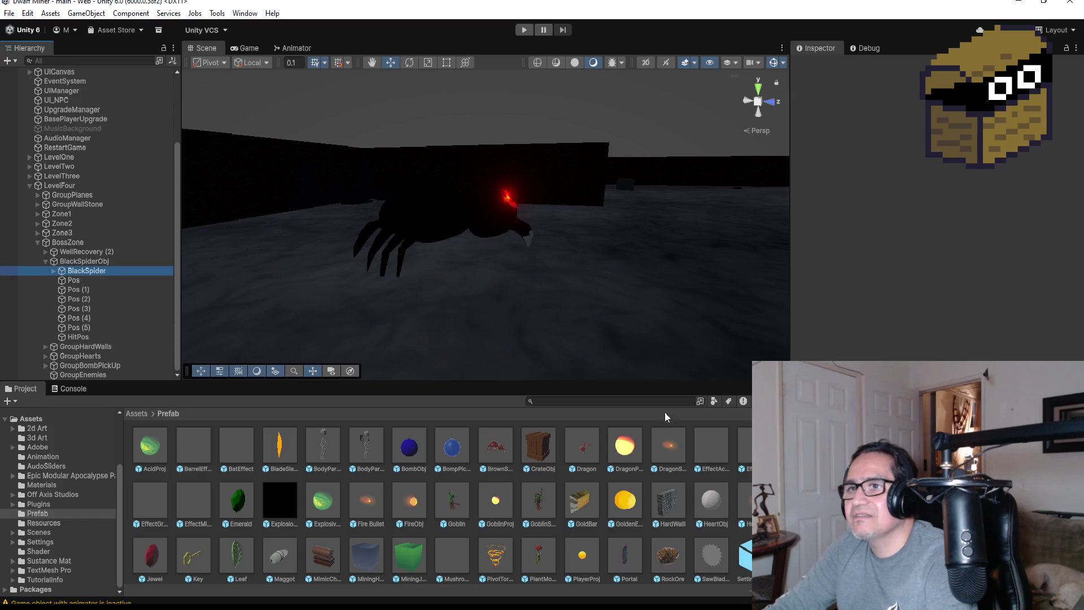
pyautogui.scroll(-5, 936, 238)
pyautogui.click(936, 238)
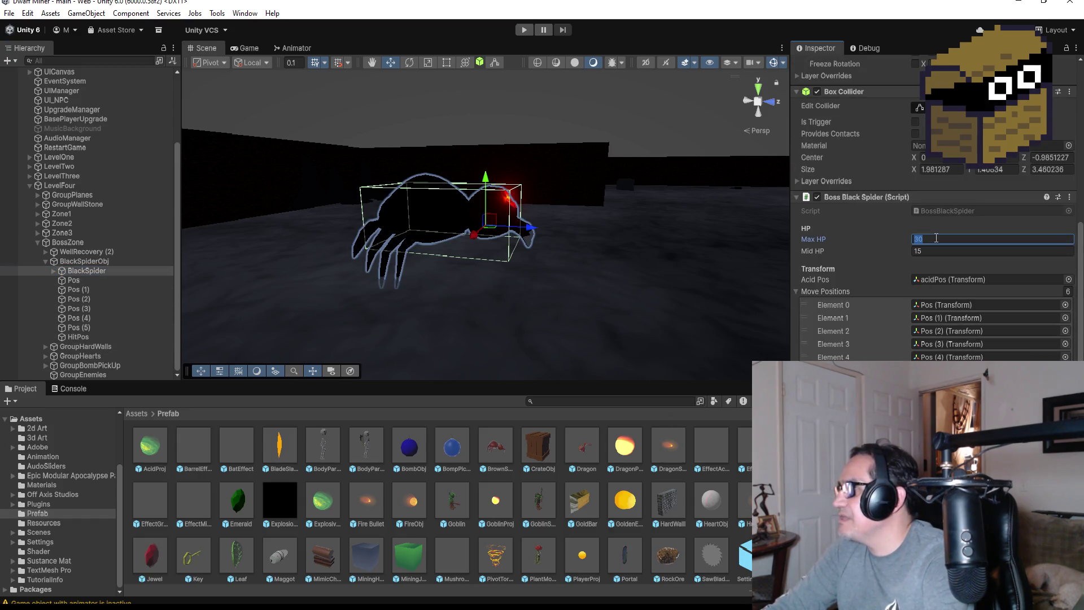
pyautogui.write('11')
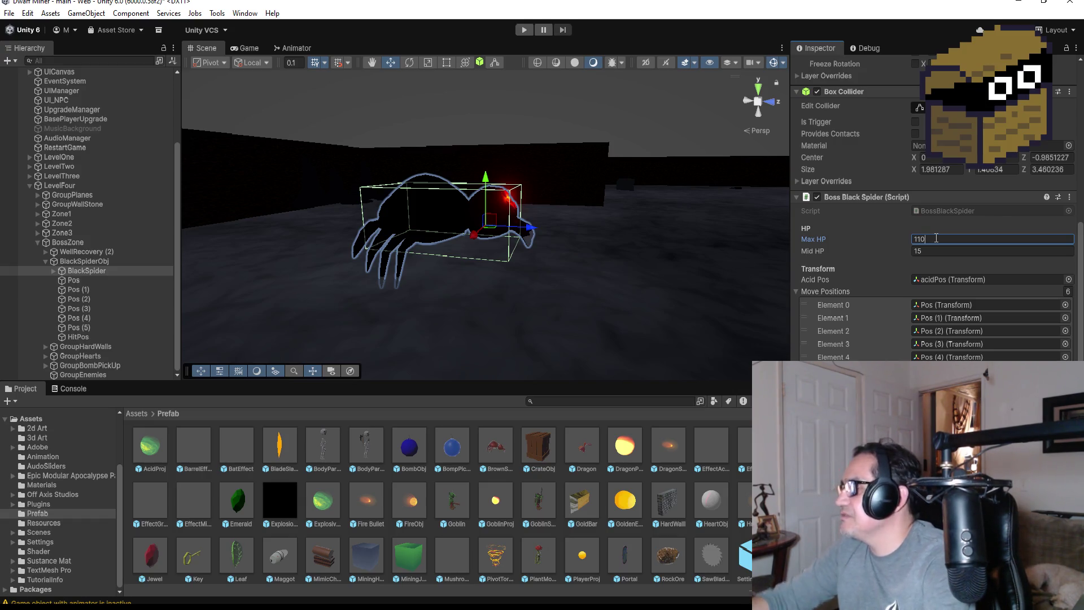
pyautogui.click(933, 251)
pyautogui.click(936, 238)
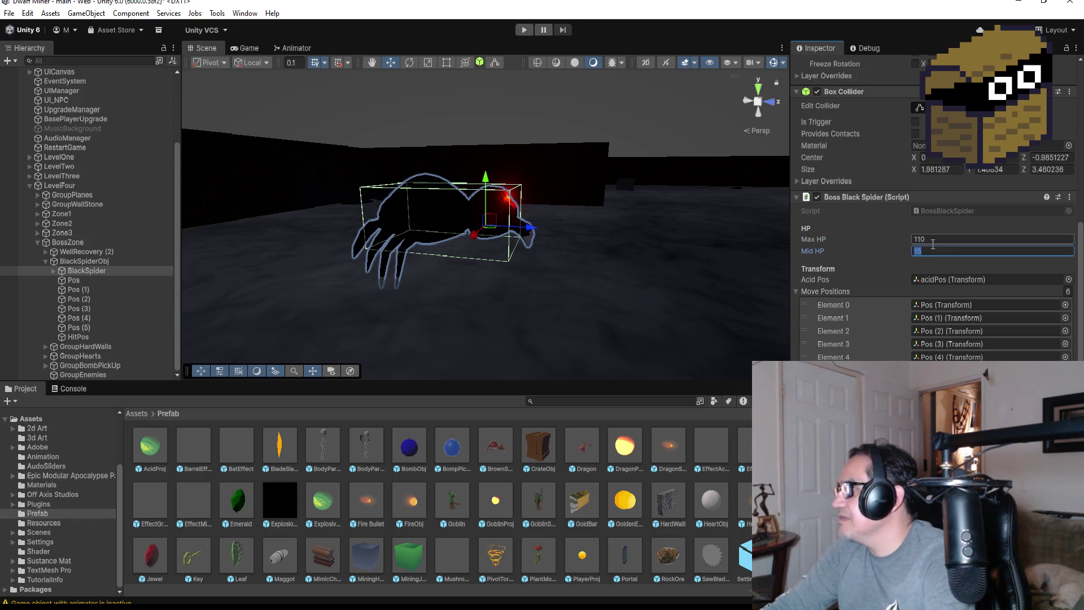
pyautogui.write('200')
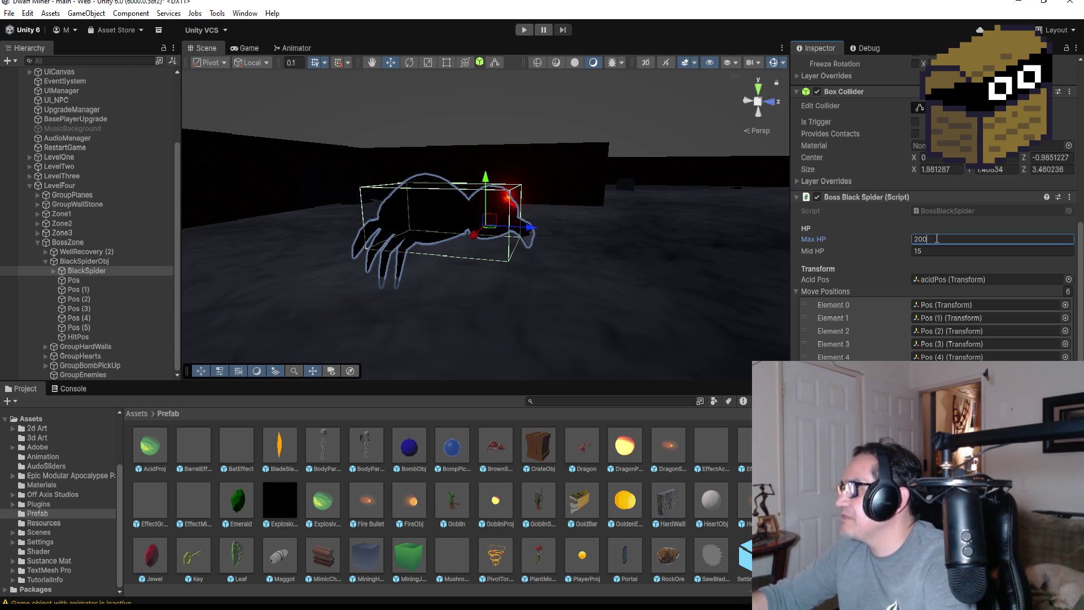
pyautogui.click(931, 250)
pyautogui.write('1')
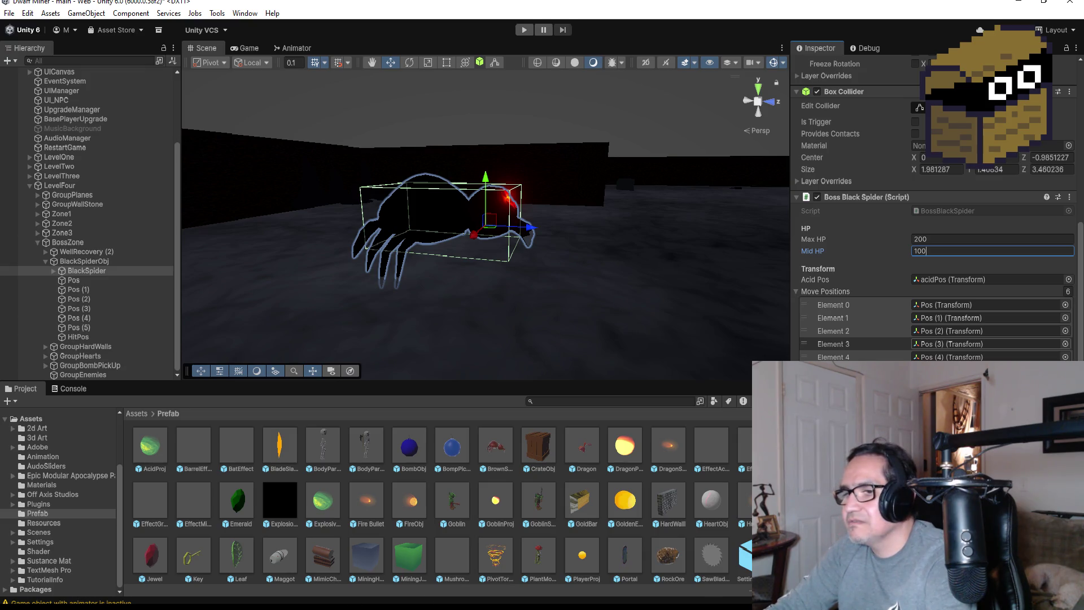
pyautogui.click(324, 561)
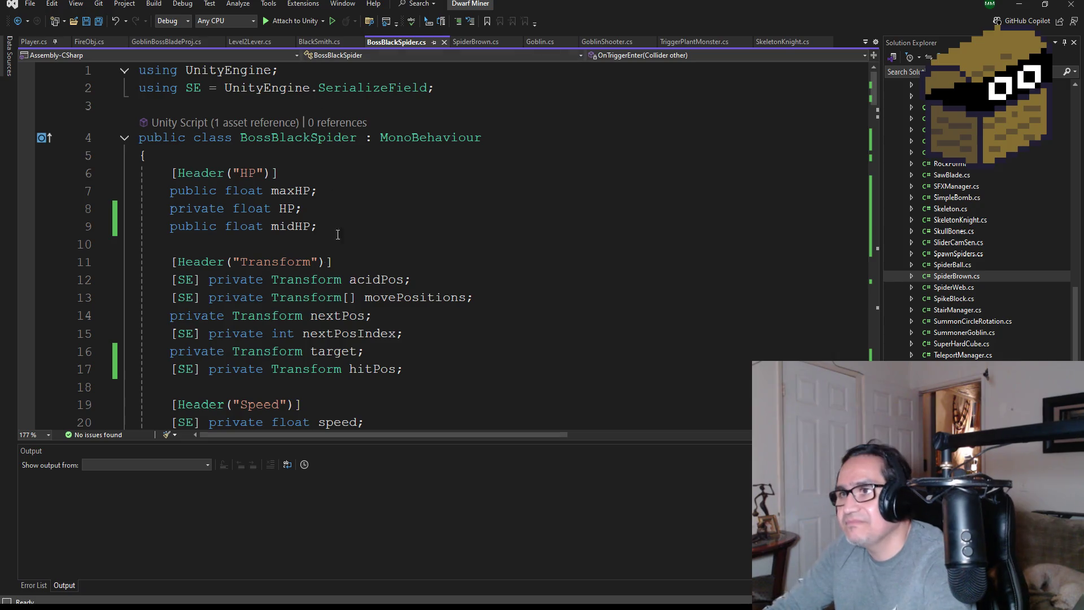
# - Save BossBlackSpider.cs and scroll through the script to the empty else branch
pyautogui.scroll(-3, 341, 261)
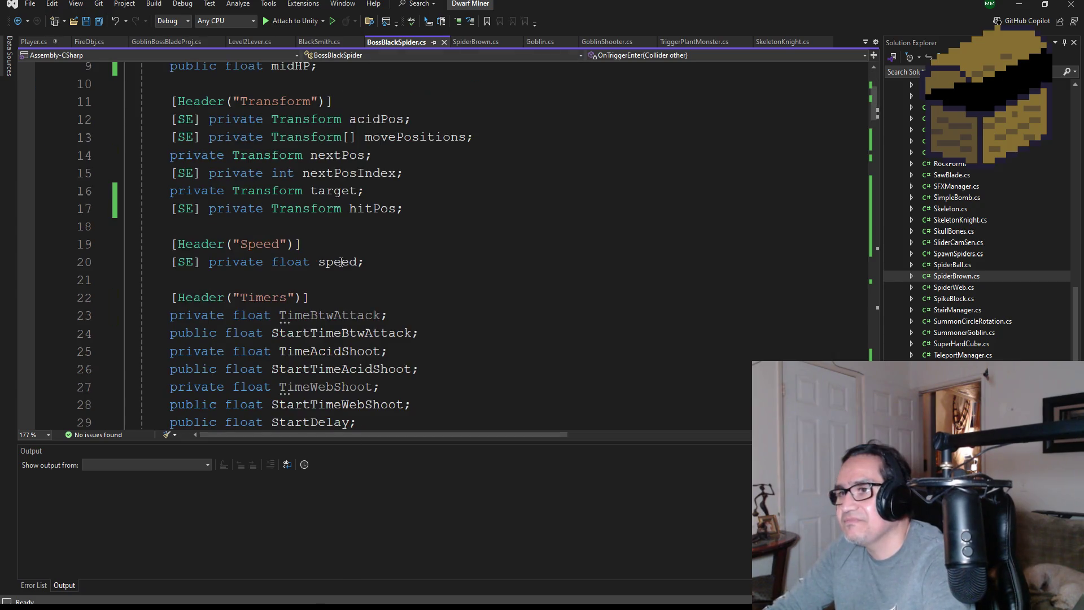
pyautogui.click(91, 24)
pyautogui.scroll(-8, 450, 314)
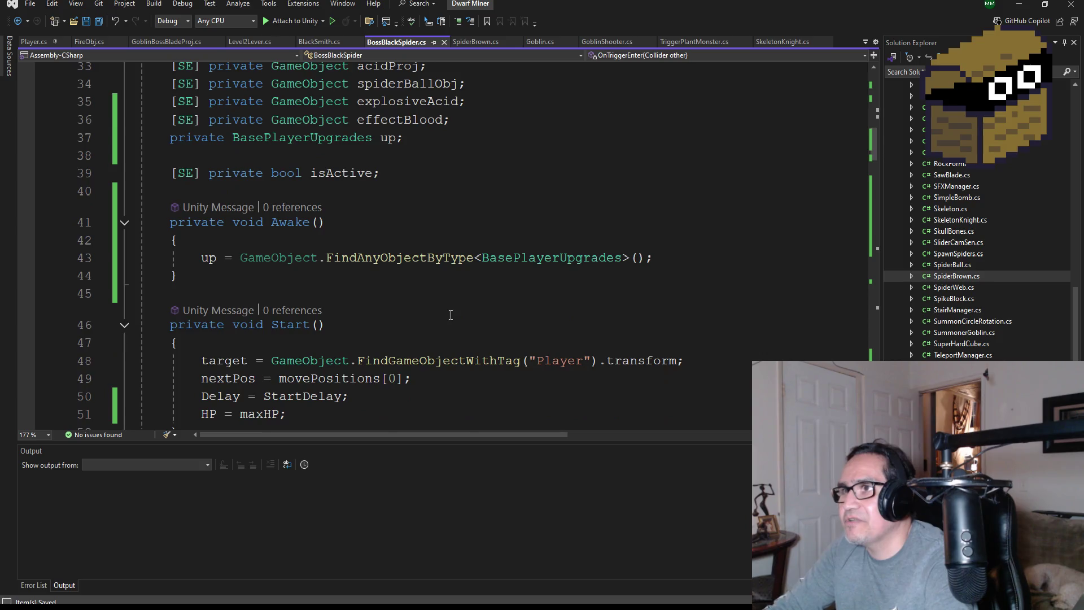
pyautogui.scroll(-3, 451, 314)
pyautogui.scroll(-5, 432, 307)
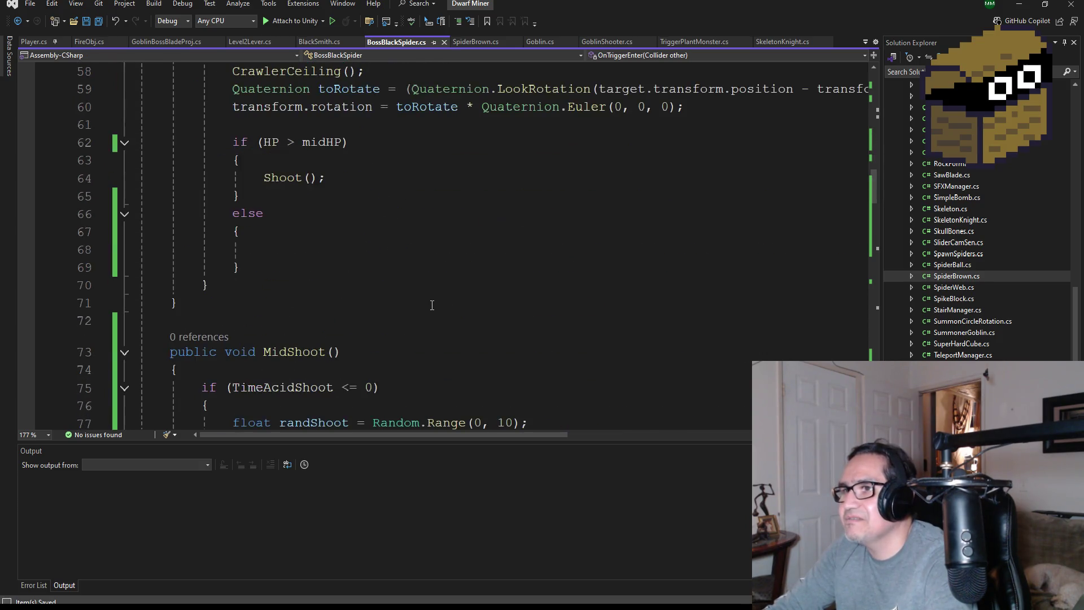
pyautogui.scroll(-3, 432, 305)
pyautogui.scroll(1, 385, 222)
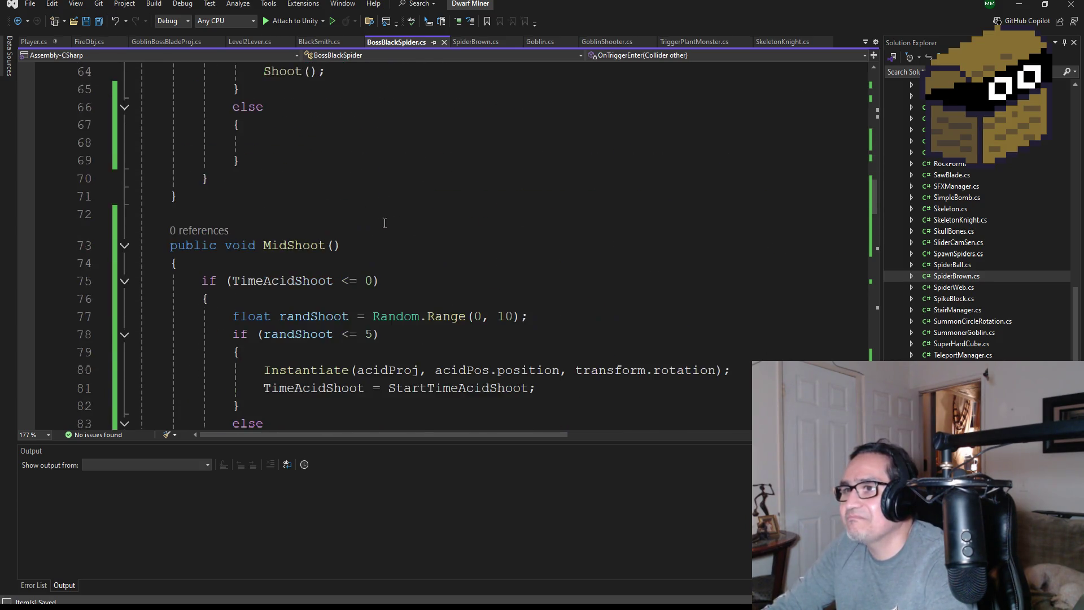
pyautogui.scroll(1, 385, 223)
# - Add a MidShoot(); call in the else branch, save all, and minimize Visual Studio
pyautogui.click(263, 196)
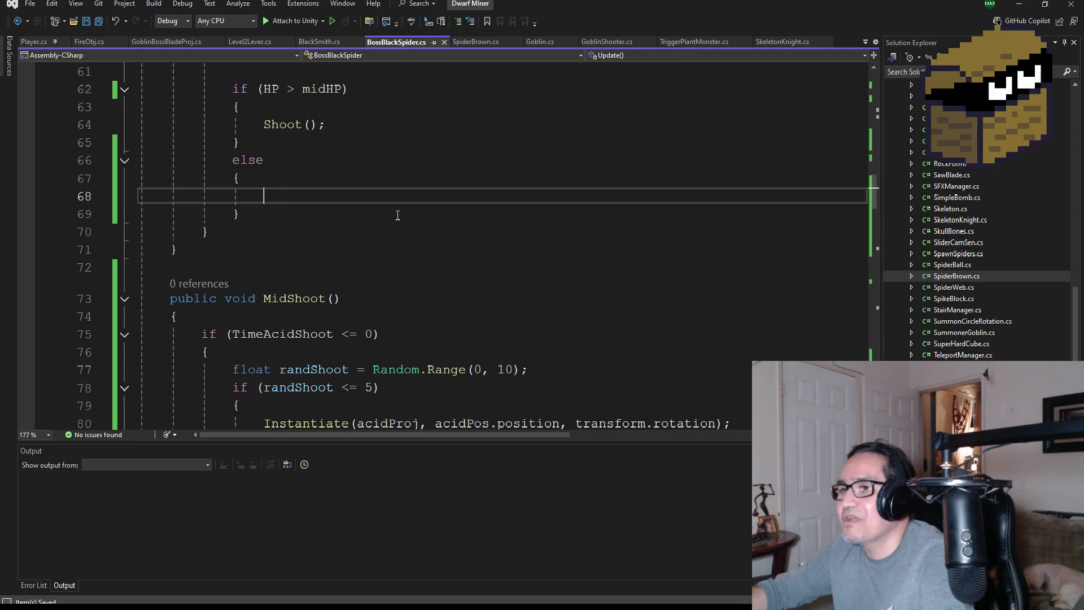
pyautogui.write('MidSho')
pyautogui.press('Tab')
pyautogui.write('(')
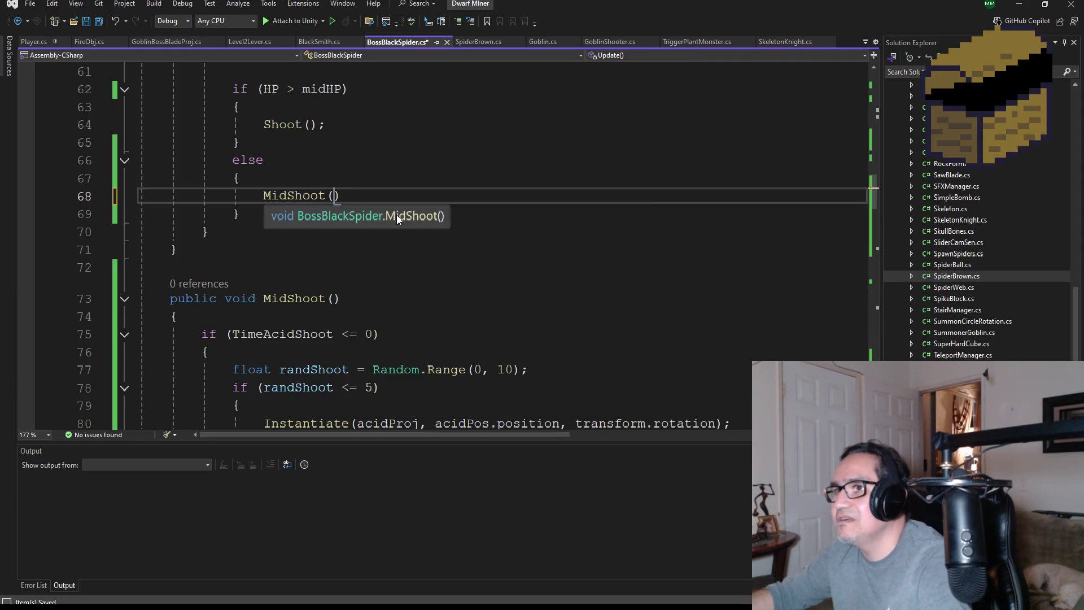
pyautogui.write(');')
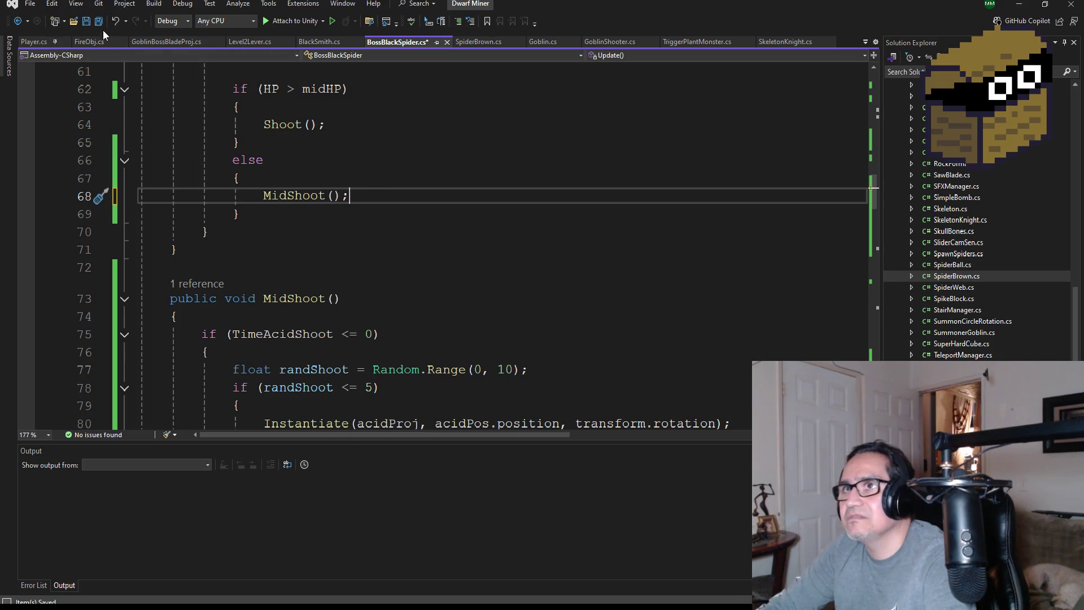
pyautogui.click(98, 20)
pyautogui.scroll(7, 413, 222)
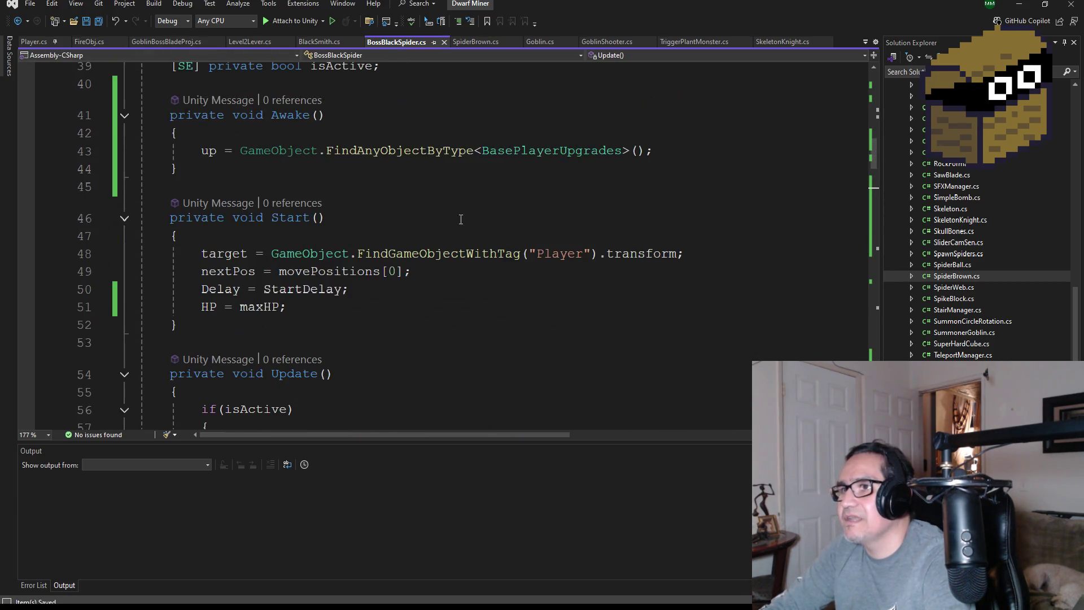
pyautogui.scroll(-9, 467, 319)
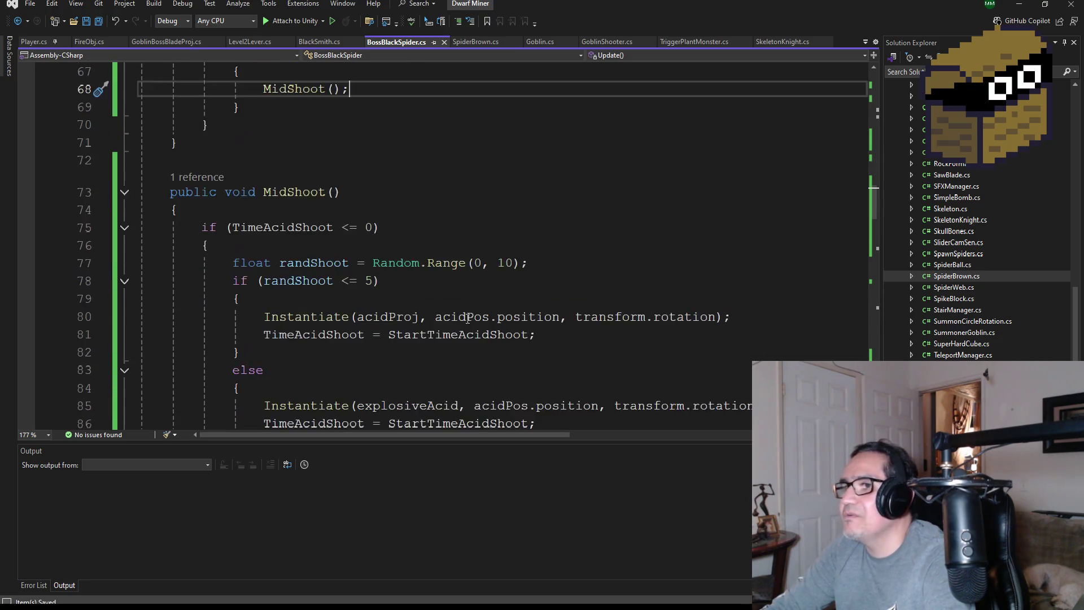
pyautogui.scroll(-13, 467, 319)
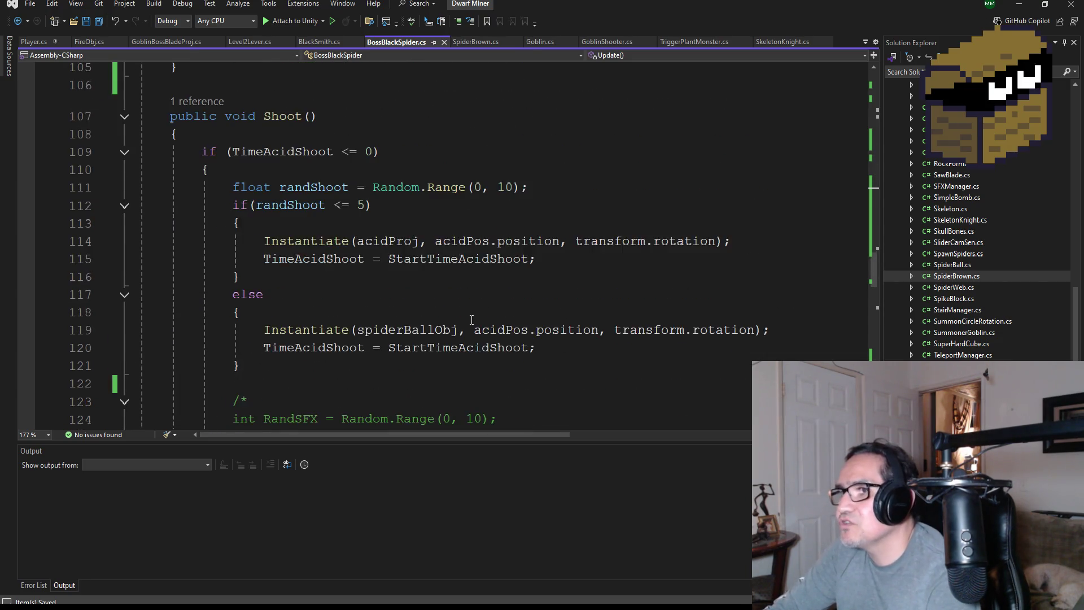
pyautogui.scroll(-1, 471, 320)
pyautogui.scroll(-17, 468, 340)
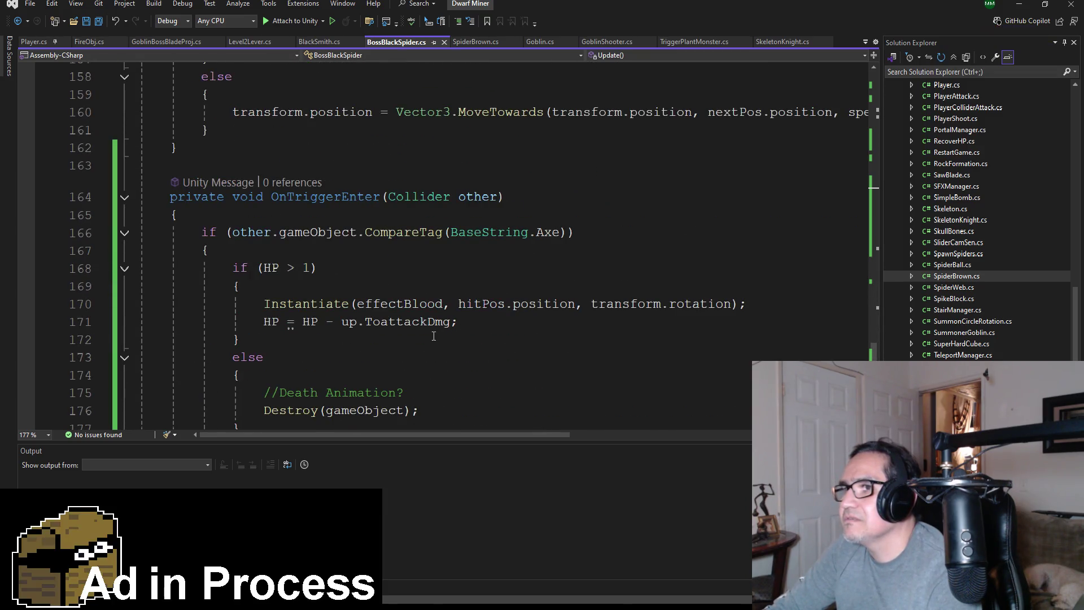
pyautogui.scroll(-3, 661, 371)
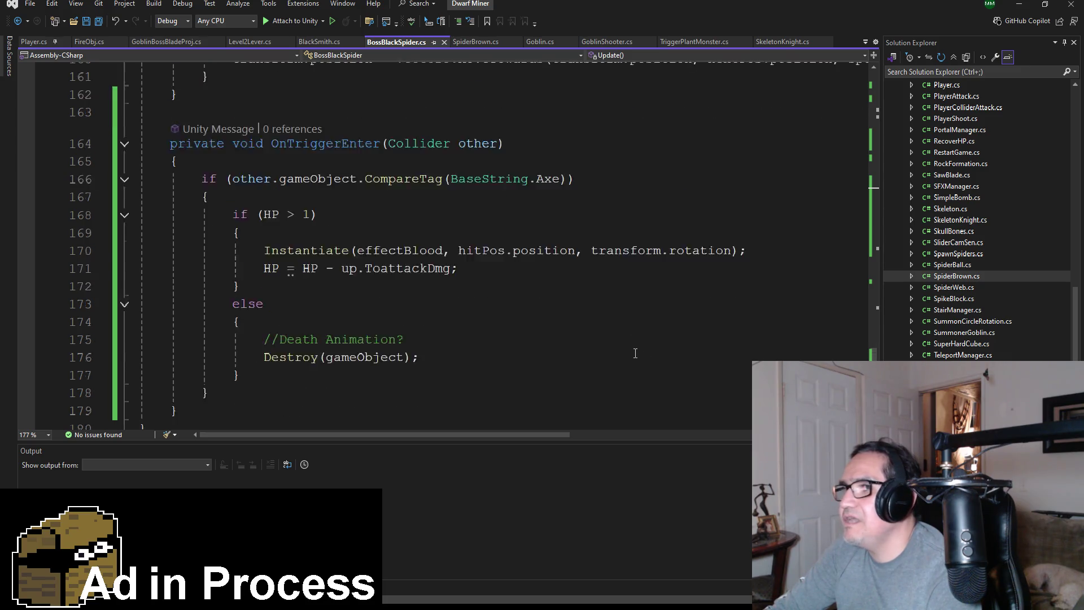
pyautogui.click(1019, 6)
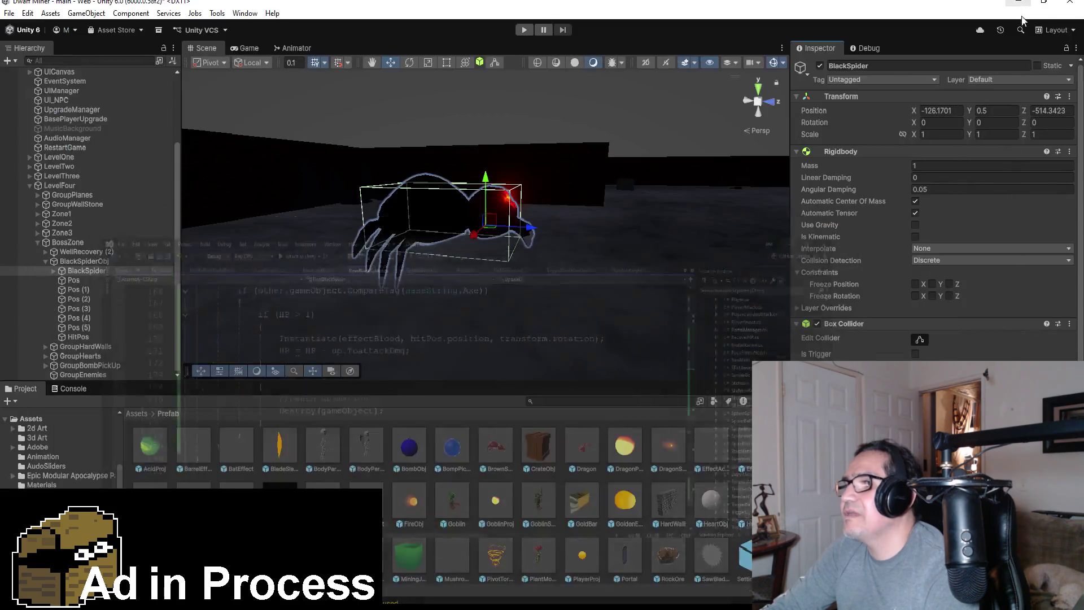
# - Raise HitPos from Y 1.7 to 1.8, then reselect the BlackSpider boss
pyautogui.click(85, 336)
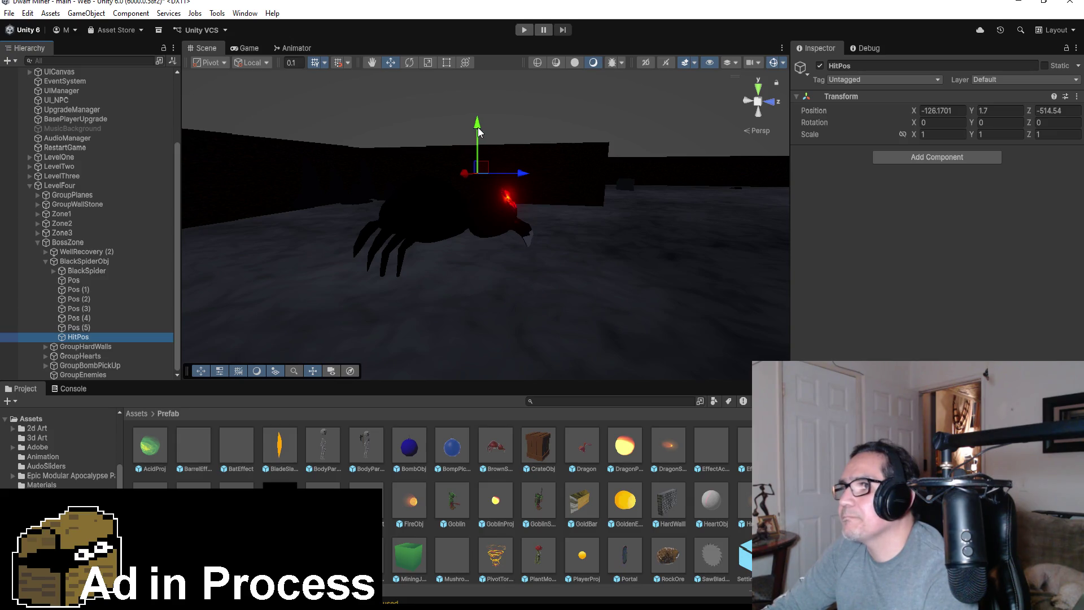
pyautogui.moveTo(478, 131); pyautogui.dragTo(479, 123)
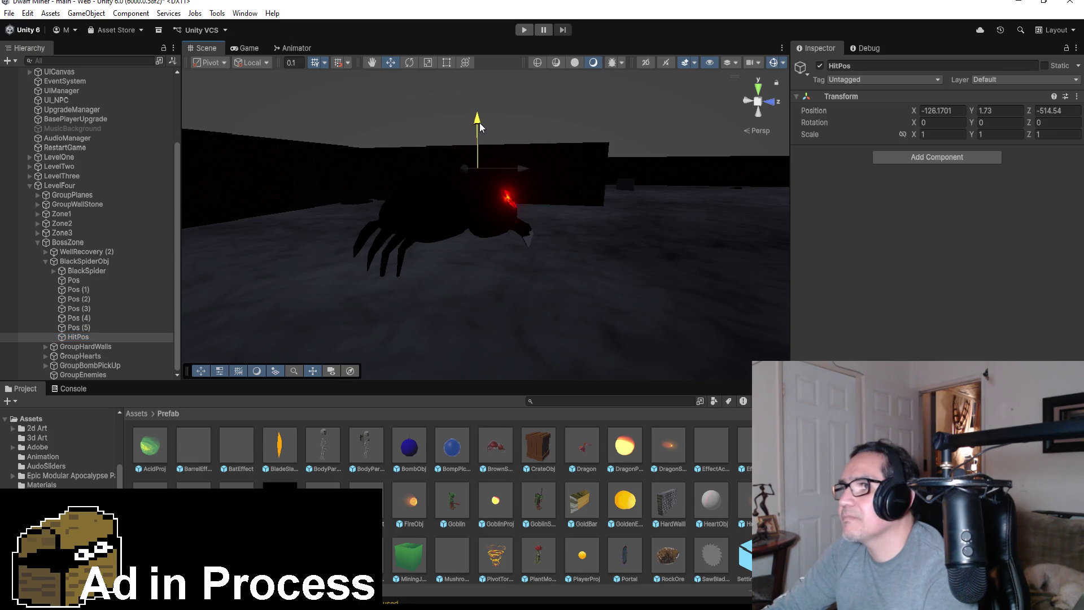
pyautogui.click(84, 272)
pyautogui.scroll(-5, 937, 226)
pyautogui.scroll(-1, 937, 226)
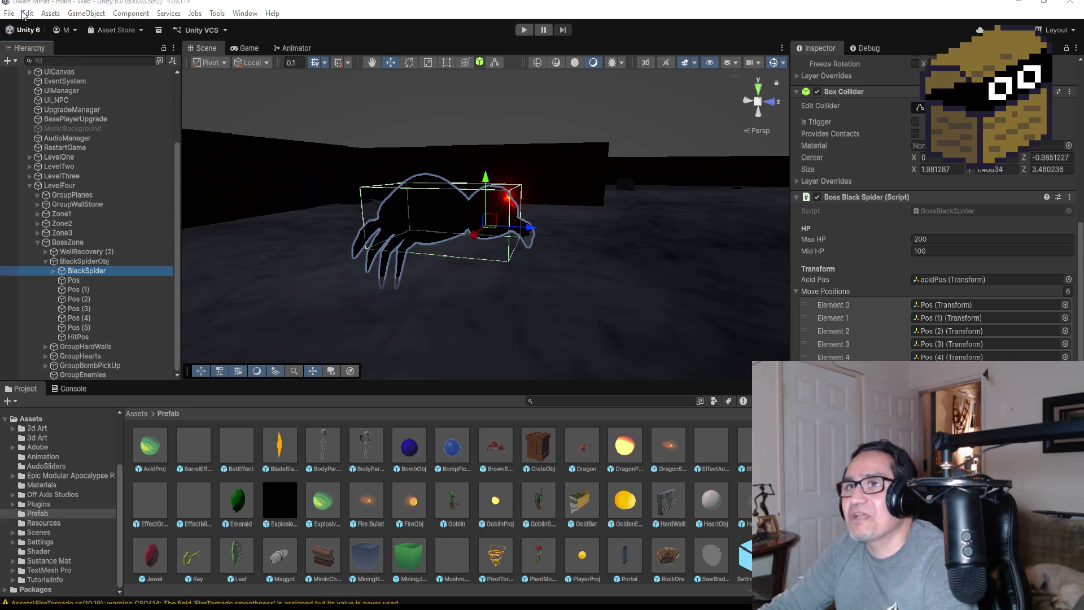
# - Save the scene with File > Save, then zoom the Scene view out
pyautogui.click(10, 13)
pyautogui.click(25, 70)
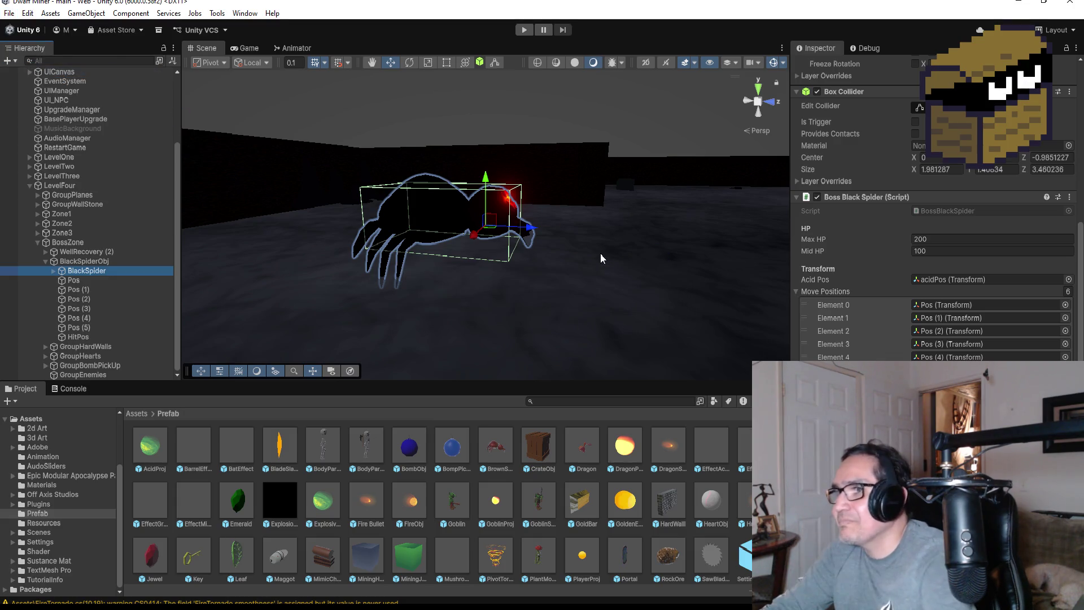
pyautogui.scroll(-10, 541, 268)
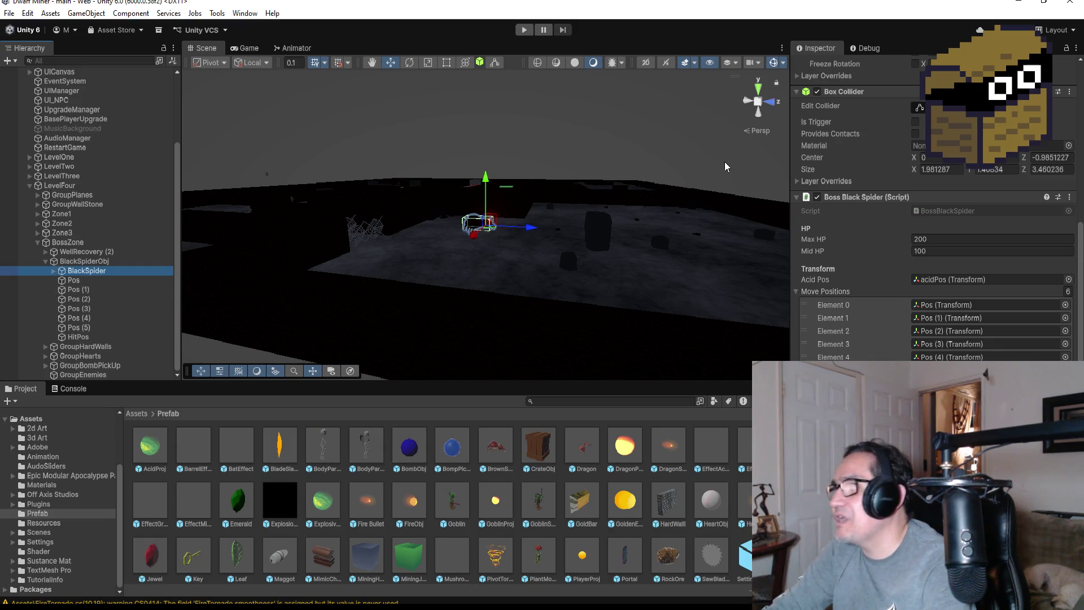
# - Switch the Scene view to Top view, zoom in, and drag HitPos under BlackSpider
pyautogui.click(760, 93)
pyautogui.scroll(5, 565, 226)
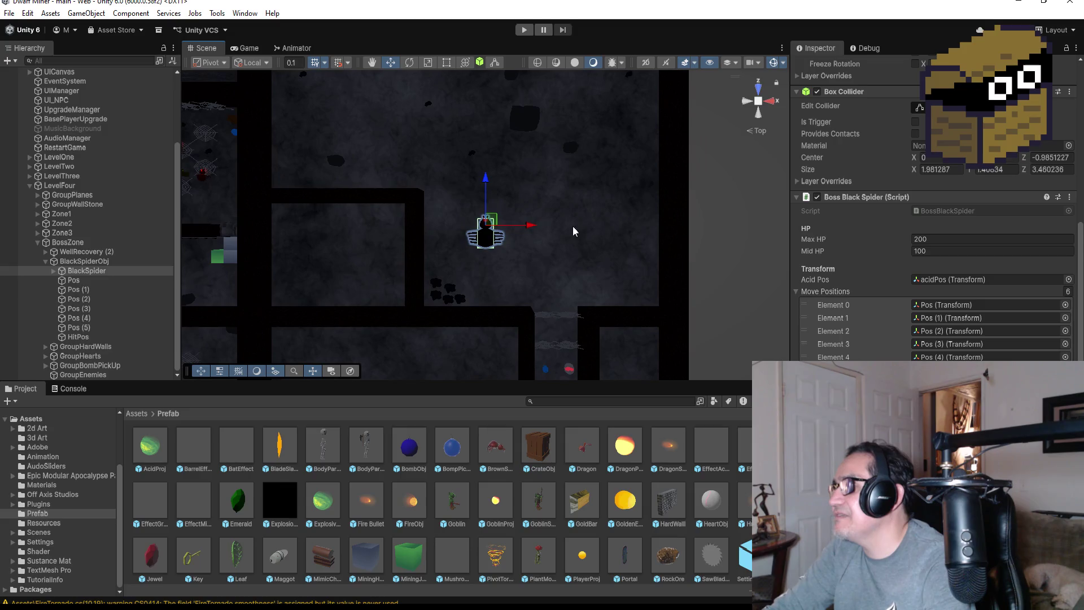
pyautogui.scroll(3, 543, 220)
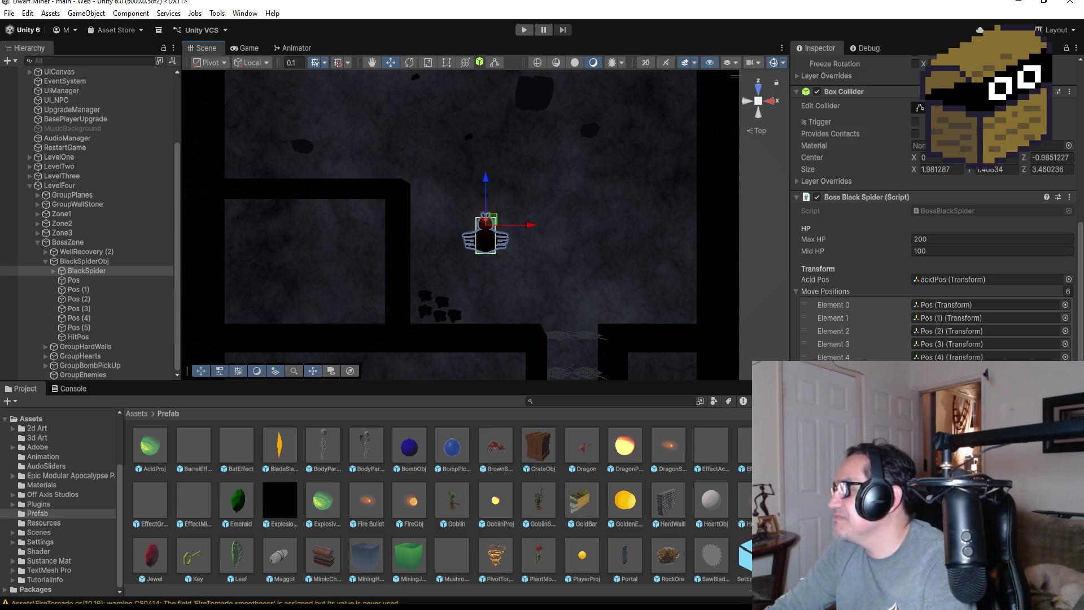
pyautogui.scroll(10, 931, 226)
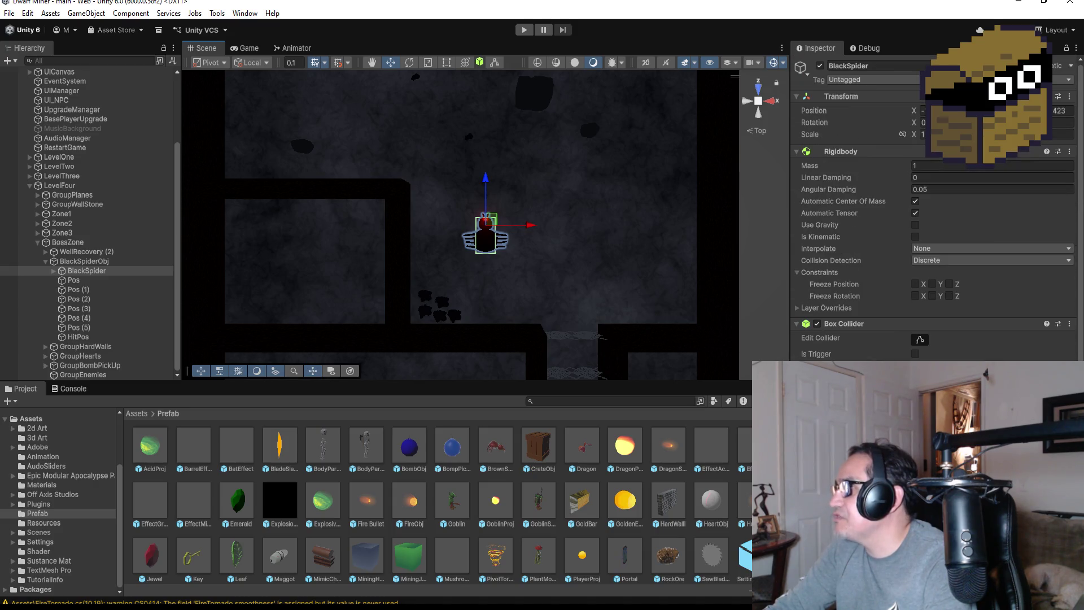
pyautogui.scroll(-10, 931, 226)
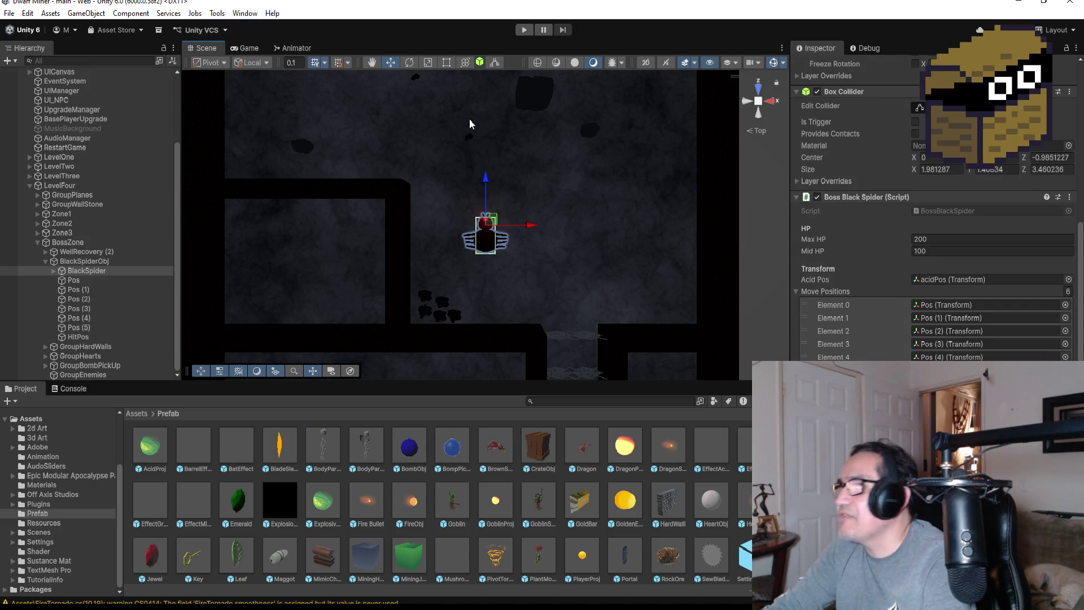
pyautogui.click(78, 336)
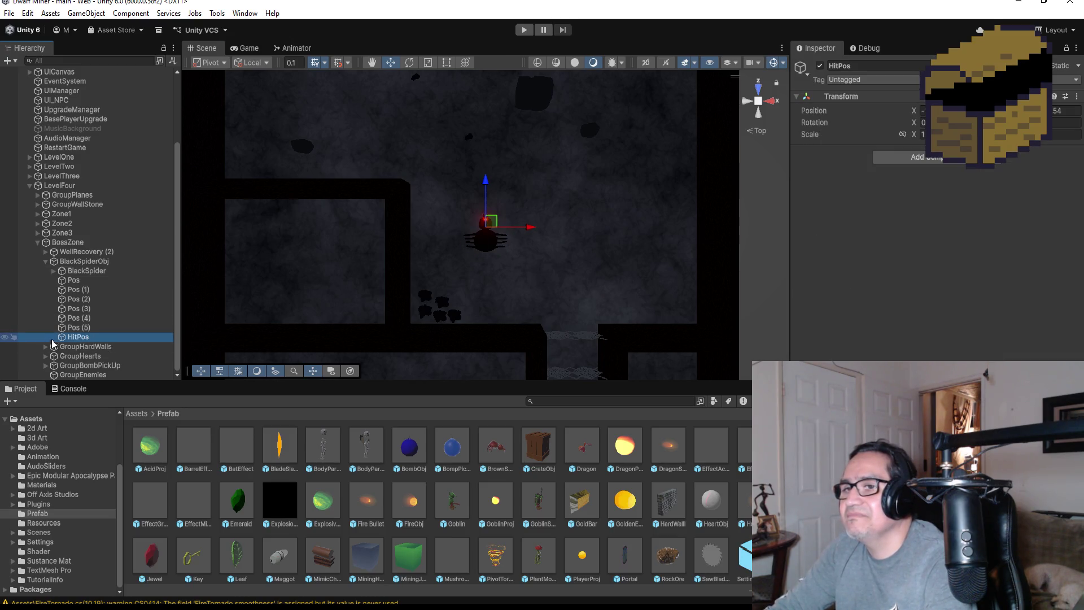
pyautogui.moveTo(69, 337); pyautogui.dragTo(82, 276)
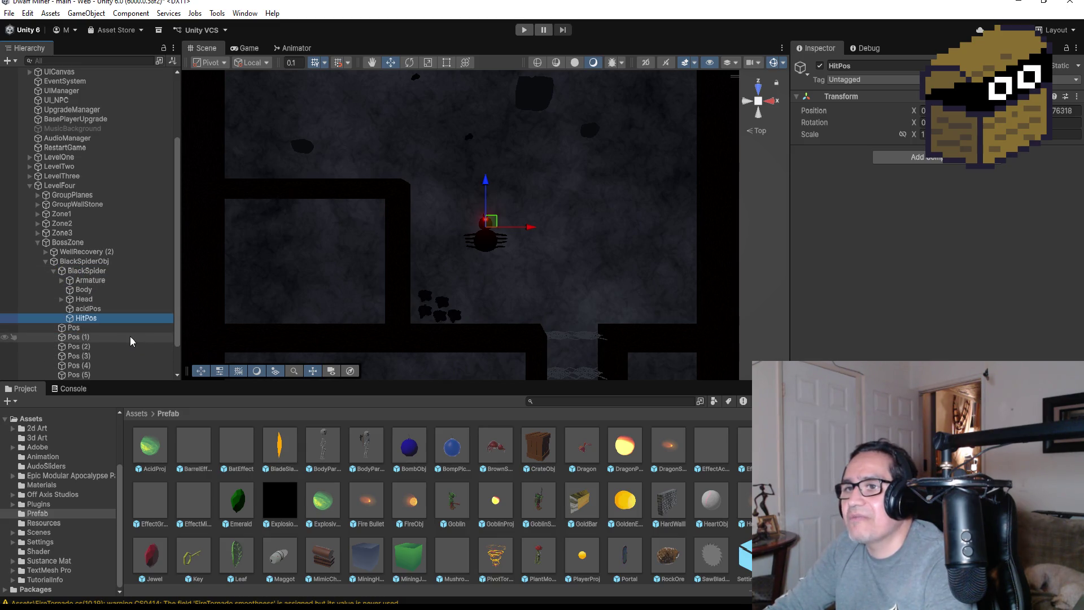
# - Zoom the Scene view in on the spider and enter Play mode
pyautogui.scroll(2, 570, 181)
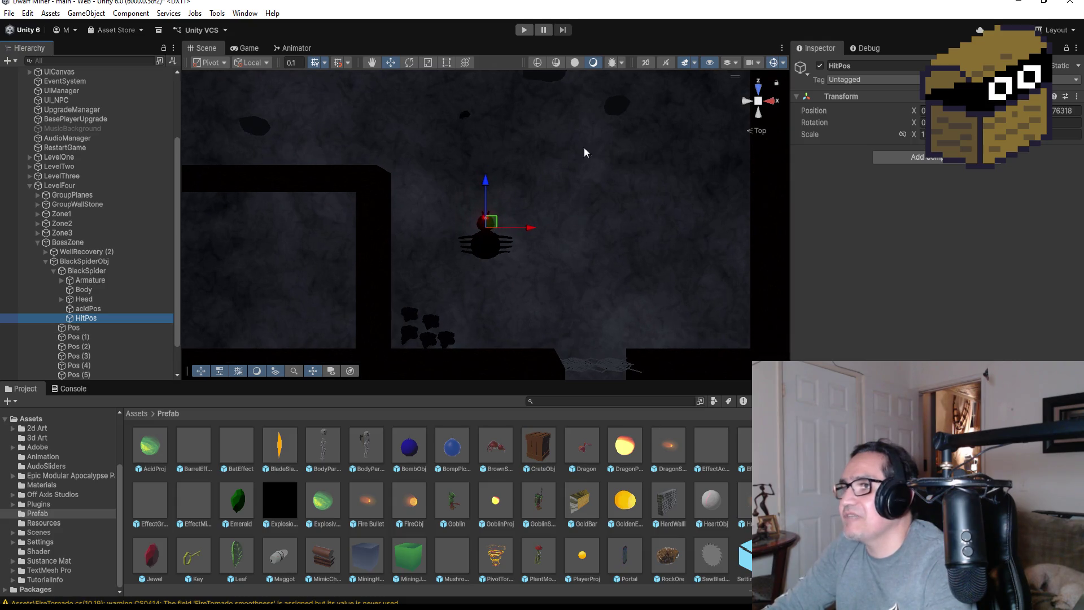
pyautogui.click(524, 30)
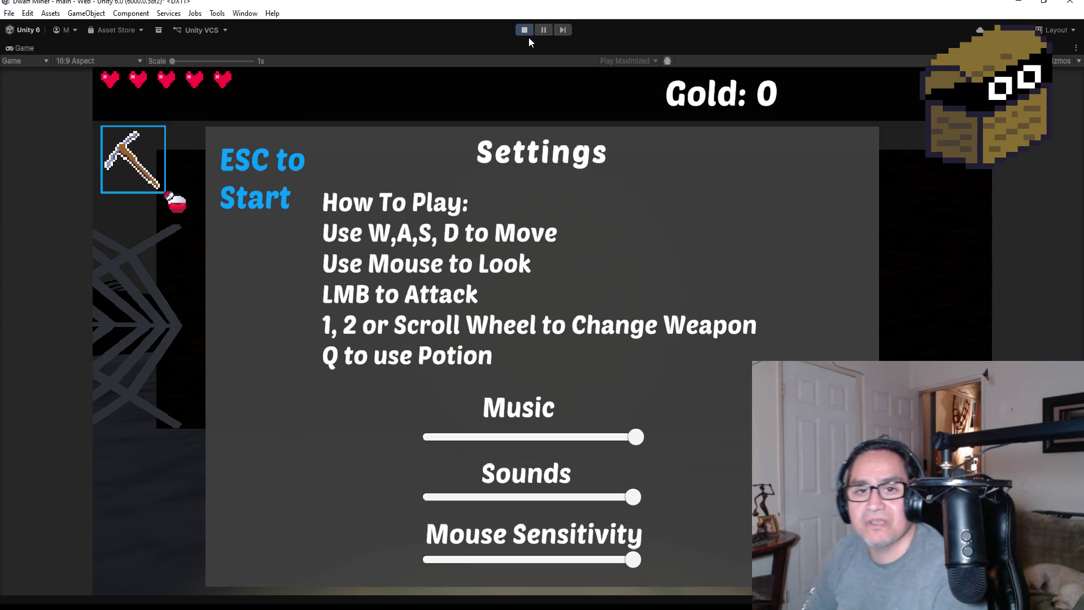
# - Start the playtest, switch to the gun, and advance through the spider web into the boss arena
pyautogui.press('Escape')
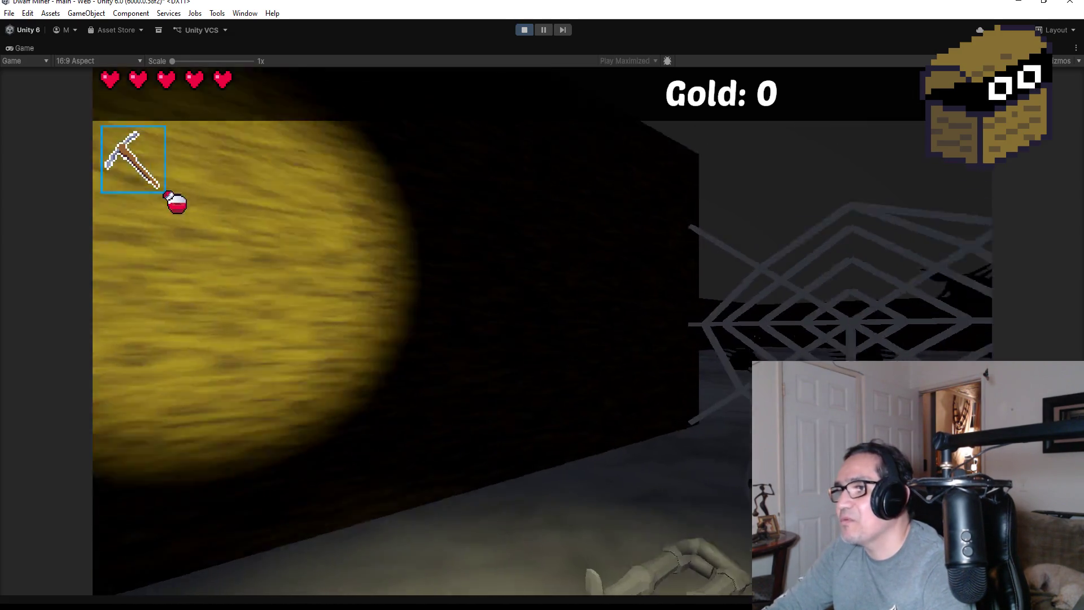
pyautogui.press('2')
pyautogui.press('w')
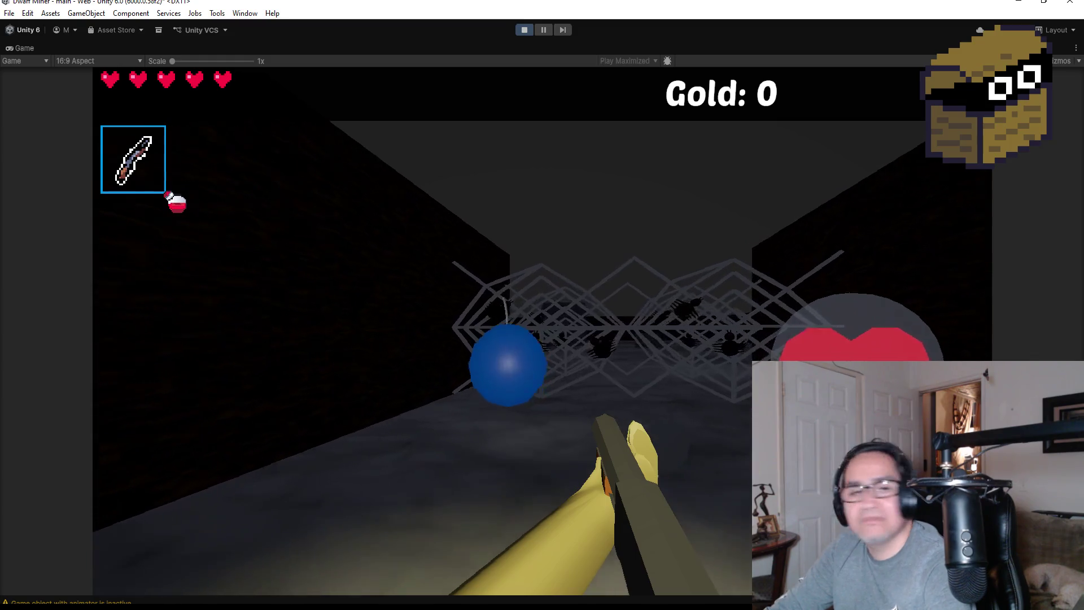
pyautogui.press('w')
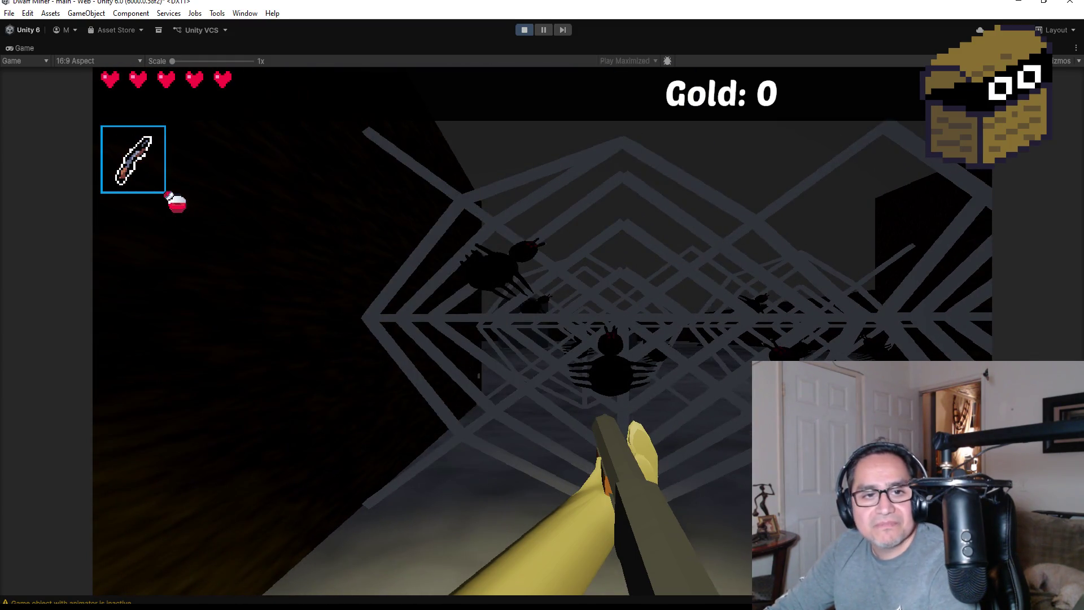
pyautogui.press('w')
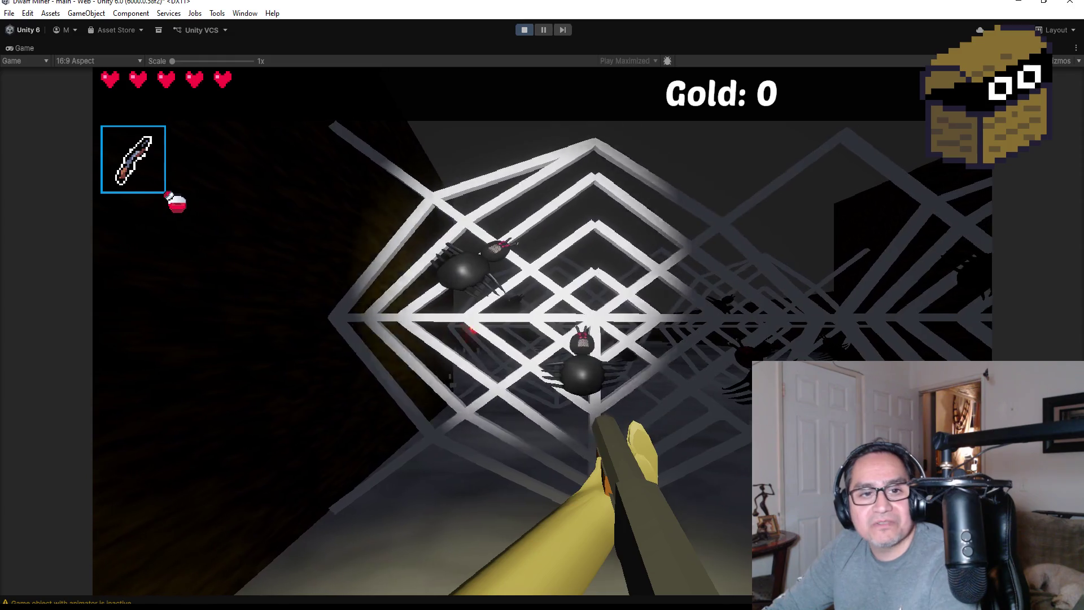
pyautogui.press('w')
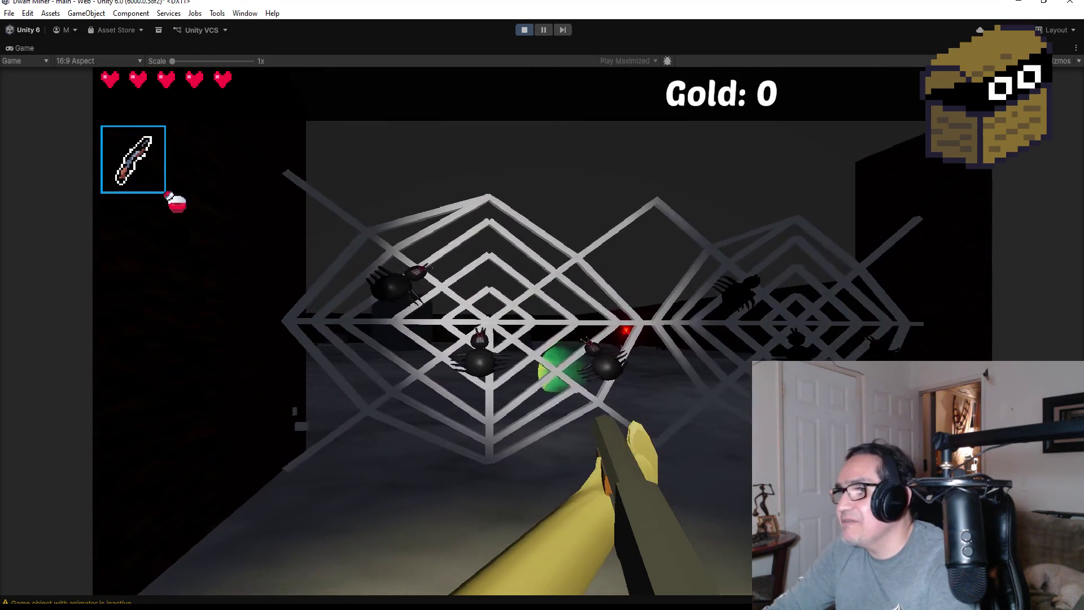
pyautogui.press('w')
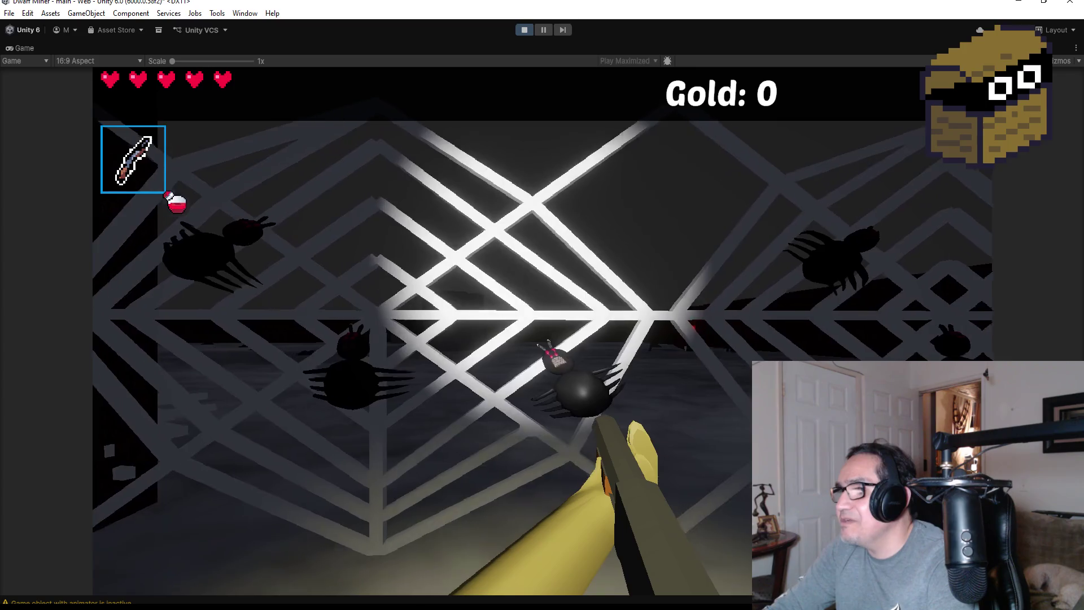
pyautogui.press('w')
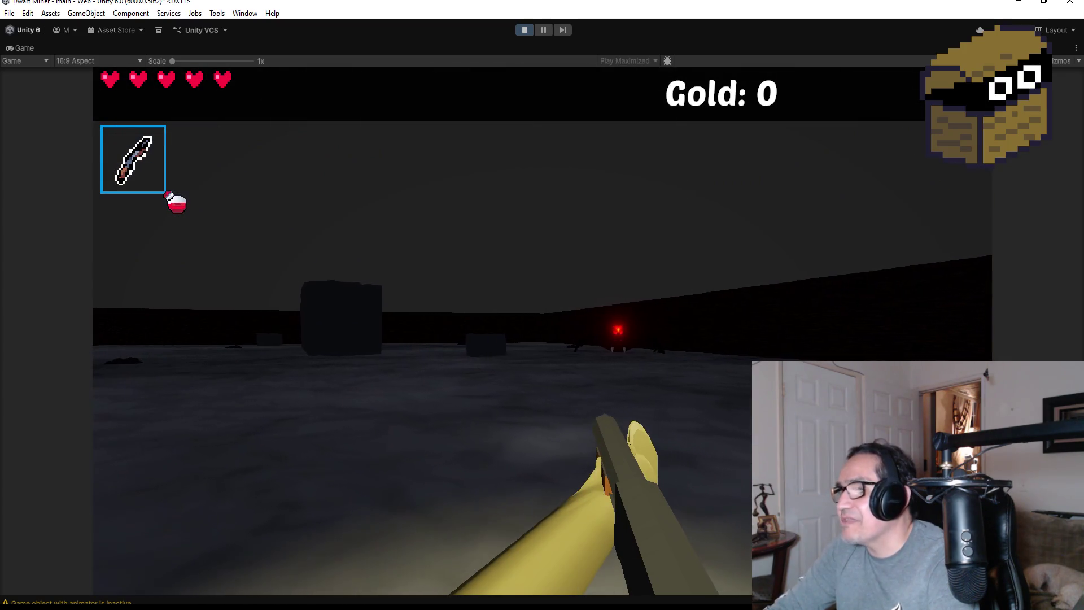
pyautogui.press('w')
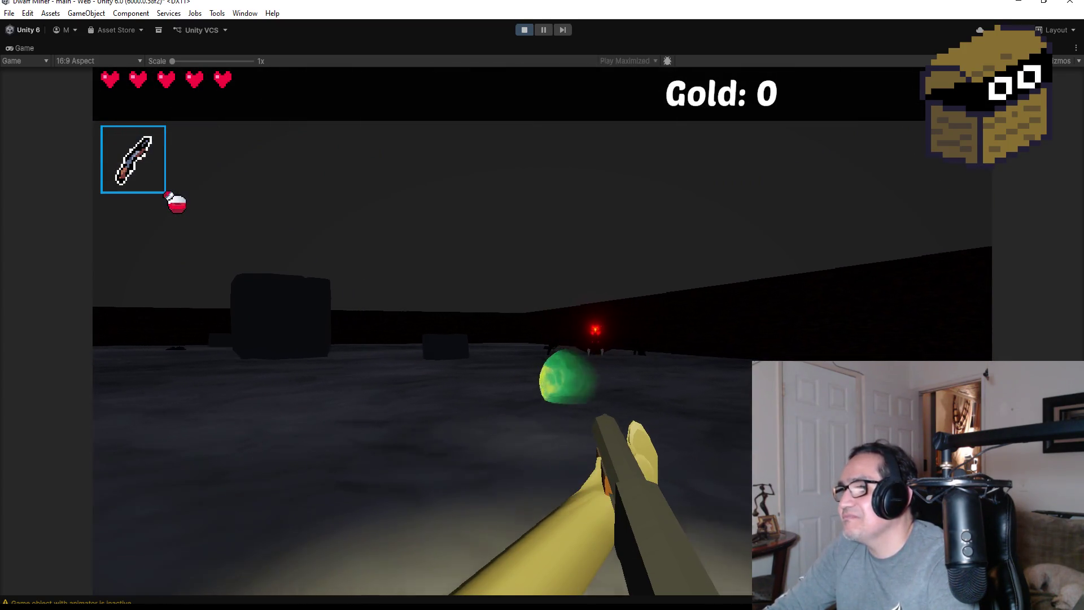
pyautogui.press('w')
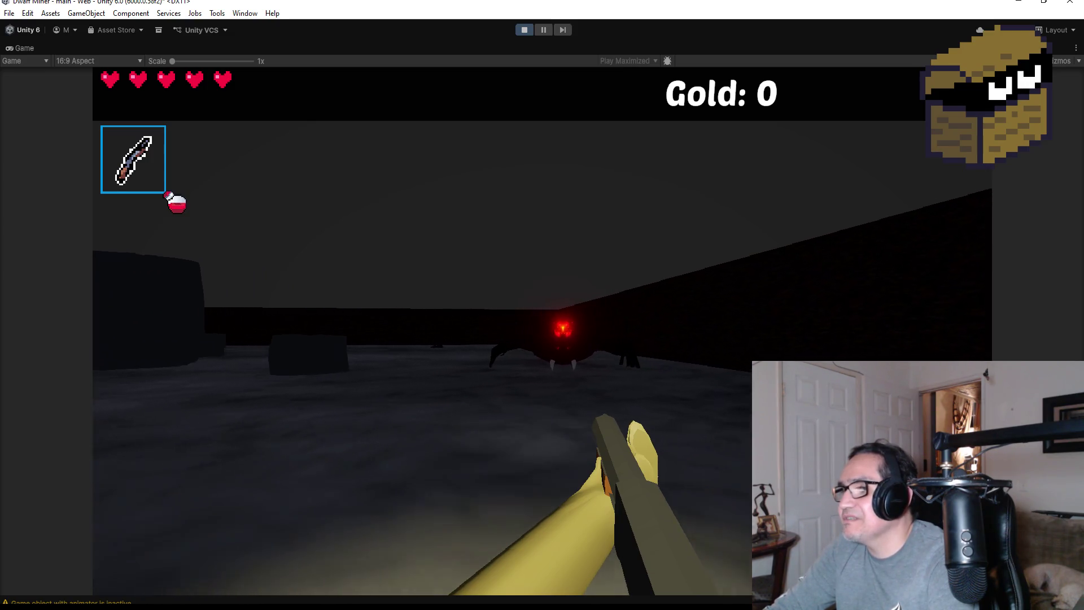
# - Fight the spider boss with fireballs until down to four hearts, then stop Play mode
pyautogui.press('s')
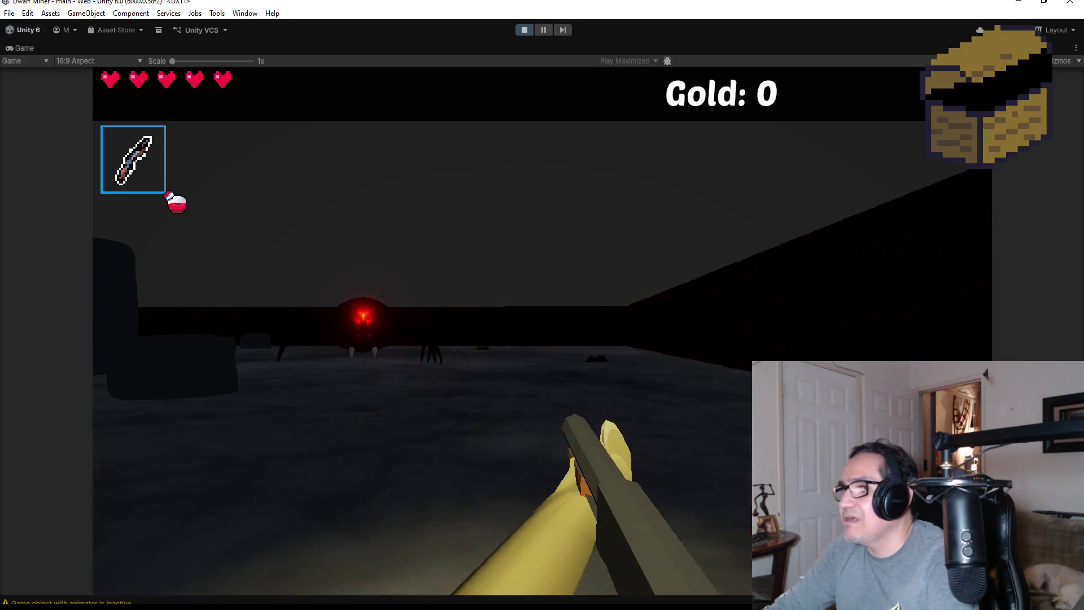
pyautogui.press('w')
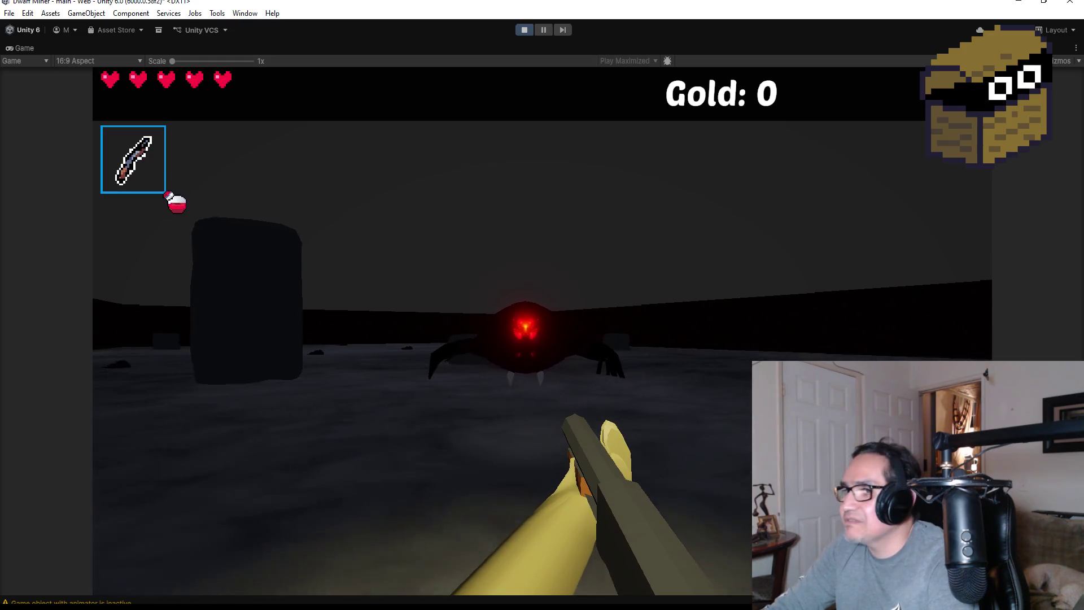
pyautogui.press('w')
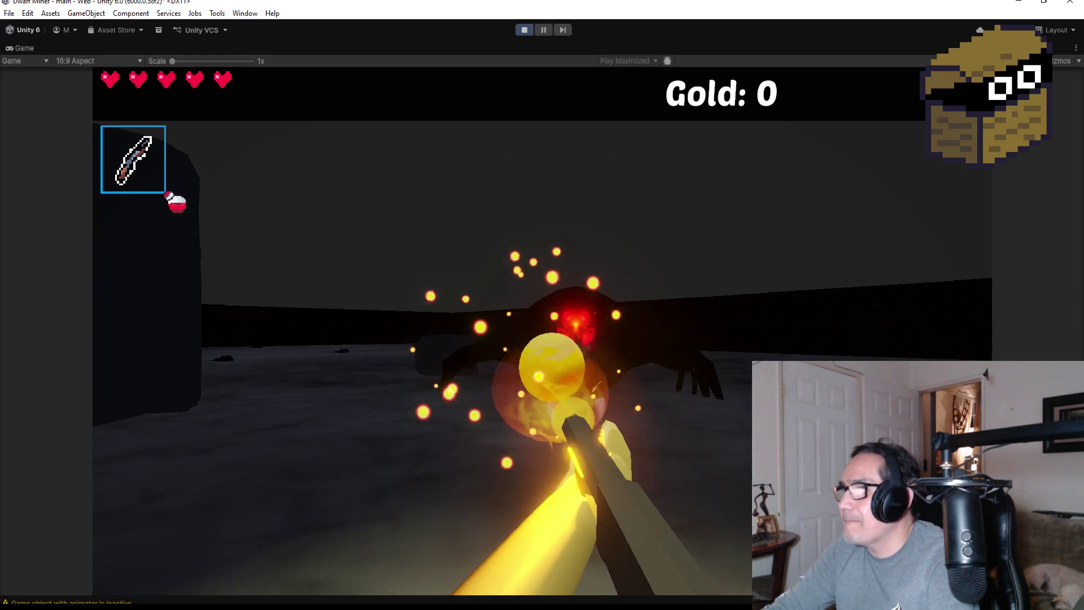
pyautogui.press('w')
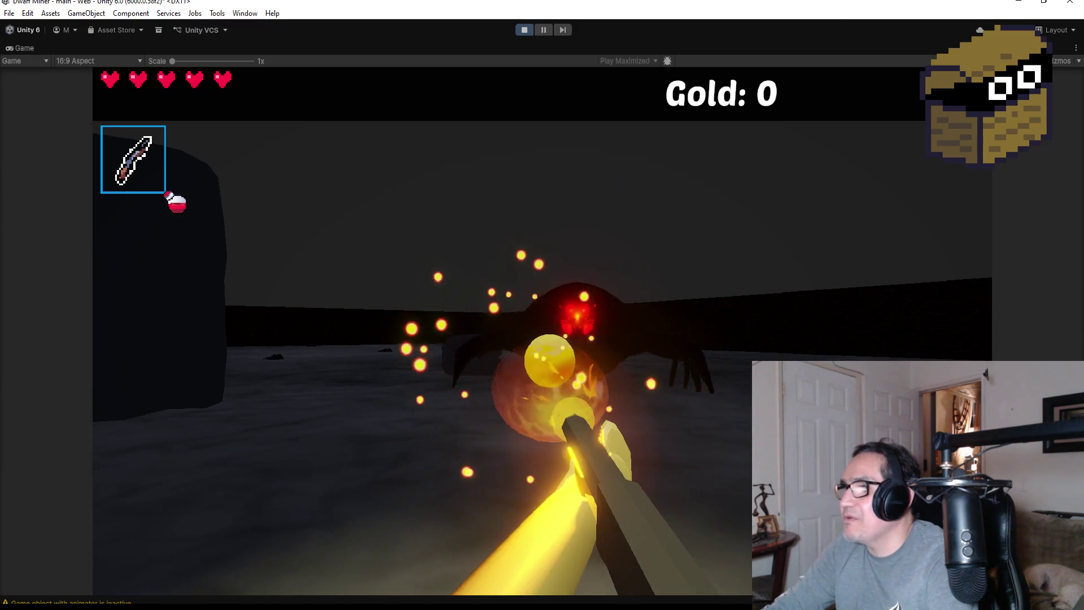
pyautogui.press('w')
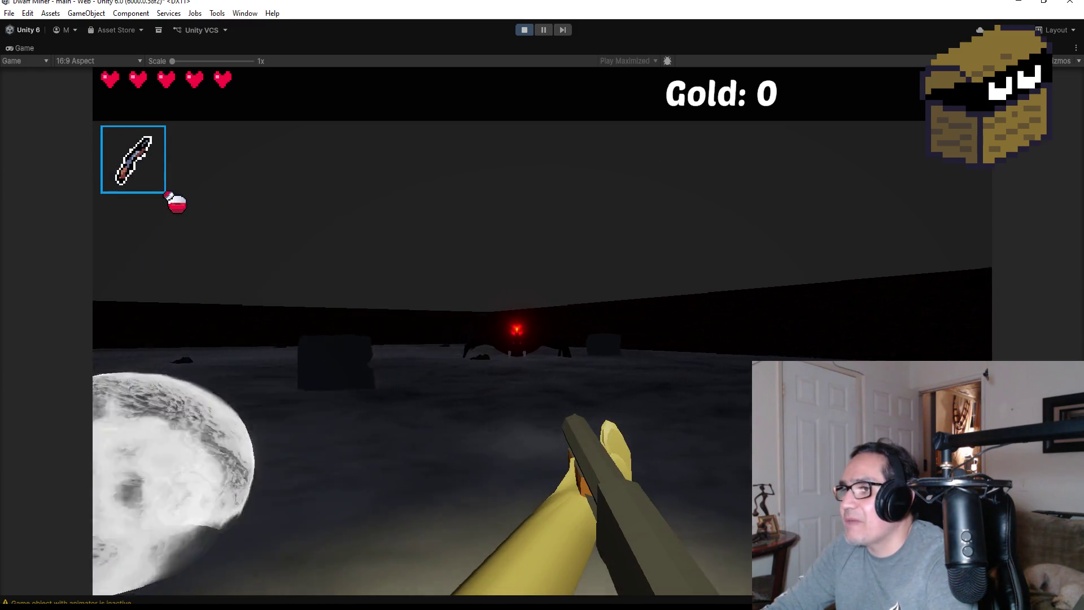
pyautogui.press('w')
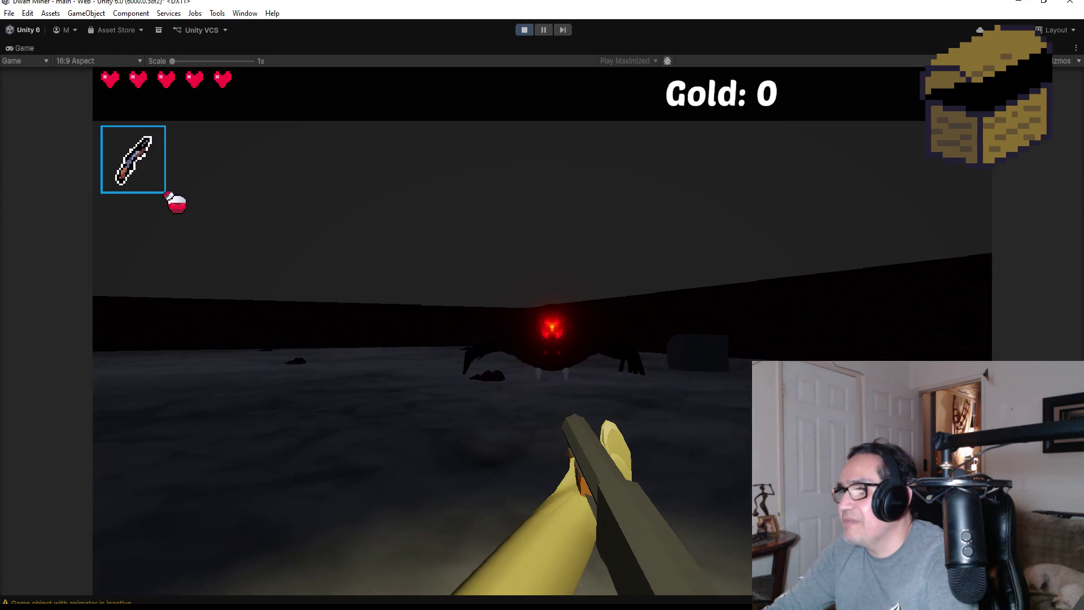
pyautogui.press('w')
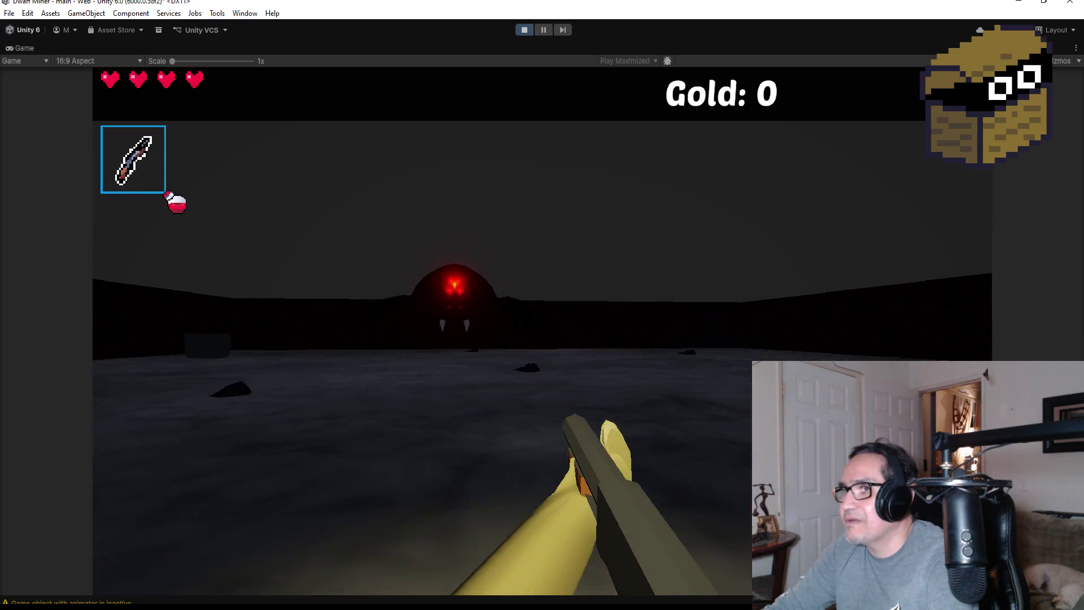
pyautogui.press('Escape')
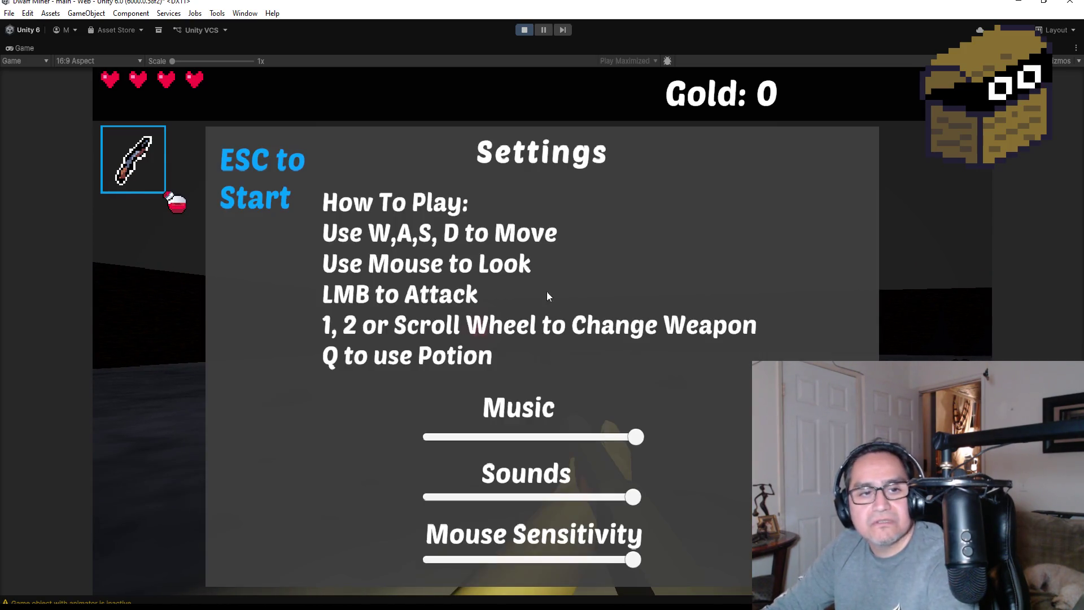
pyautogui.click(523, 30)
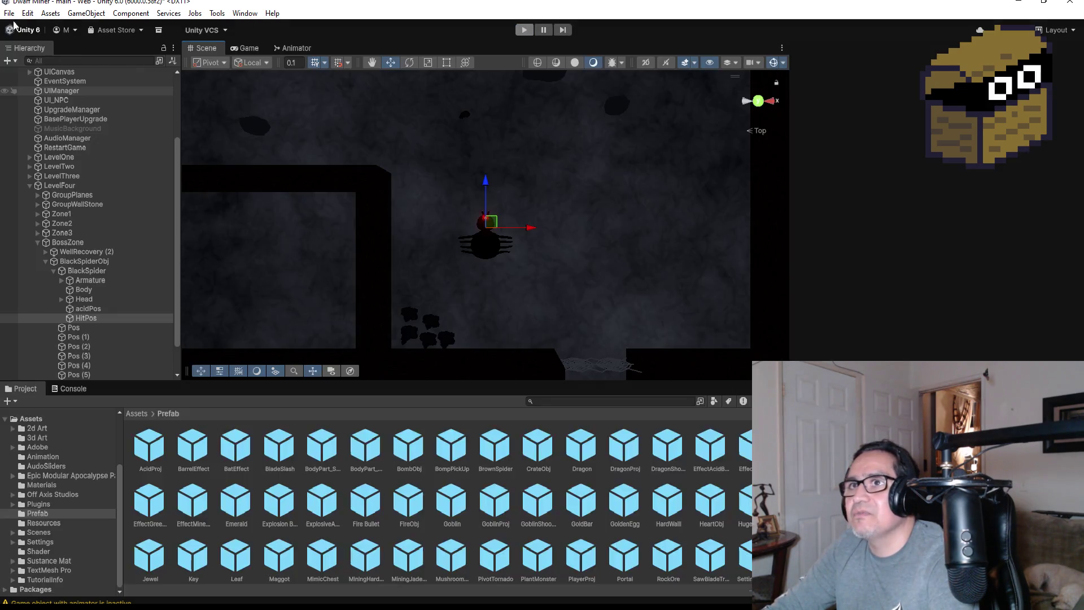
# - Save the LevelFour scene via File > Save and zoom the Scene view out and back onto the spider
pyautogui.click(8, 16)
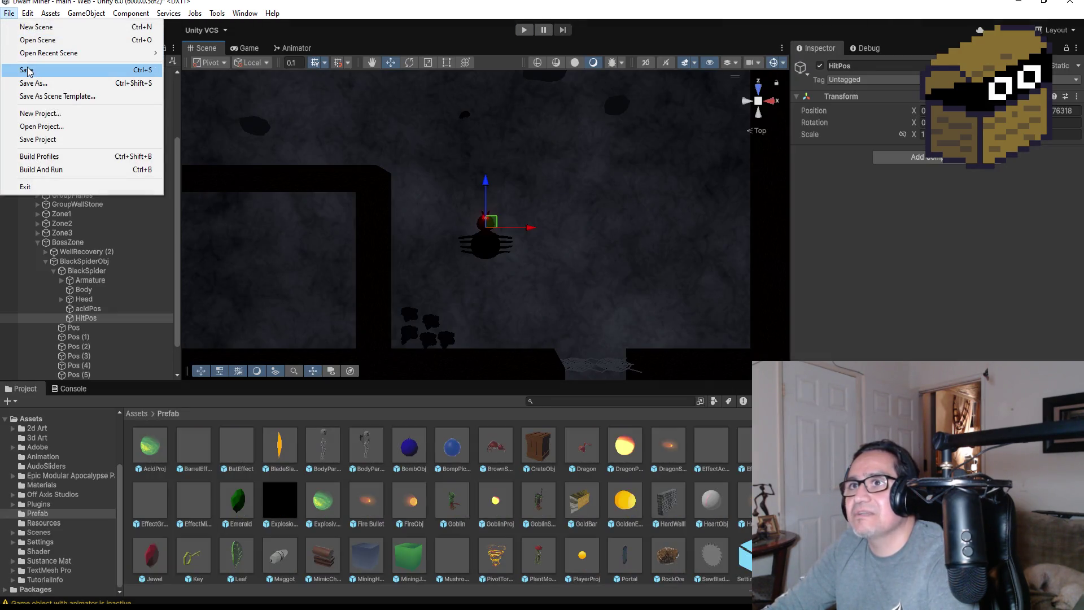
pyautogui.click(23, 70)
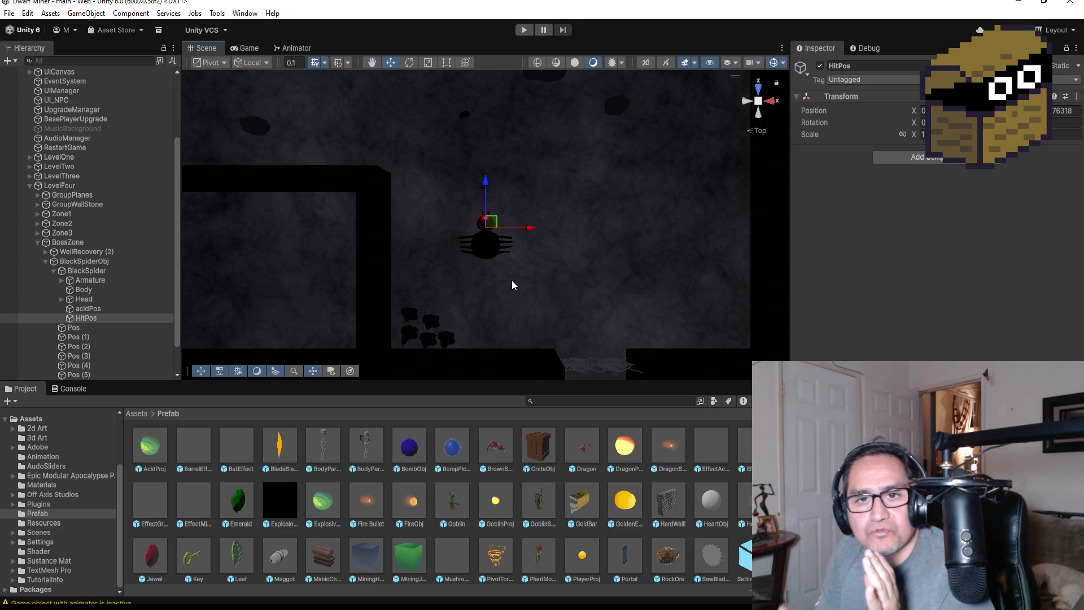
pyautogui.scroll(-10, 502, 263)
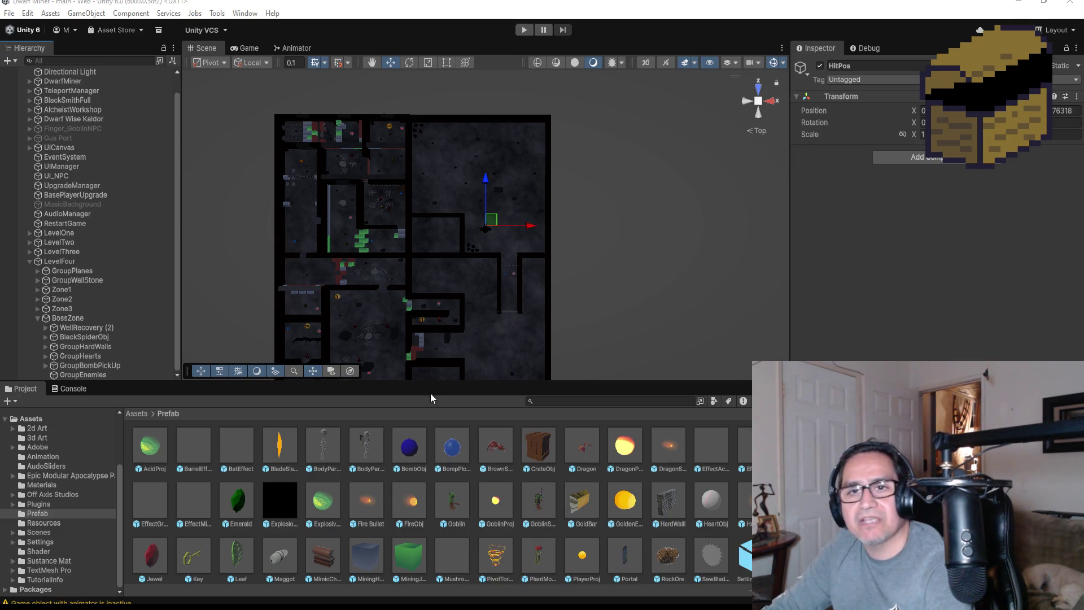
pyautogui.scroll(2, 524, 228)
pyautogui.scroll(3, 524, 227)
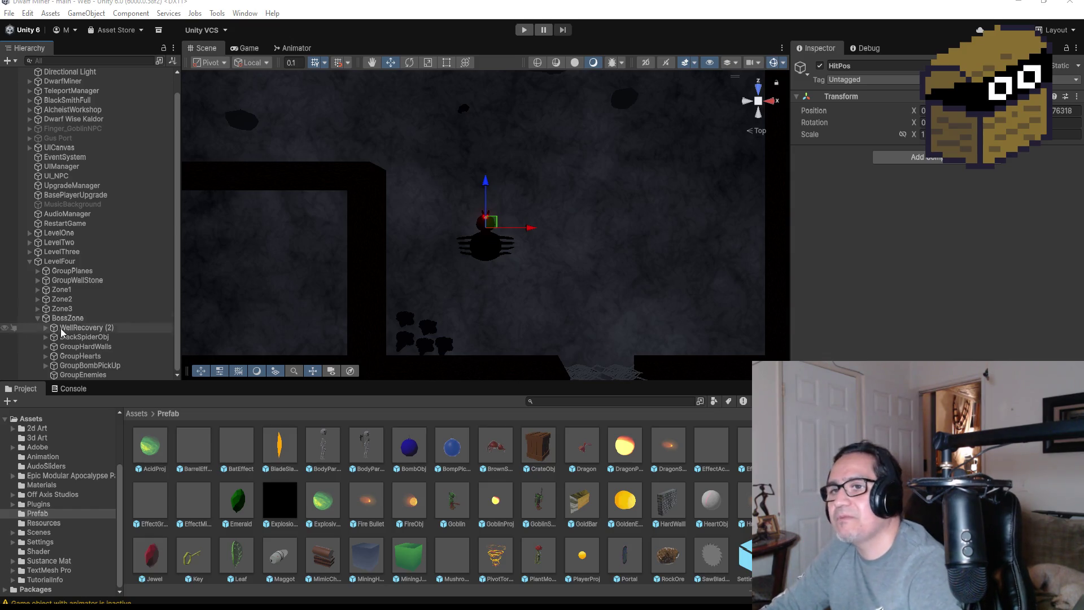
# - Inspect BossZone and BlackSpiderObj in the Hierarchy, then minimize the Survival3d folder window
pyautogui.click(79, 318)
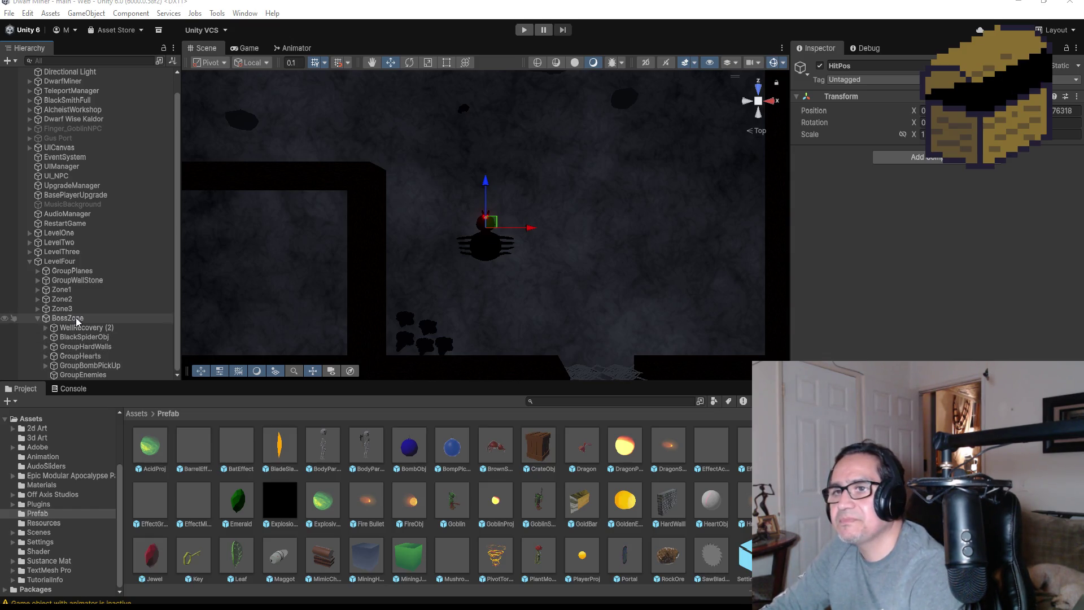
pyautogui.click(98, 337)
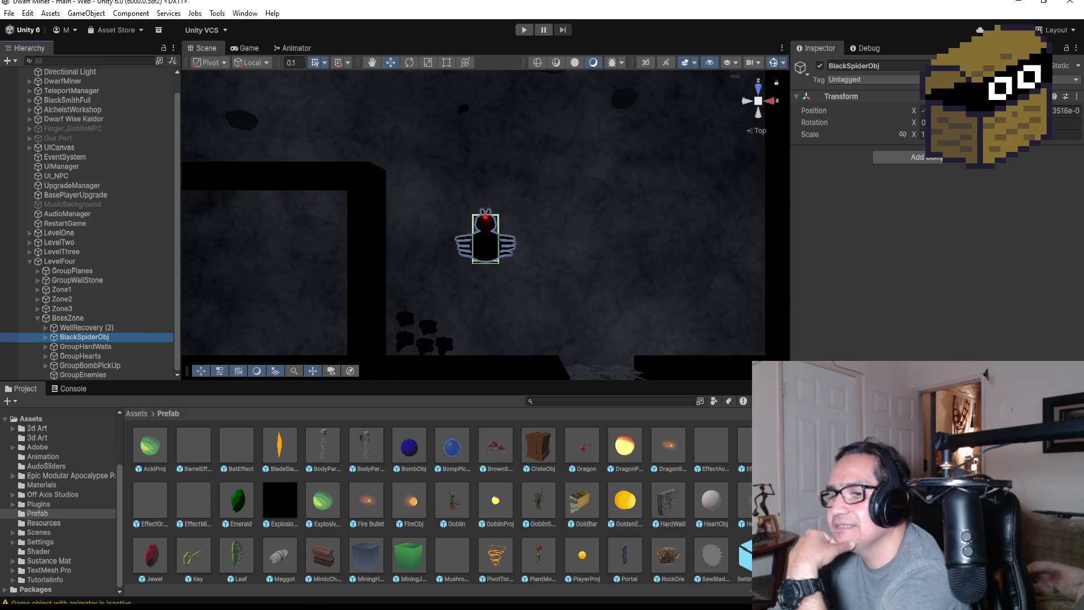
pyautogui.moveTo(235, 606)
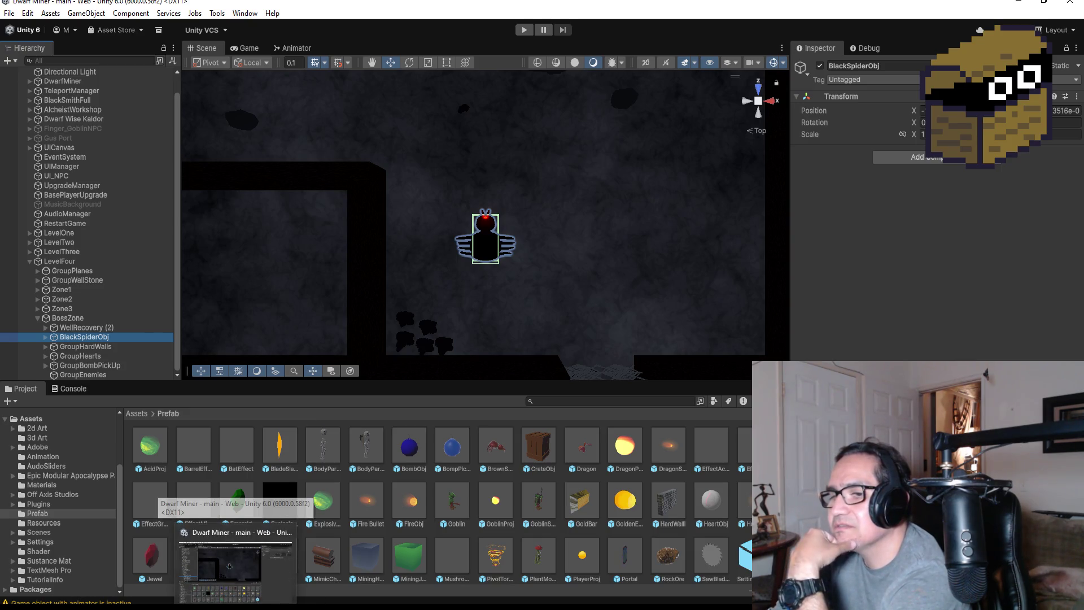
pyautogui.click(67, 607)
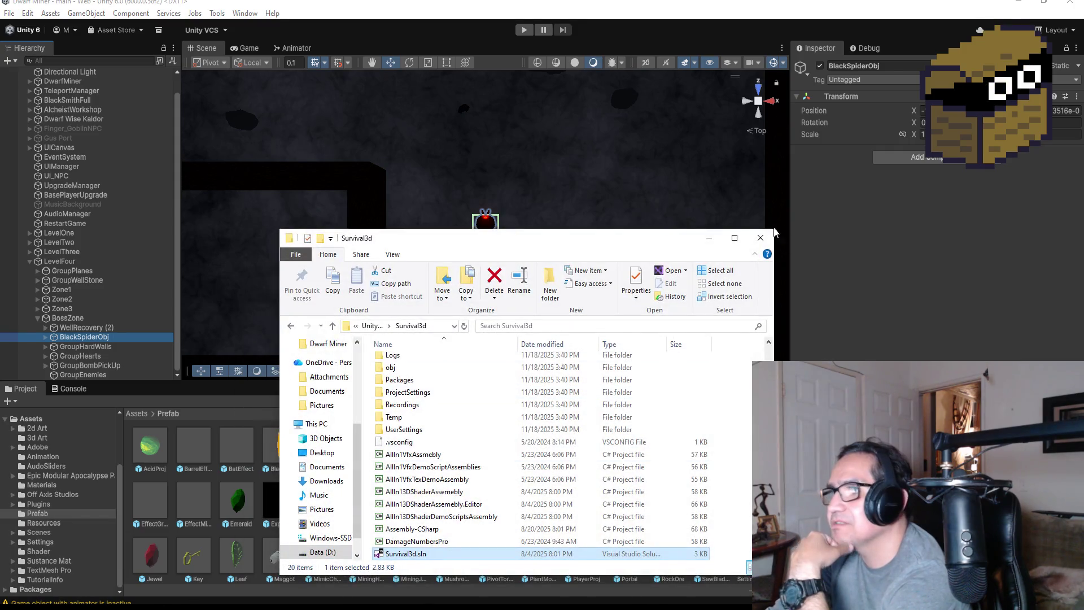
pyautogui.click(705, 237)
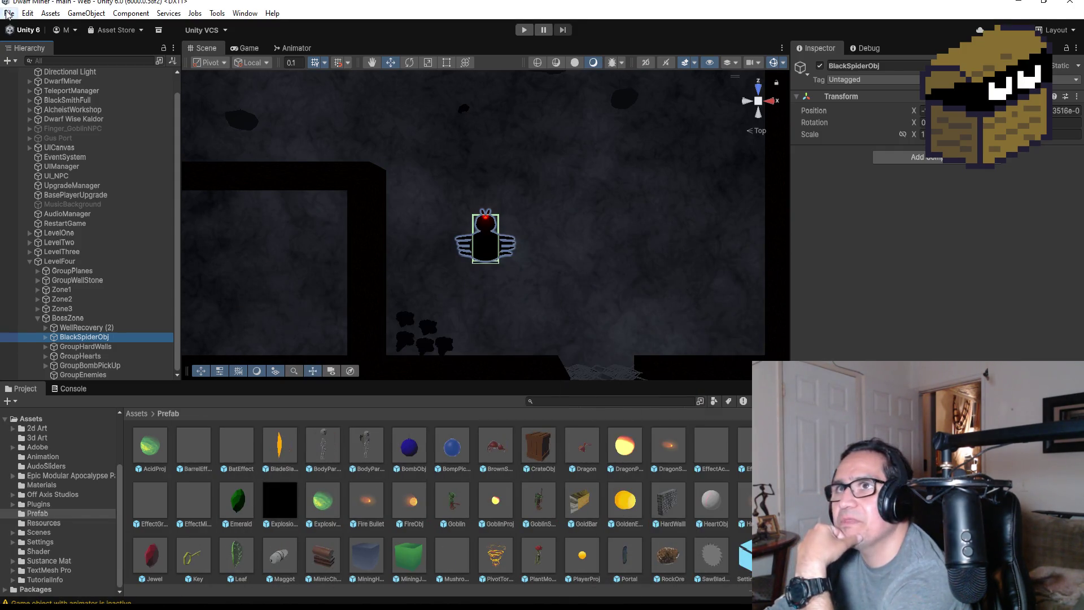
# - Save the scene twice via File > Save and switch to Visual Studio
pyautogui.click(9, 14)
pyautogui.click(22, 70)
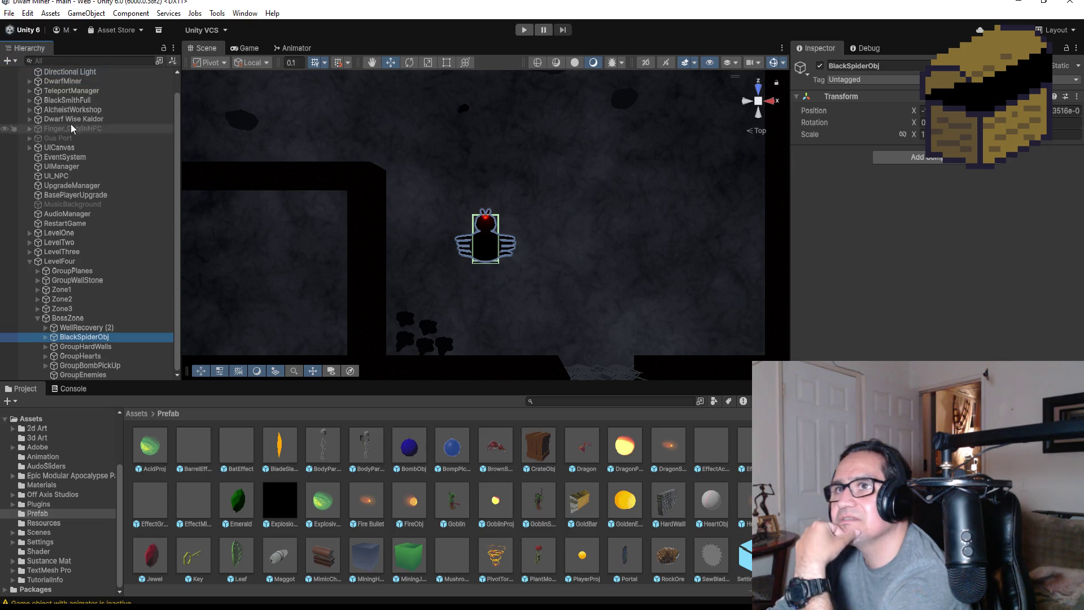
pyautogui.click(9, 13)
pyautogui.click(23, 70)
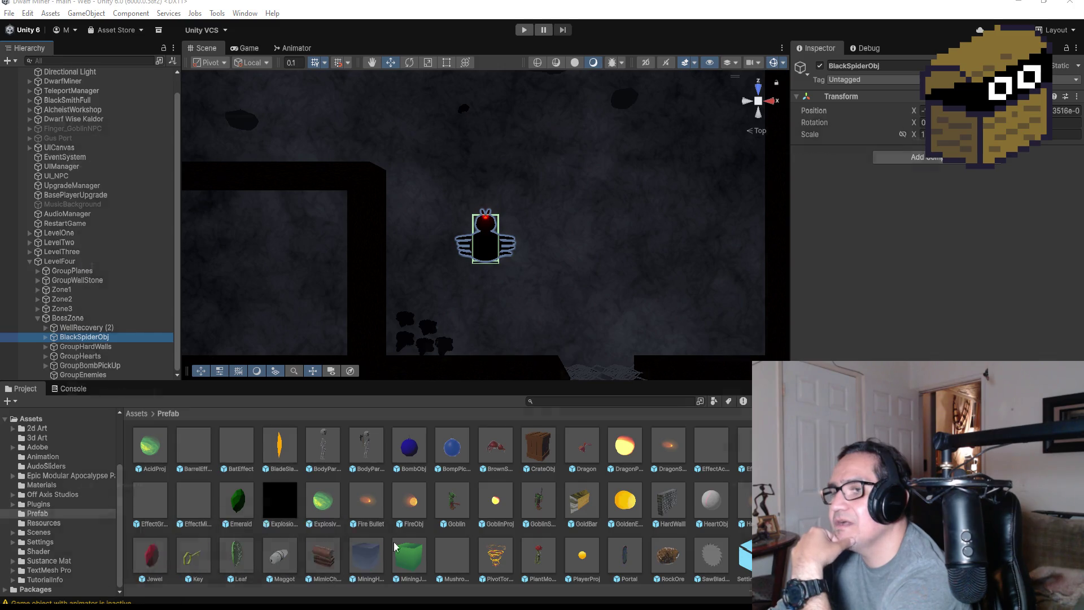
pyautogui.hotkey('alt', 'Tab')
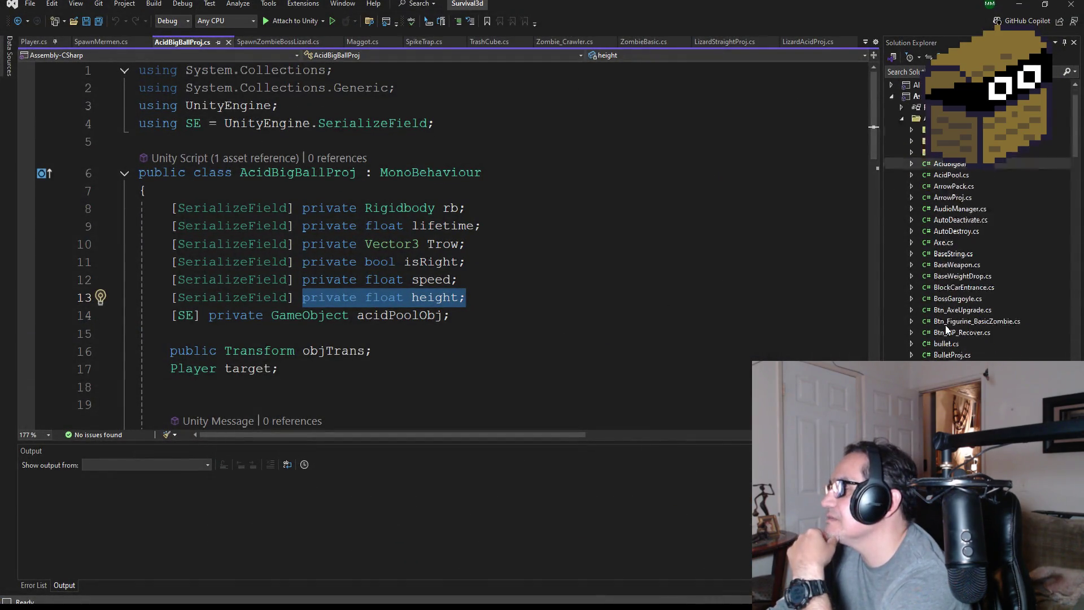
# - Scroll Visual Studio's Solution Explorer, then return to the Unity editor
pyautogui.scroll(-15, 1002, 271)
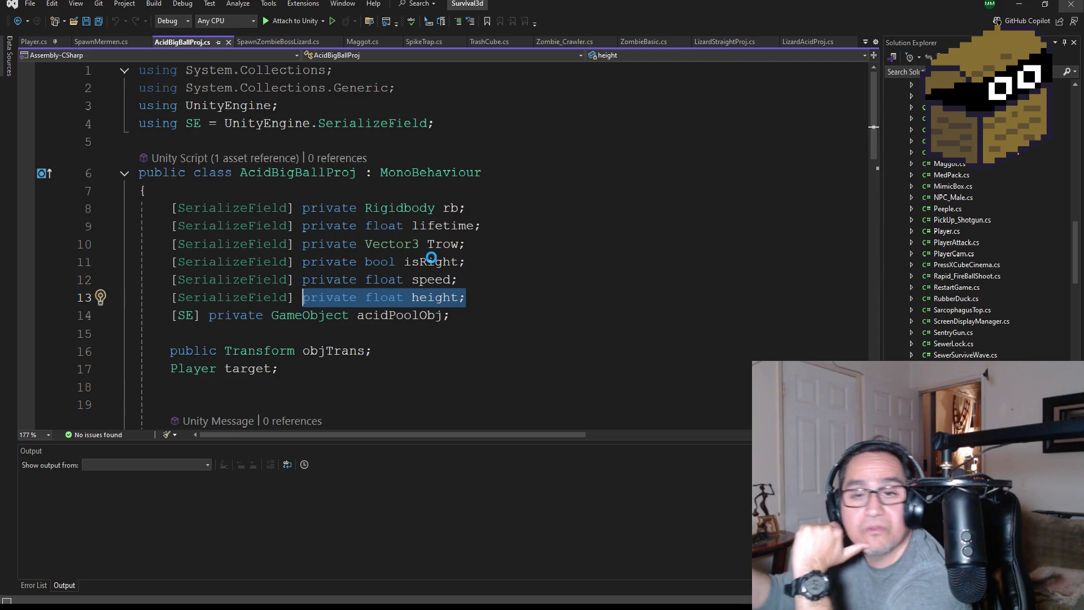
pyautogui.hotkey('alt', 'Tab')
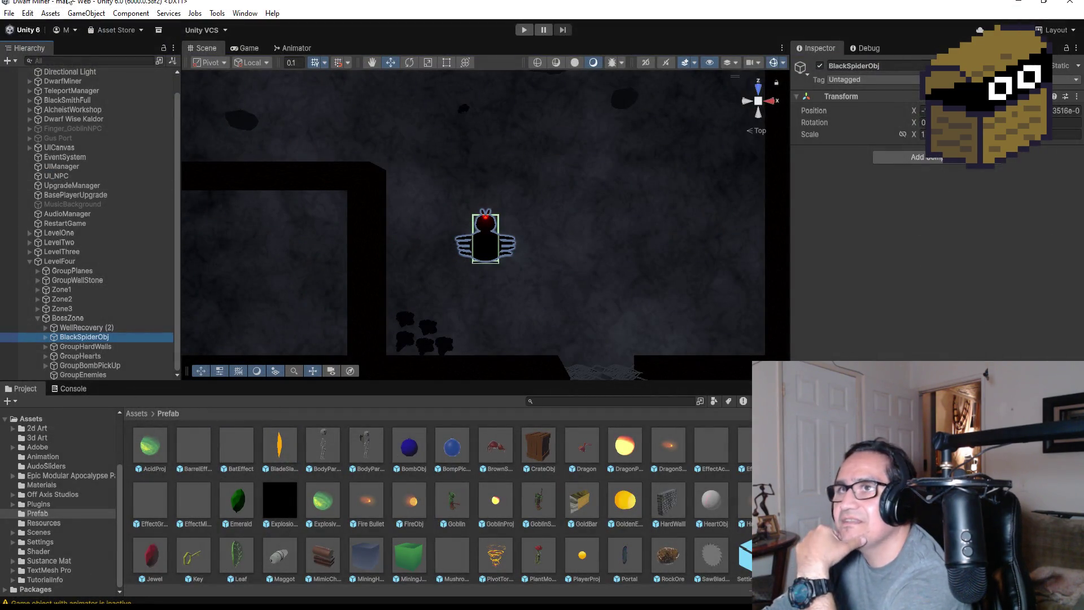
# - Cancel an accidental Open Scene dialog and use File > Open Project to bring up Unity Hub
pyautogui.click(11, 13)
pyautogui.click(34, 39)
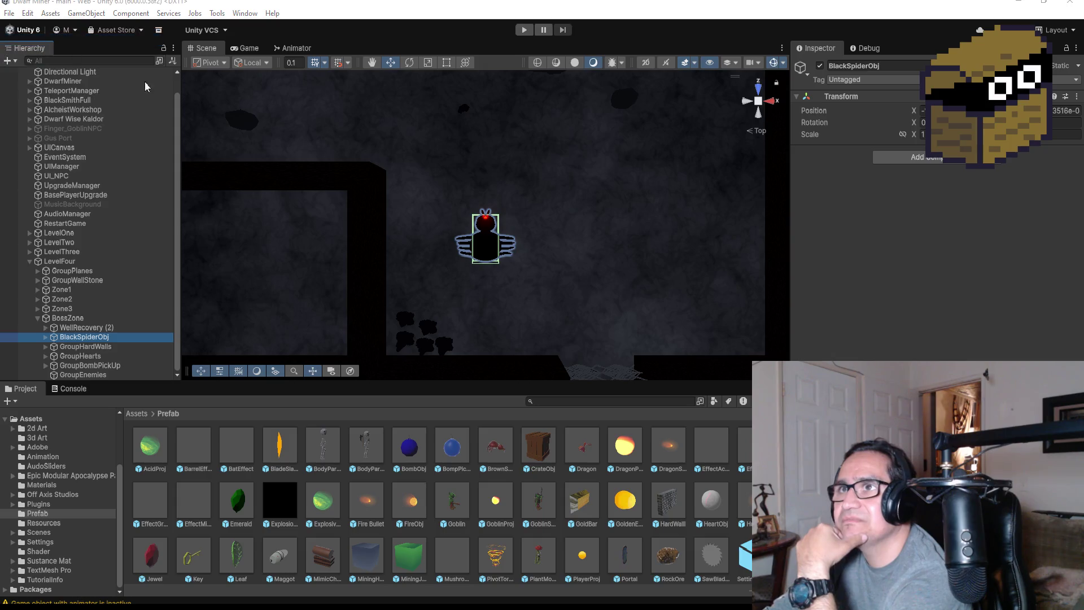
pyautogui.click(683, 329)
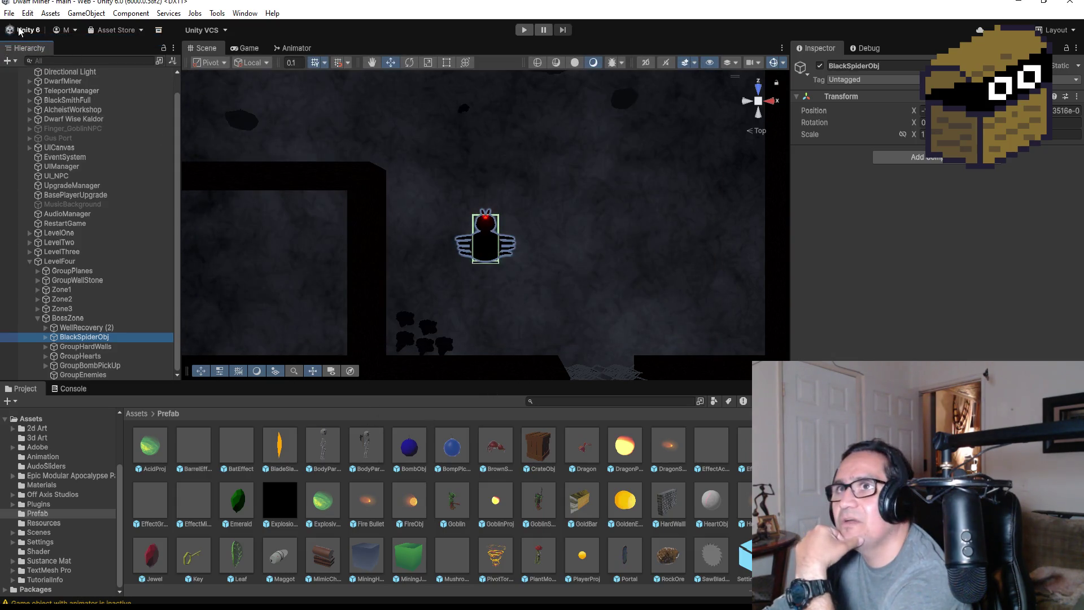
pyautogui.click(9, 14)
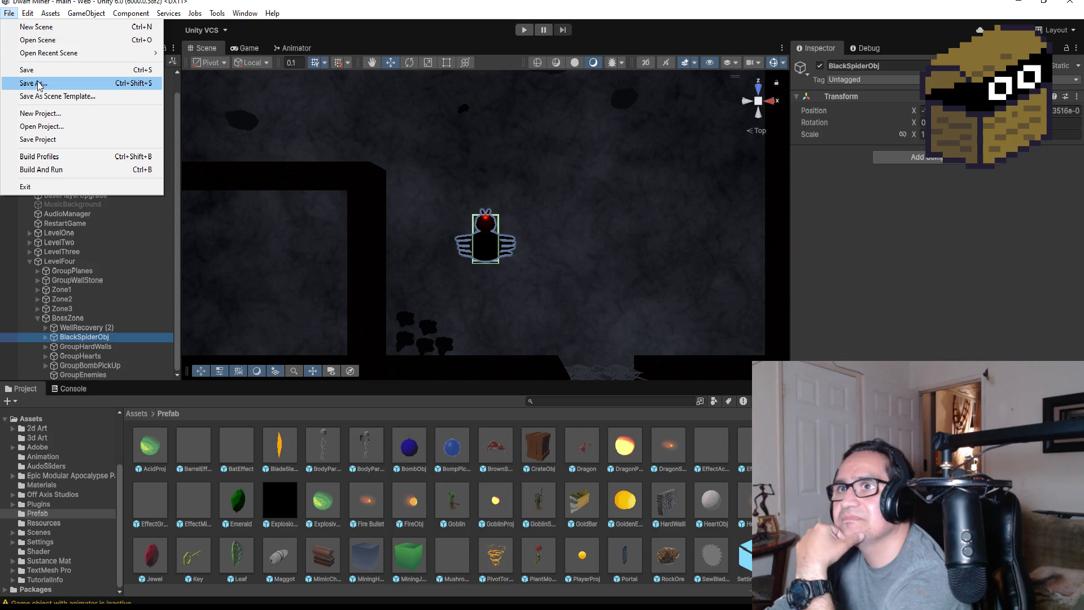
pyautogui.click(49, 130)
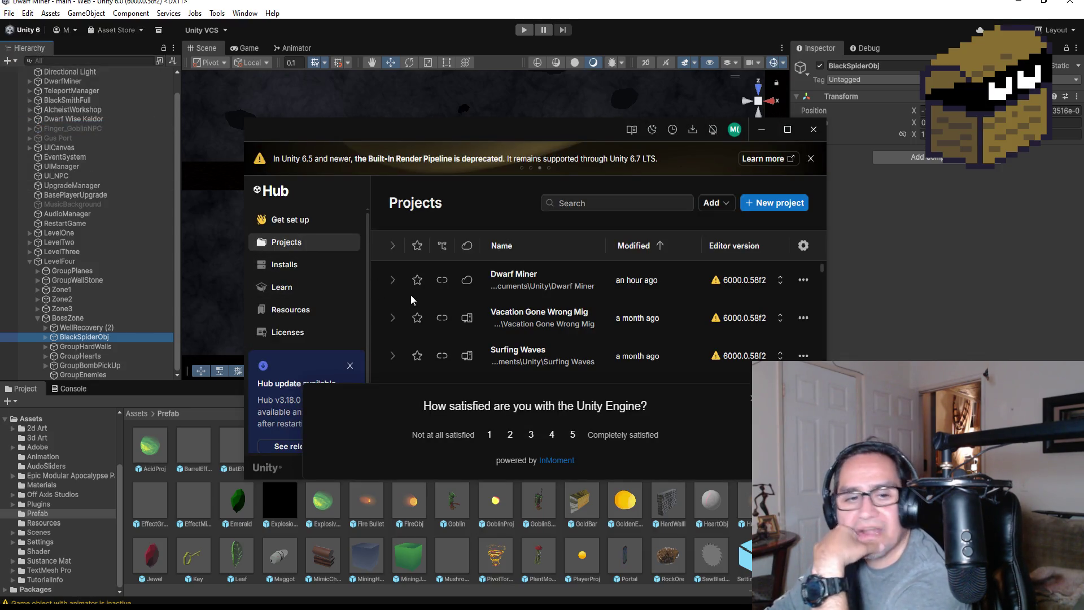
# - Scroll through Unity Hub's Projects list
pyautogui.scroll(-2, 539, 326)
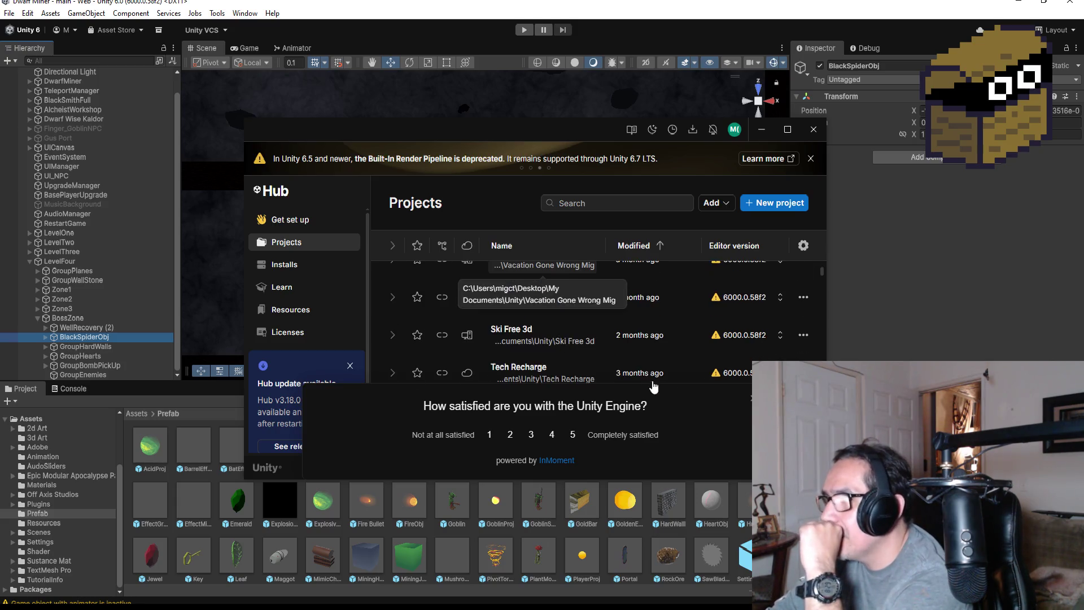
pyautogui.scroll(2, 552, 290)
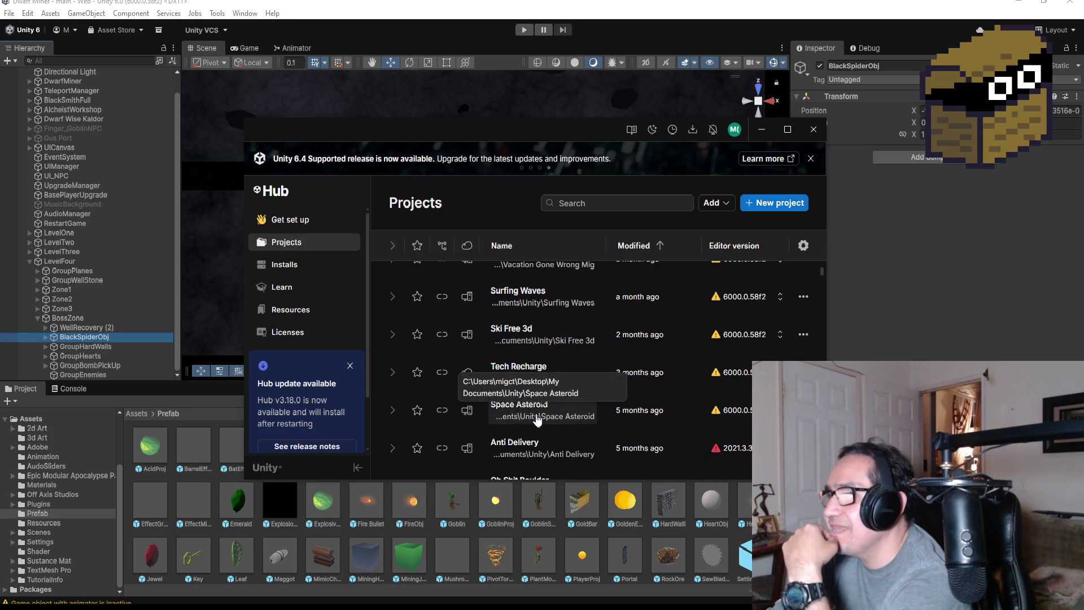
pyautogui.scroll(-4, 564, 409)
pyautogui.scroll(-5, 584, 425)
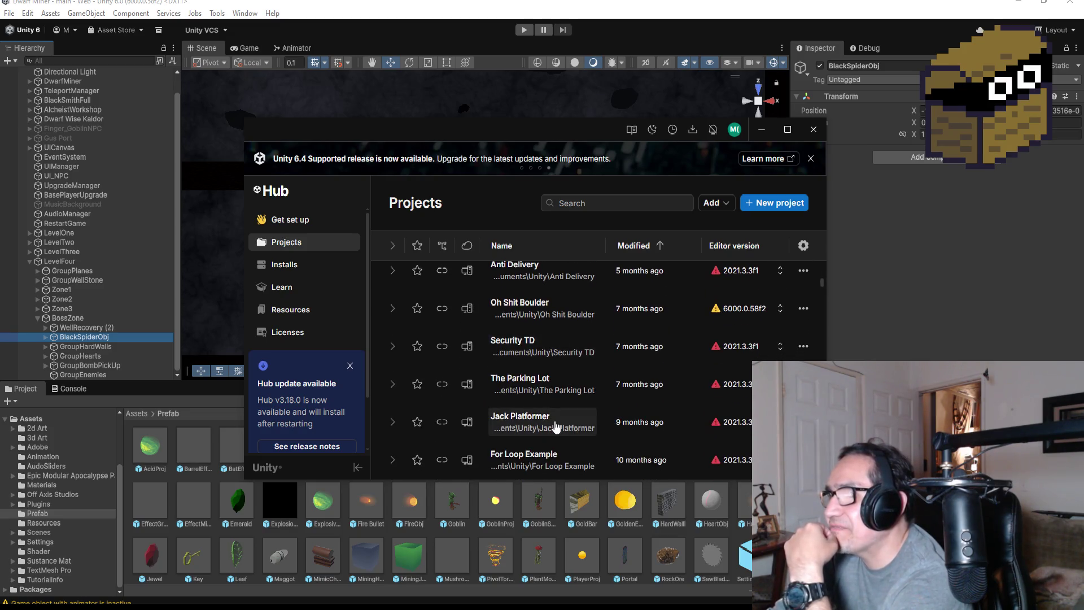
pyautogui.scroll(-2, 569, 444)
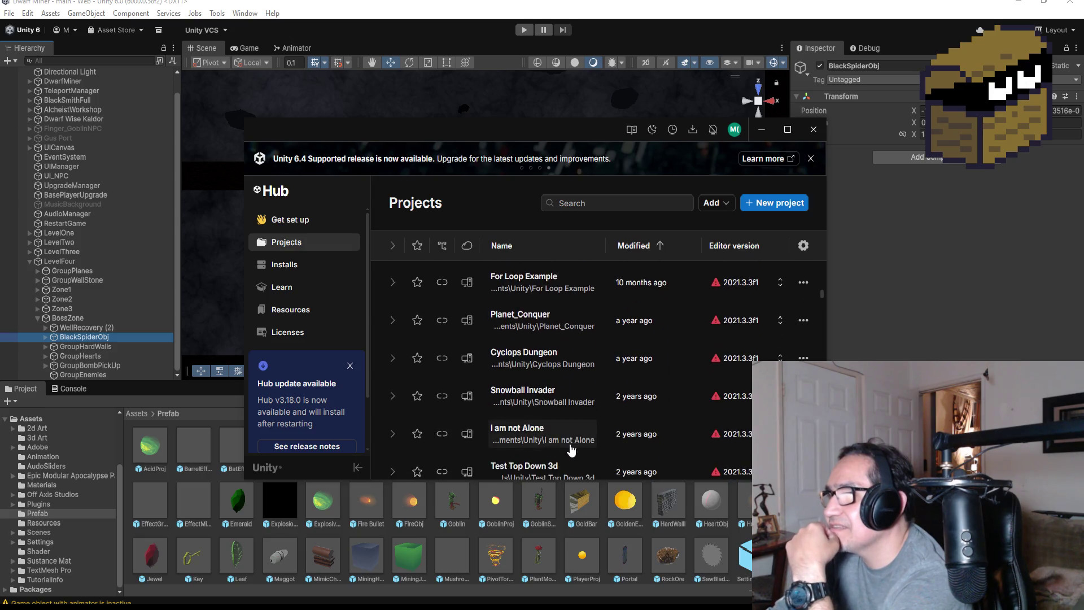
pyautogui.scroll(-4, 536, 447)
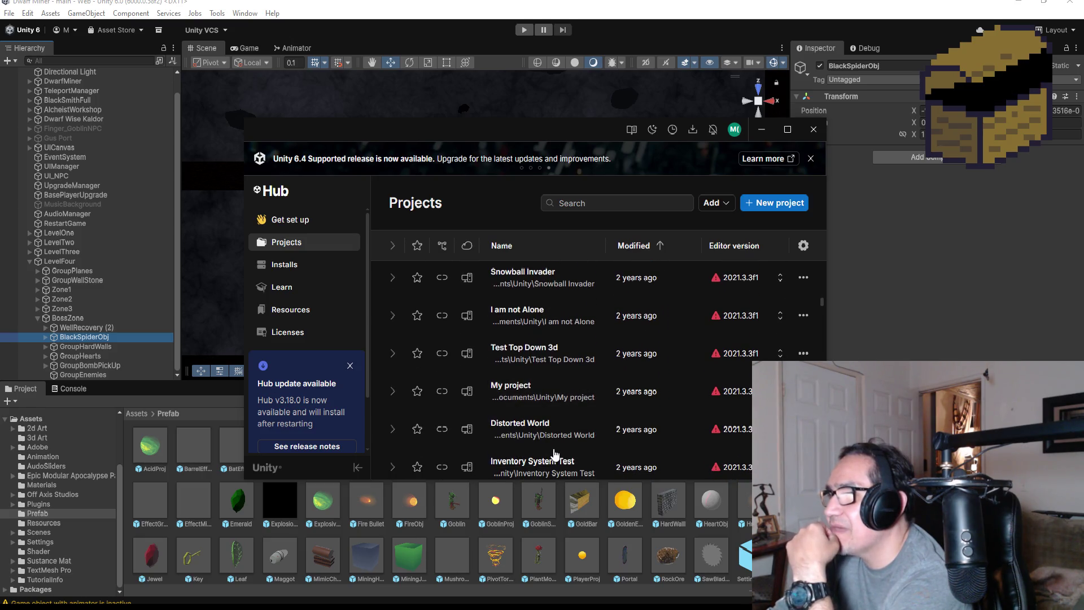
pyautogui.scroll(-3, 546, 453)
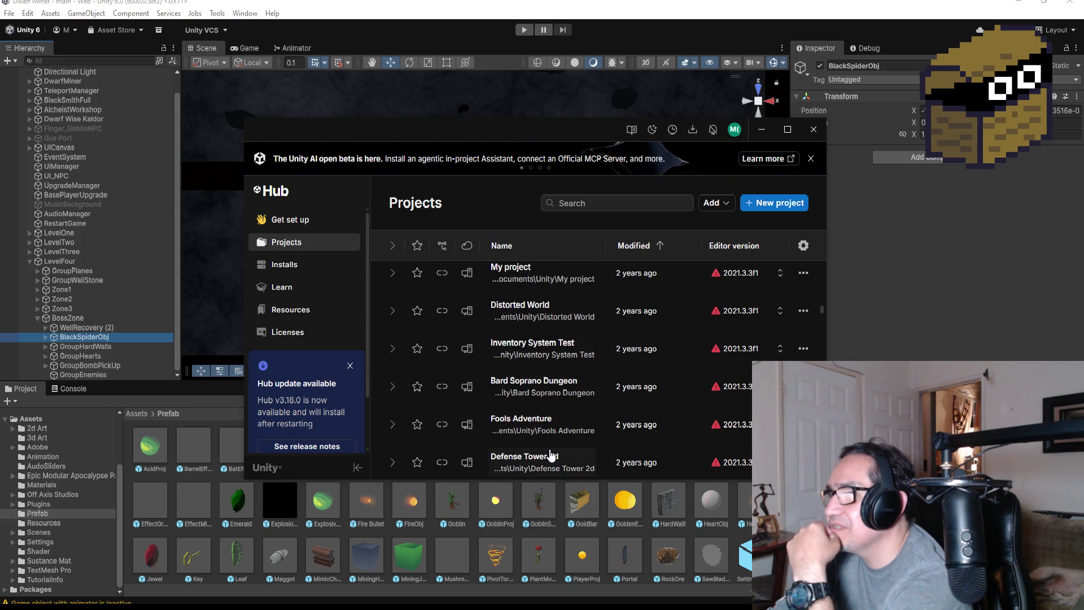
pyautogui.scroll(-5, 551, 454)
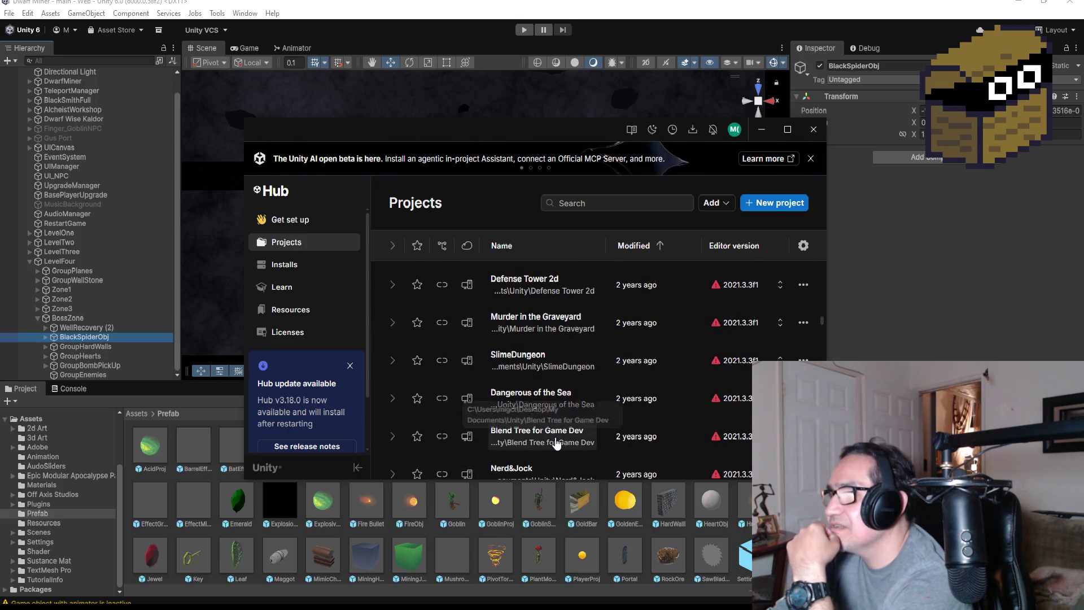
# - Search projects for 'sur' and bring up Survival3d's editor-version chooser
pyautogui.click(600, 204)
pyautogui.write('sur')
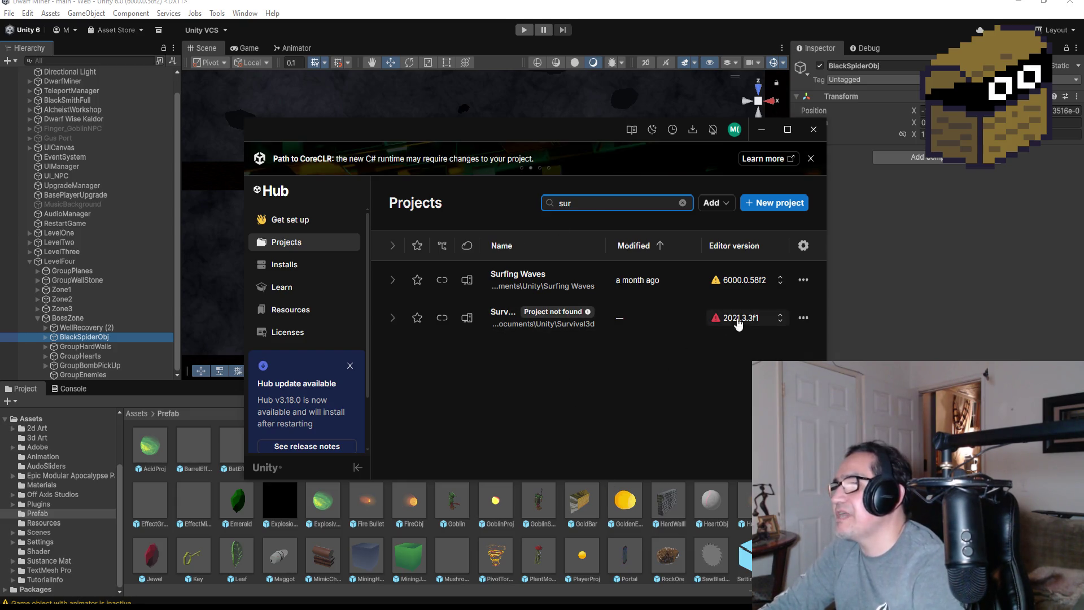
pyautogui.moveTo(738, 325)
pyautogui.click(781, 318)
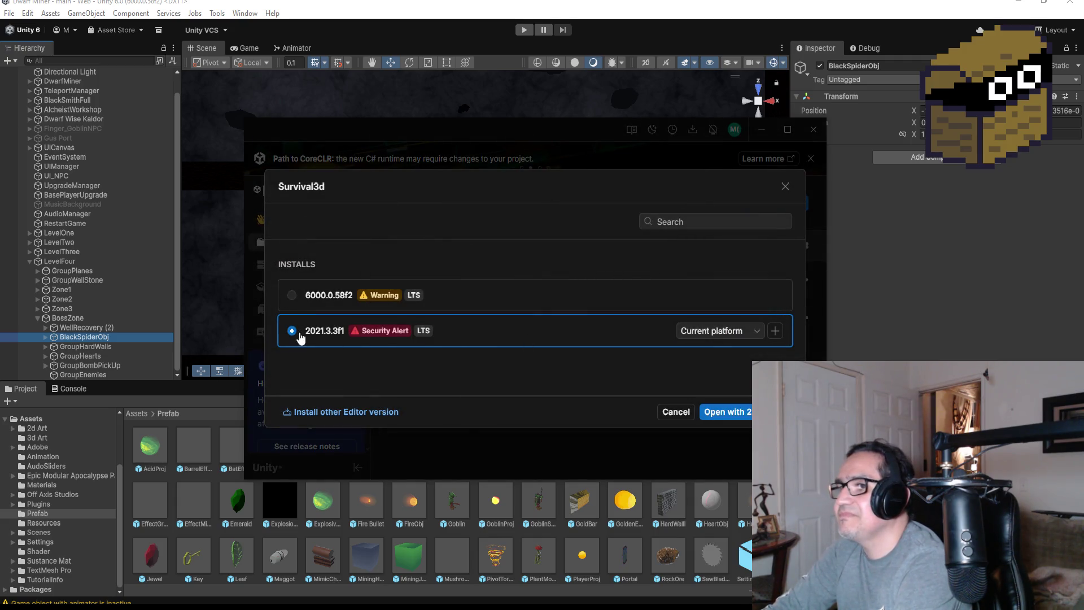
# - Try switching Survival3d to editor 6000.0.58f2, dismiss the project-not-found error, and close the dialogs
pyautogui.click(292, 296)
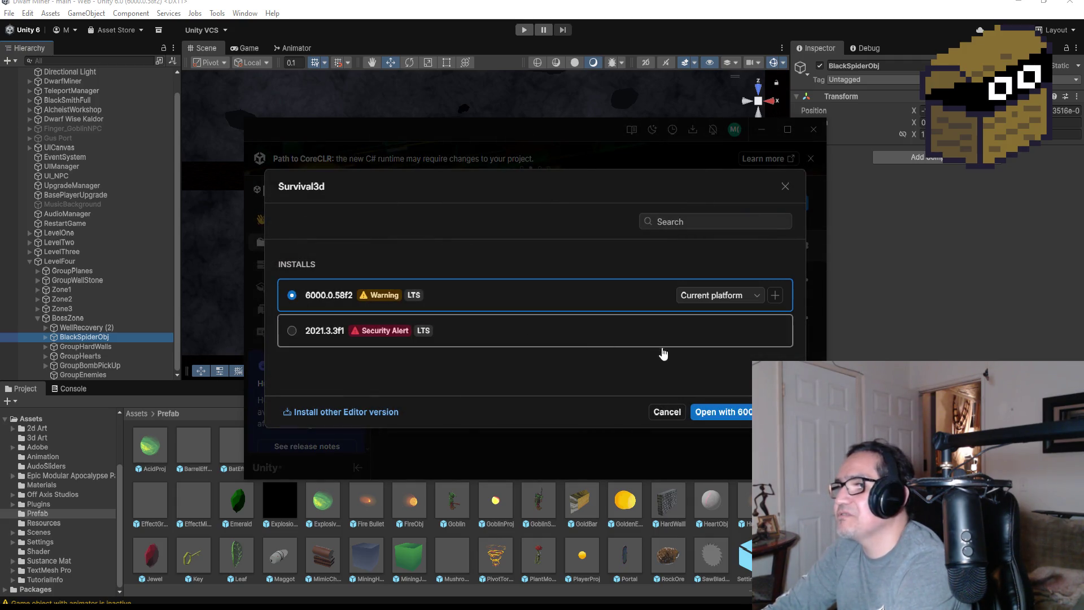
pyautogui.click(741, 414)
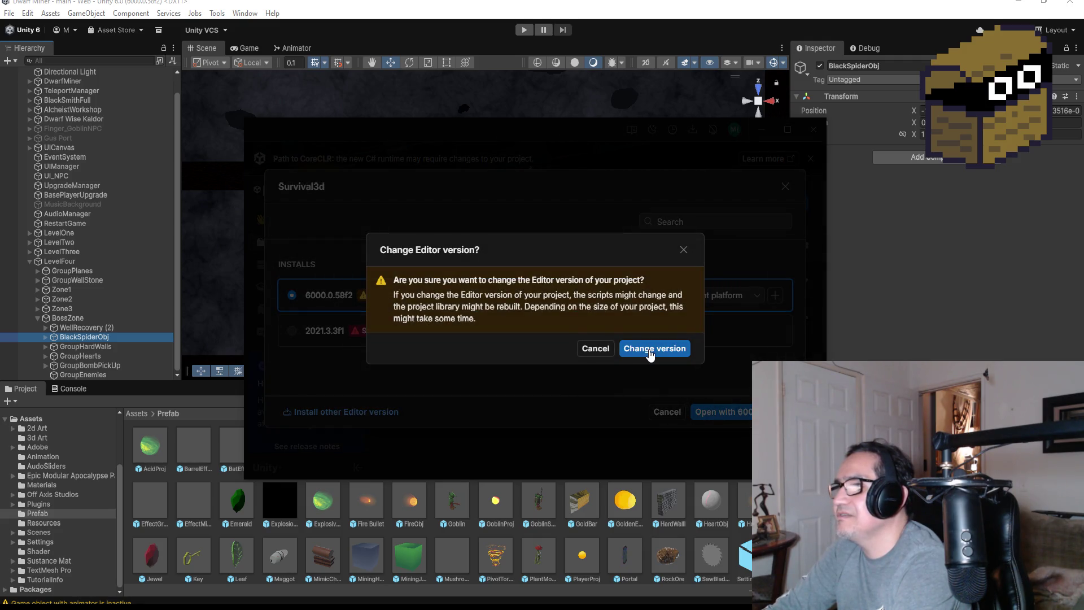
pyautogui.click(650, 354)
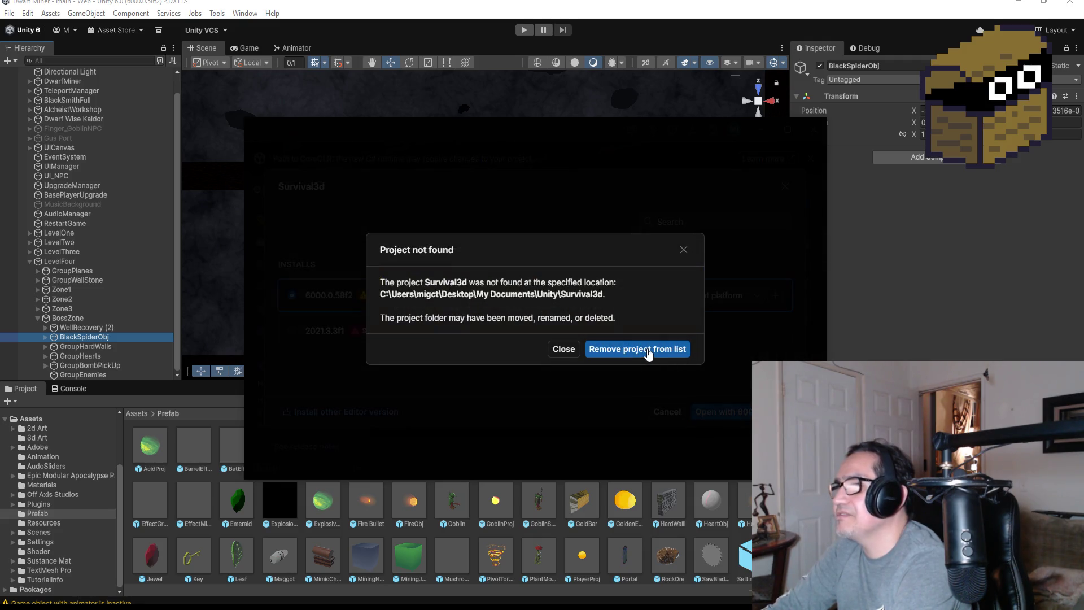
pyautogui.click(563, 350)
pyautogui.click(682, 251)
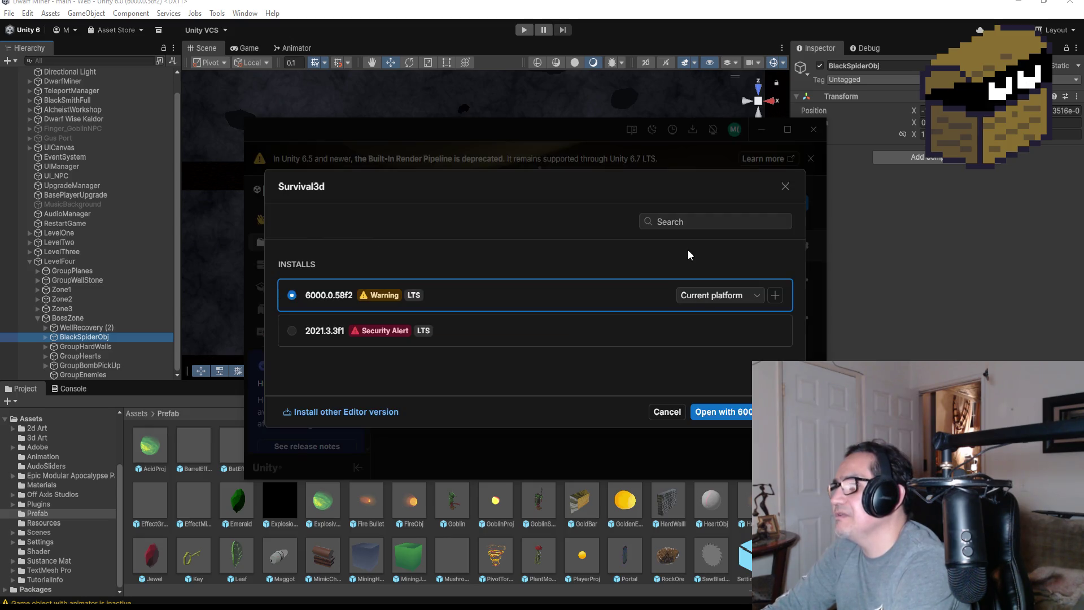
pyautogui.click(784, 187)
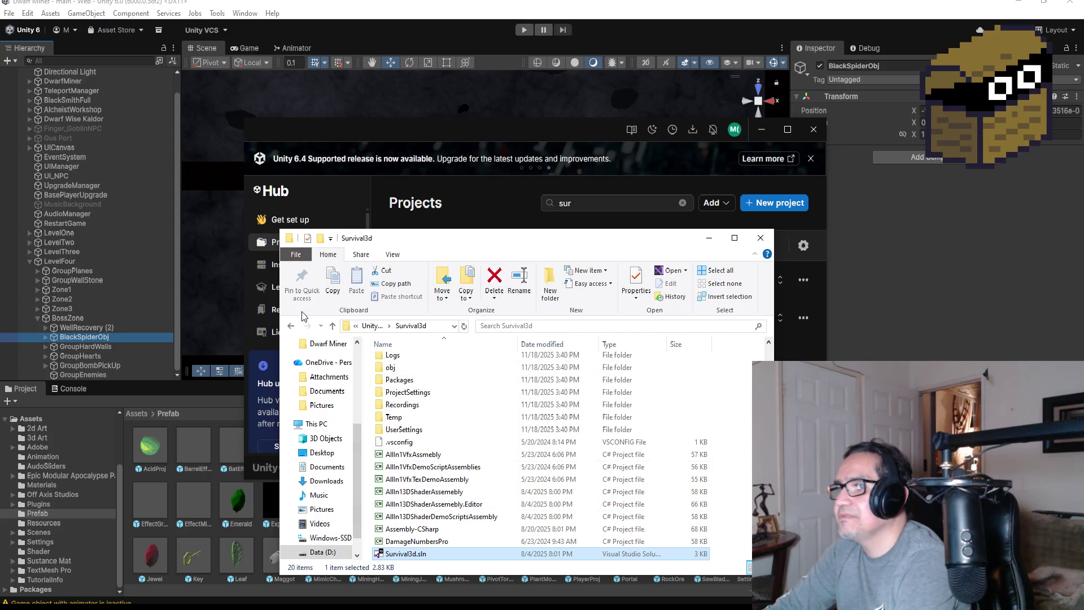
# - Browse into the Survival3d folder and back up to the Unity3d Backup folder
pyautogui.click(290, 327)
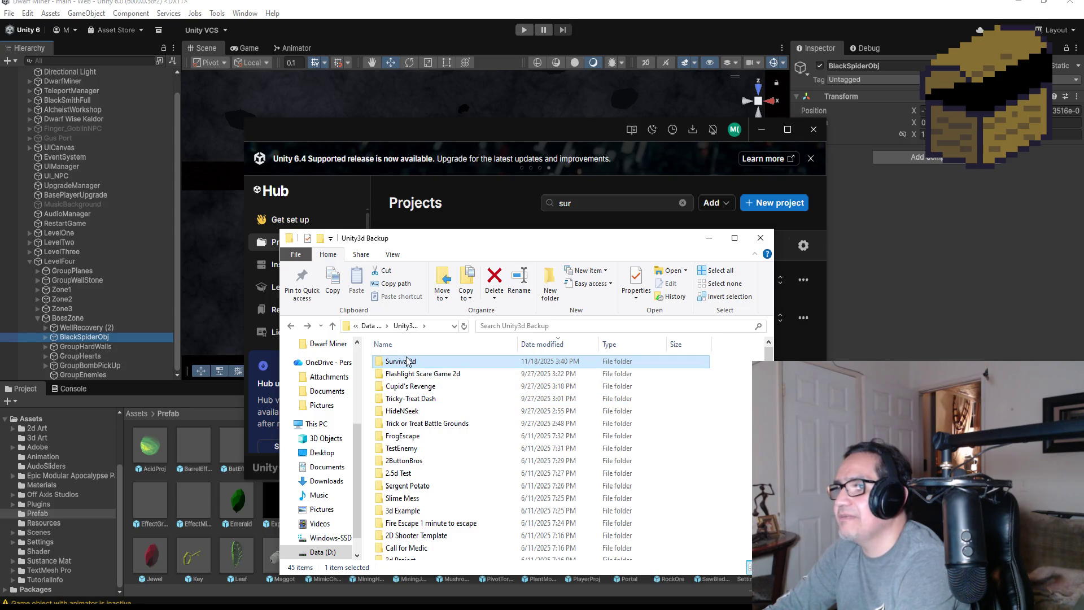
pyautogui.doubleClick(409, 361)
pyautogui.scroll(-1, 403, 472)
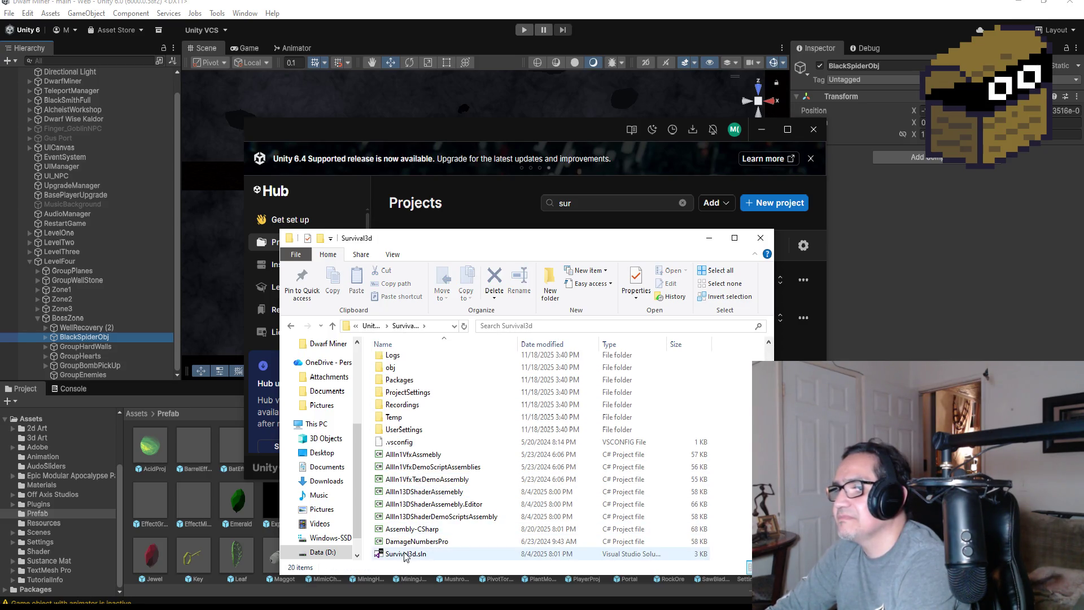
pyautogui.scroll(1, 402, 460)
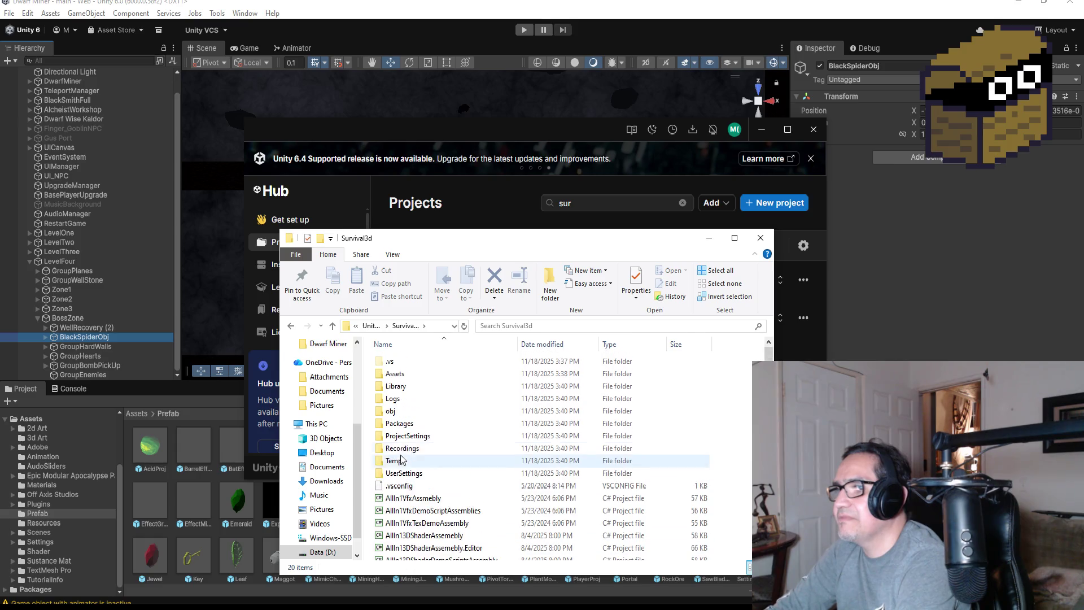
pyautogui.click(369, 327)
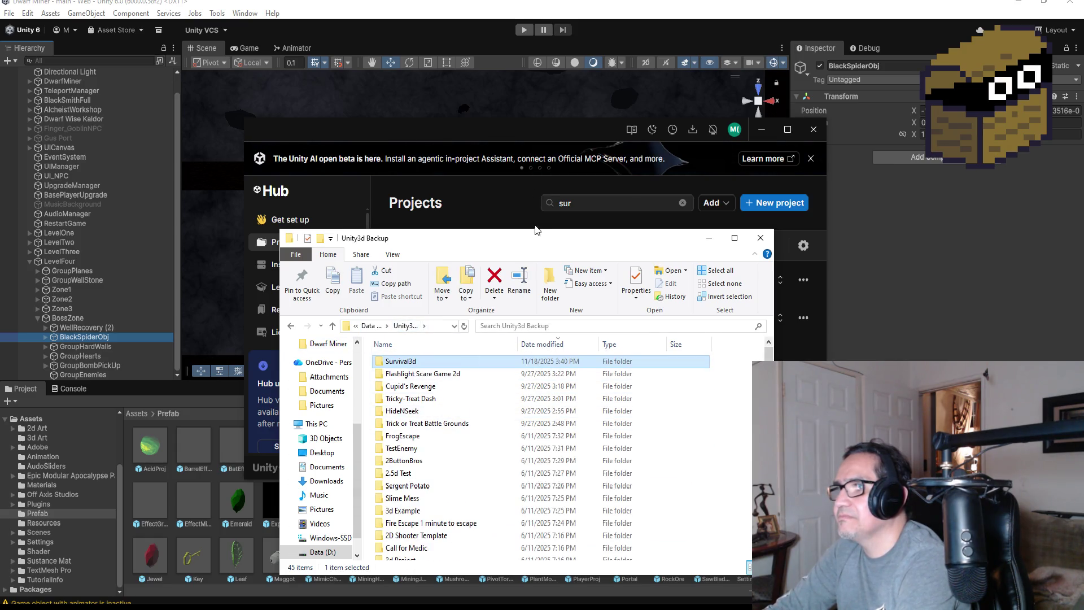
# - Move the Unity3d Backup window aside to uncover Unity Hub's project list, then refocus it
pyautogui.moveTo(555, 244); pyautogui.dragTo(287, 334)
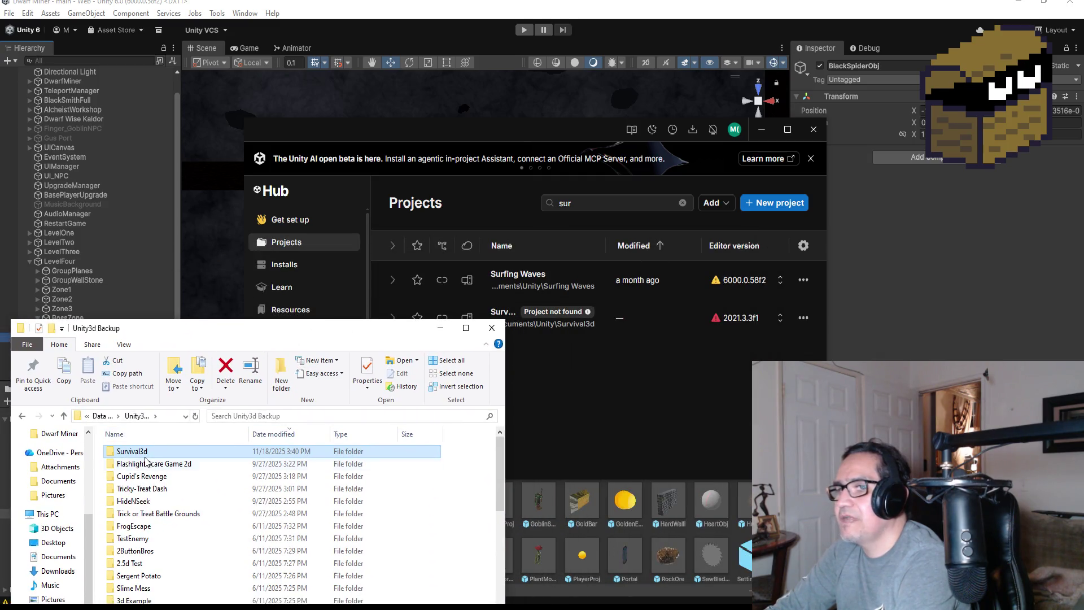
pyautogui.moveTo(141, 452)
pyautogui.mouseDown()
pyautogui.moveTo(590, 361)
pyautogui.moveTo(599, 383)
pyautogui.mouseUp()
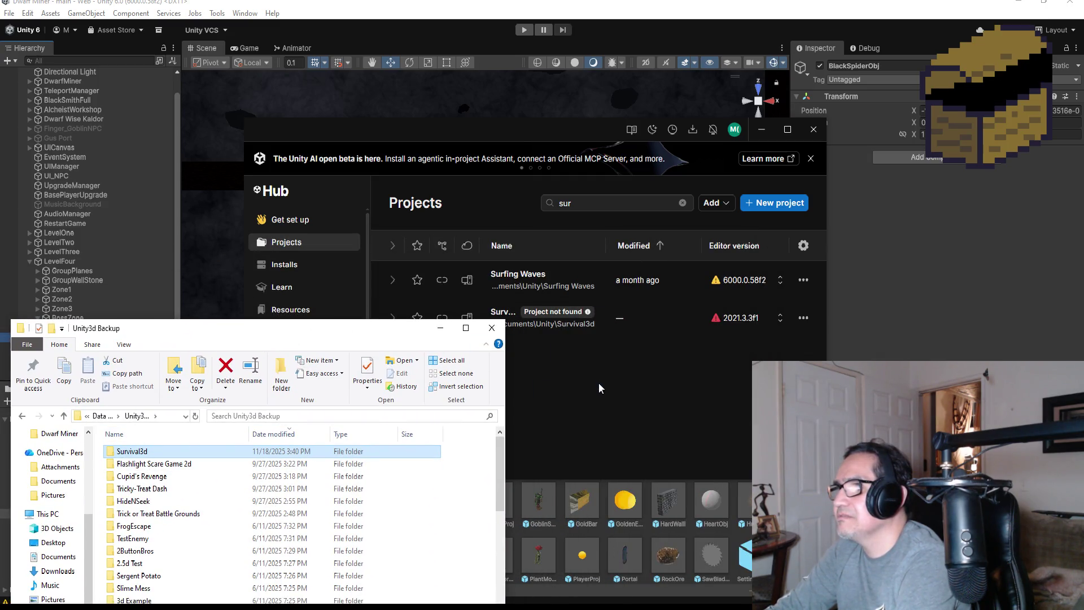
pyautogui.moveTo(304, 335); pyautogui.dragTo(677, 238)
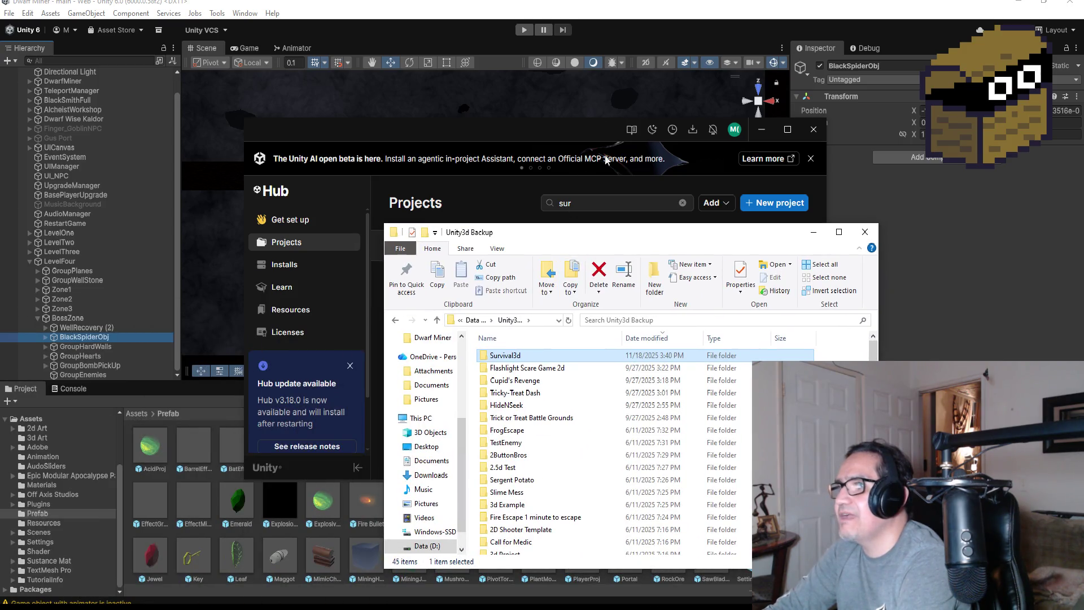
pyautogui.click(713, 157)
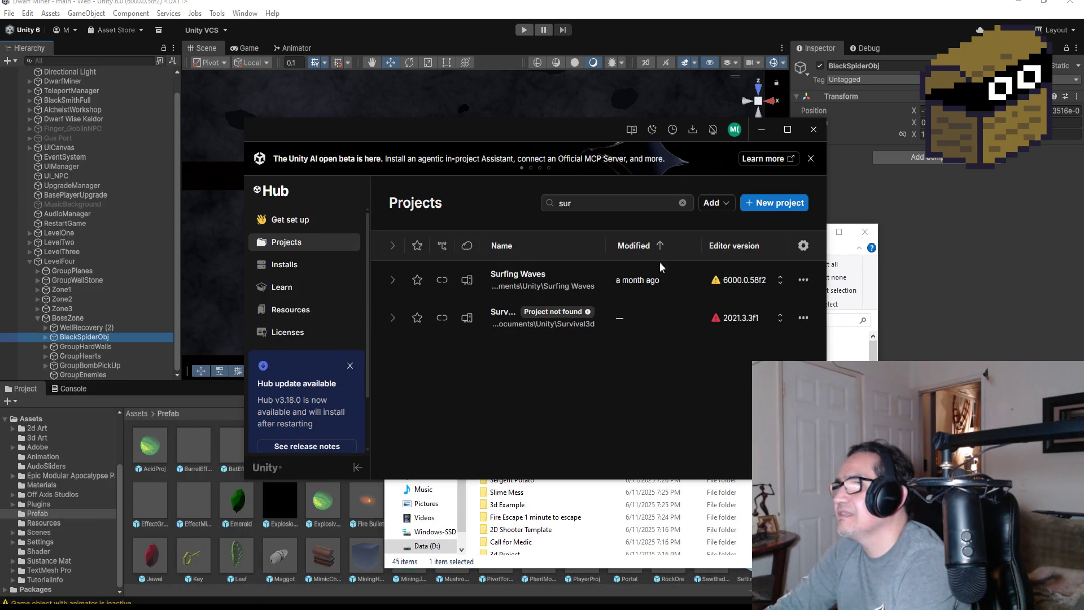
pyautogui.click(564, 561)
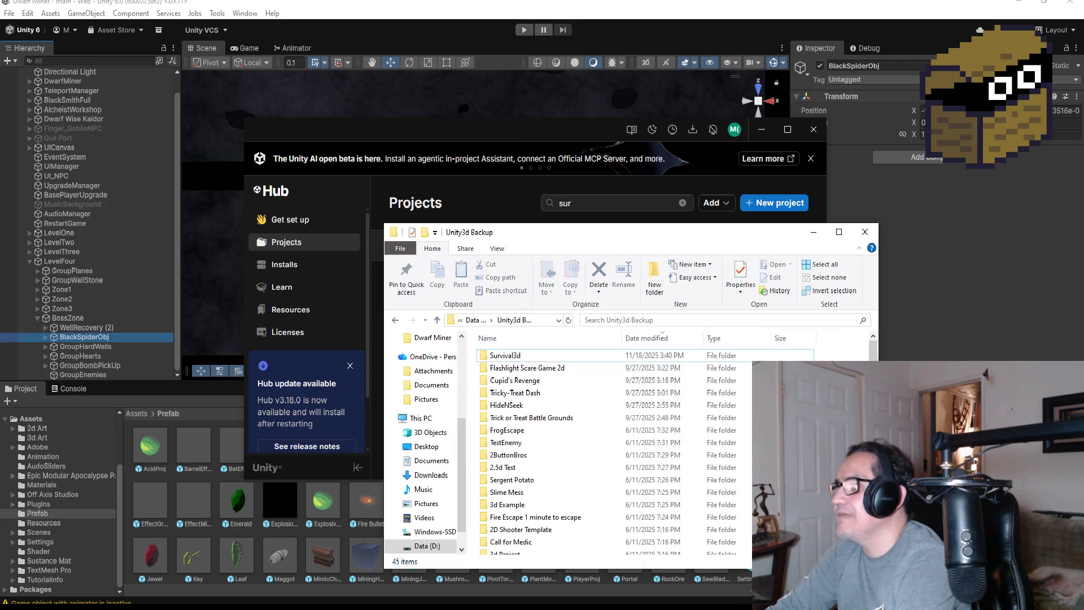
# - Enter the backed-up Survival3d project's Assets folder and scroll through its contents
pyautogui.doubleClick(512, 359)
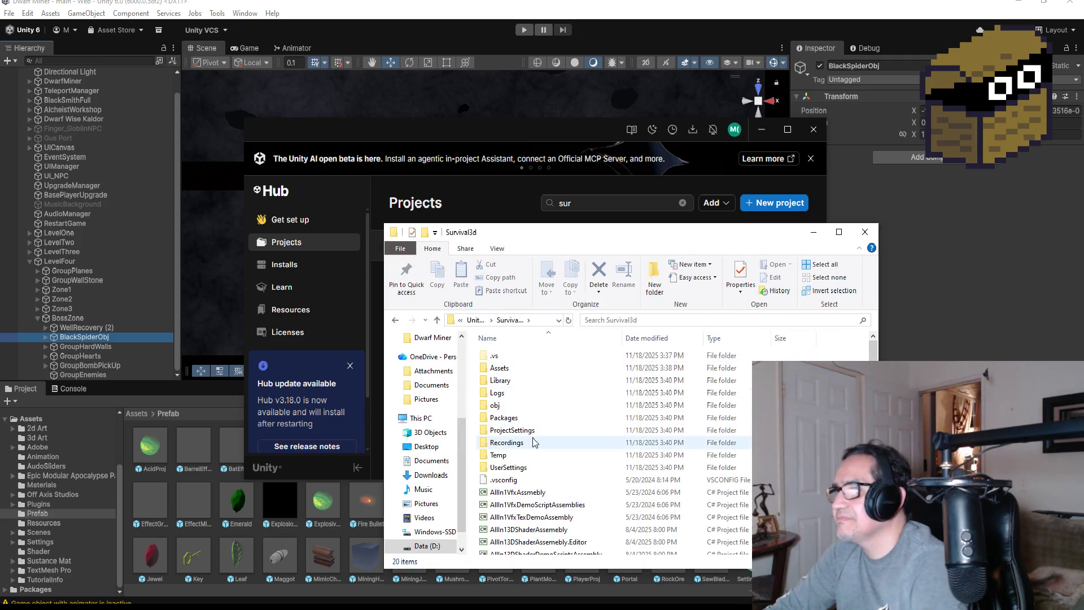
pyautogui.doubleClick(499, 368)
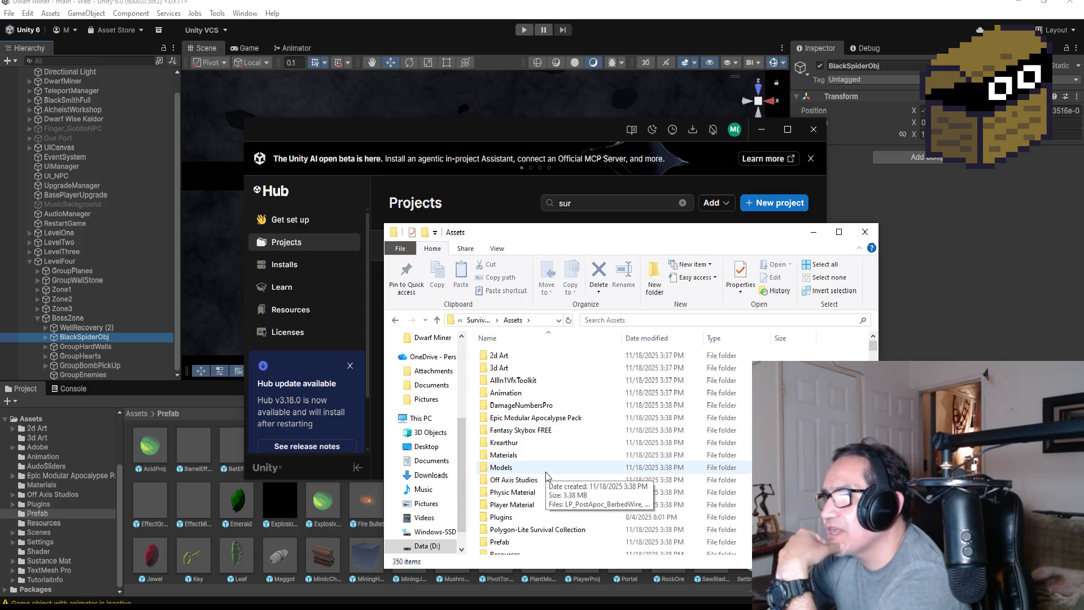
pyautogui.scroll(-2, 546, 476)
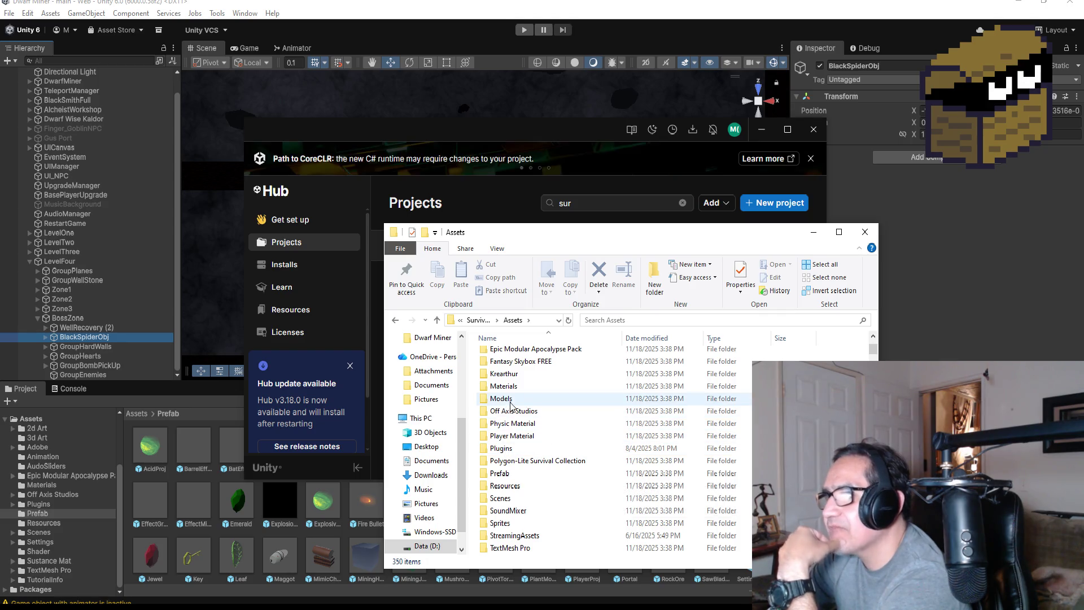
pyautogui.scroll(-1, 510, 480)
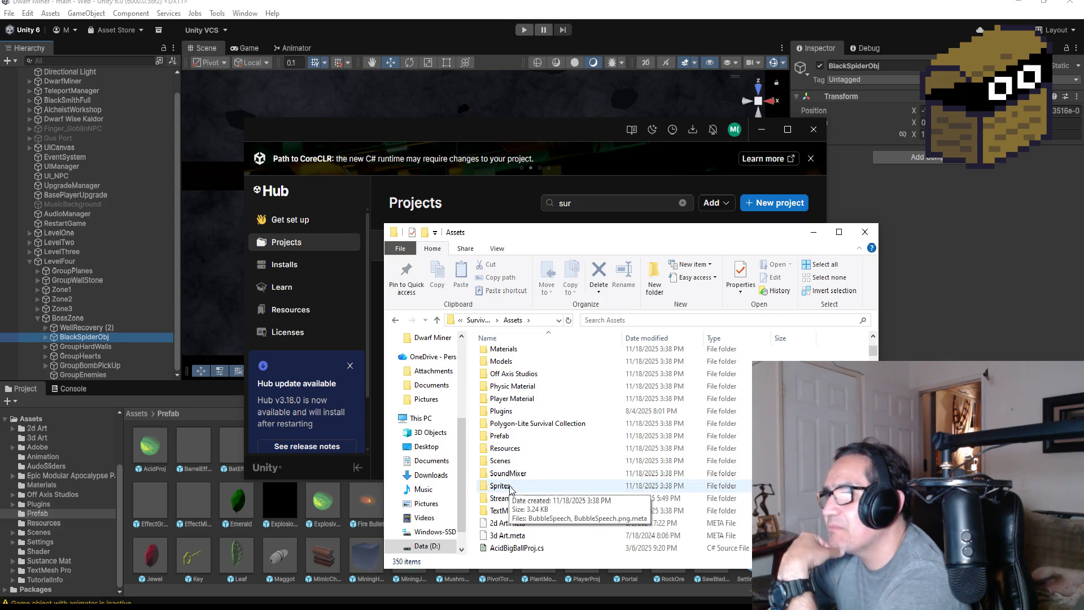
pyautogui.scroll(2, 510, 429)
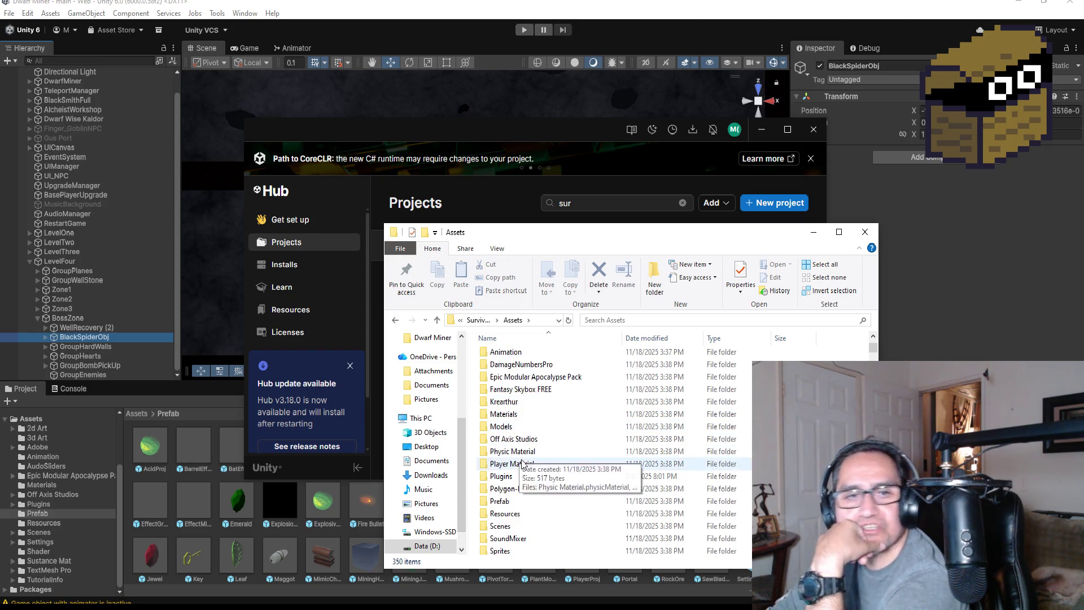
pyautogui.scroll(1, 556, 485)
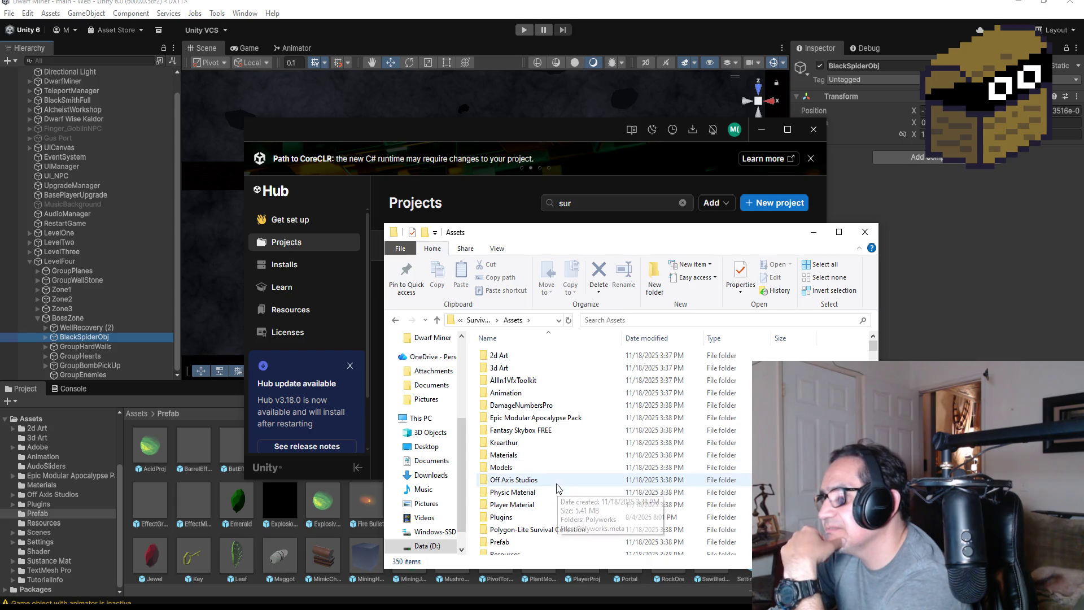
# - Open the Assets\Prefab folder and scroll through its 146 prefab and meta files
pyautogui.click(536, 480)
pyautogui.click(531, 518)
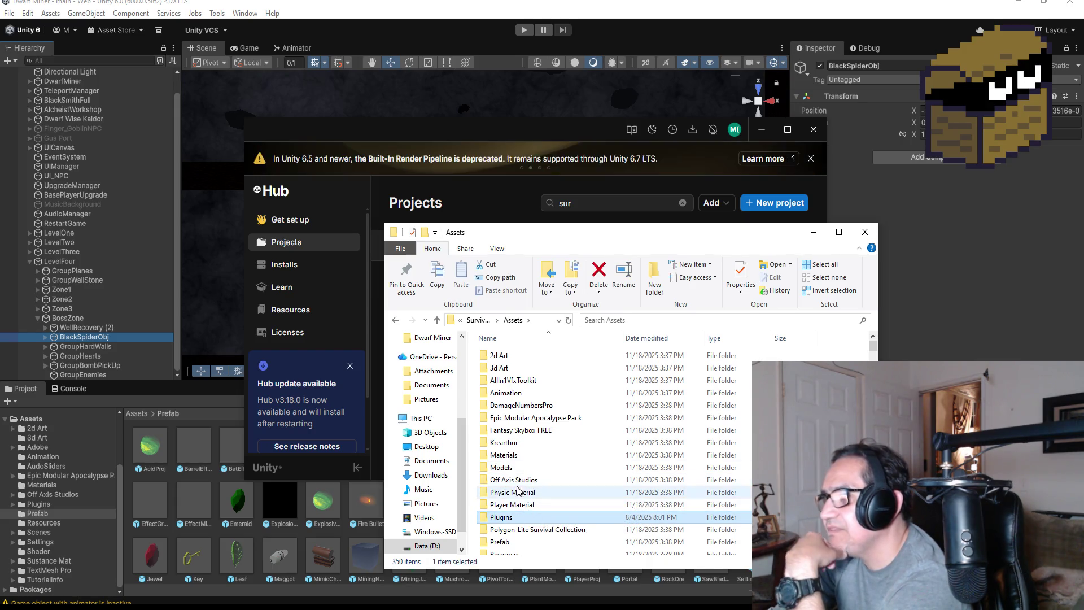
pyautogui.scroll(-3, 529, 481)
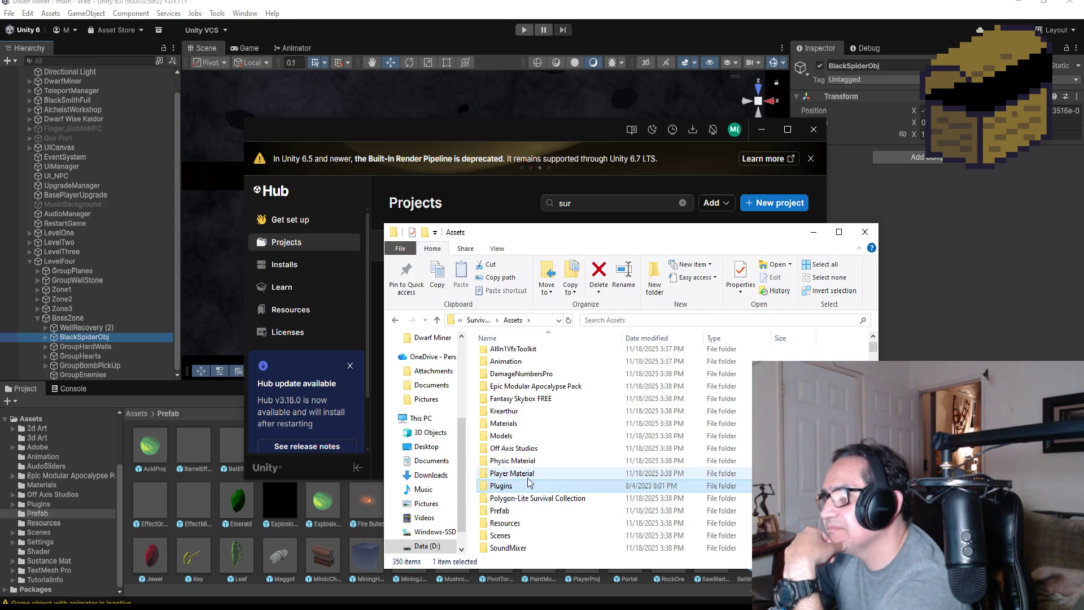
pyautogui.doubleClick(520, 441)
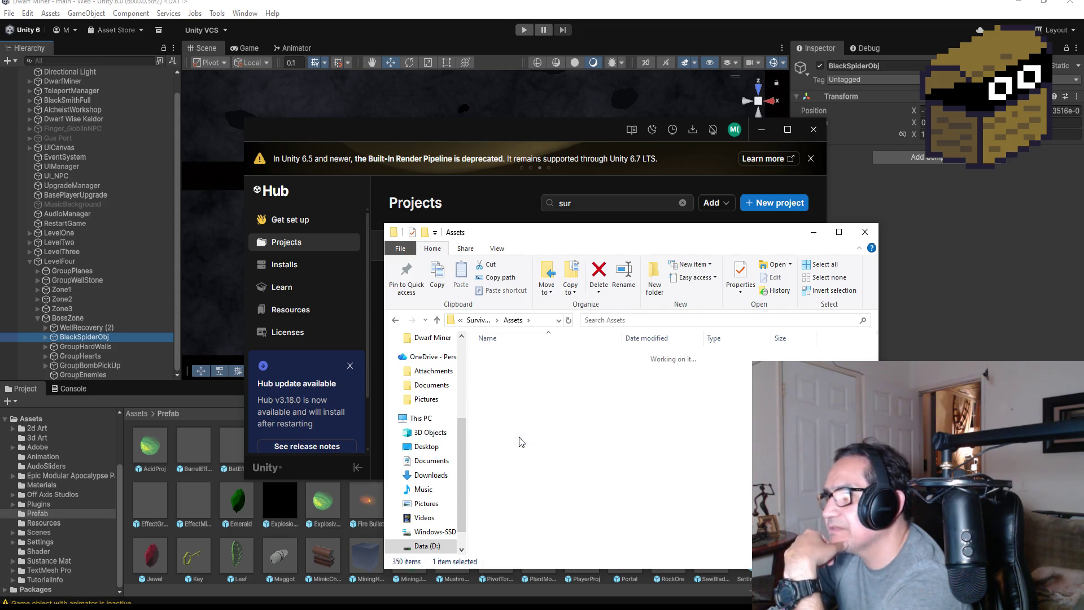
pyautogui.scroll(-3, 548, 464)
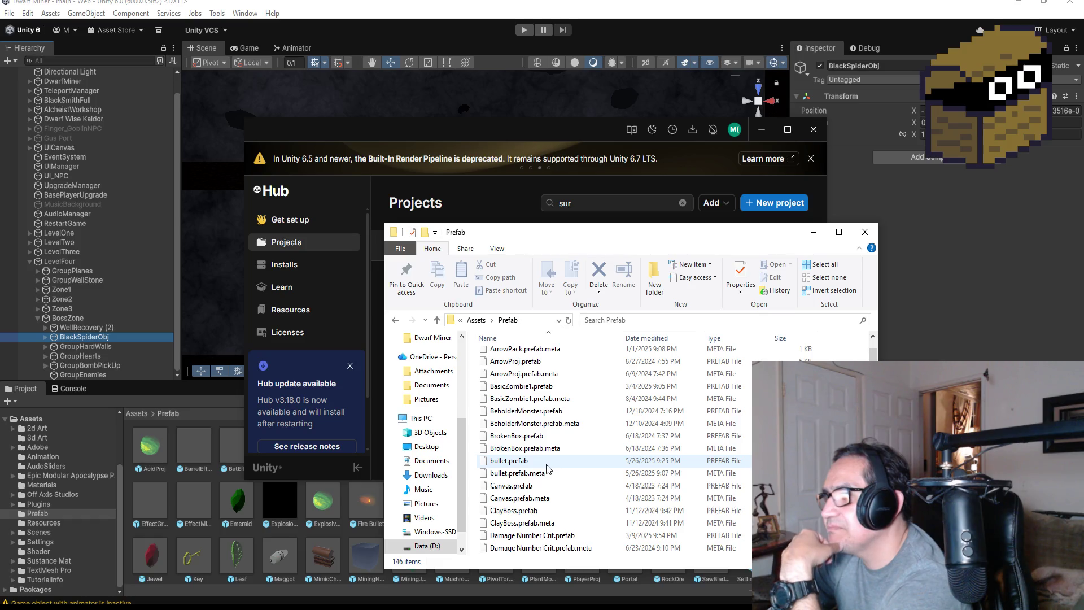
pyautogui.scroll(-6, 546, 469)
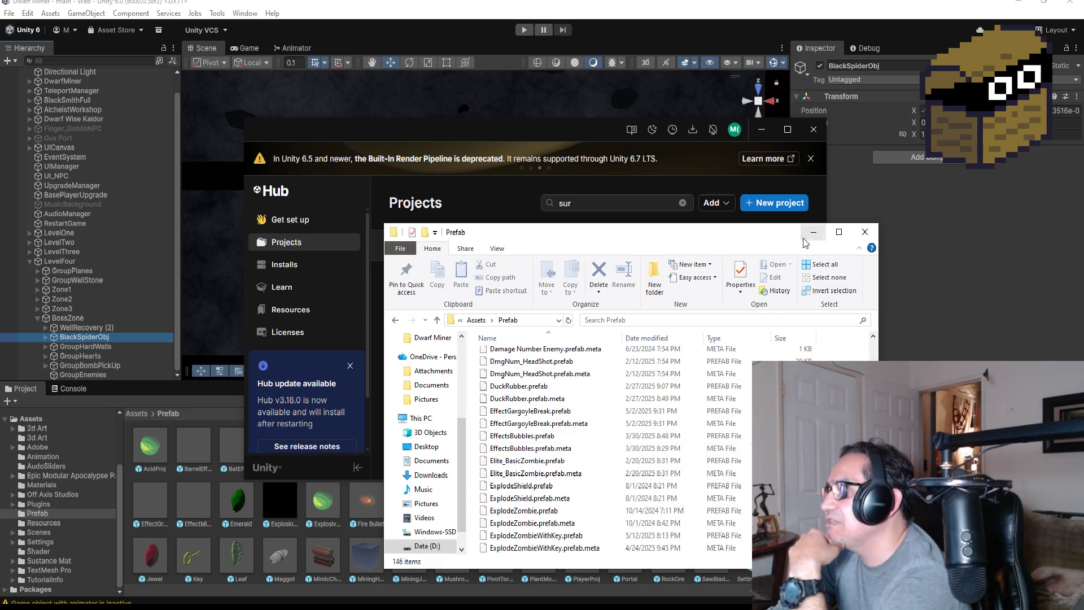
# - Remove the missing Survival3d project from Unity Hub's list, leaving only Surfing Waves
pyautogui.click(812, 232)
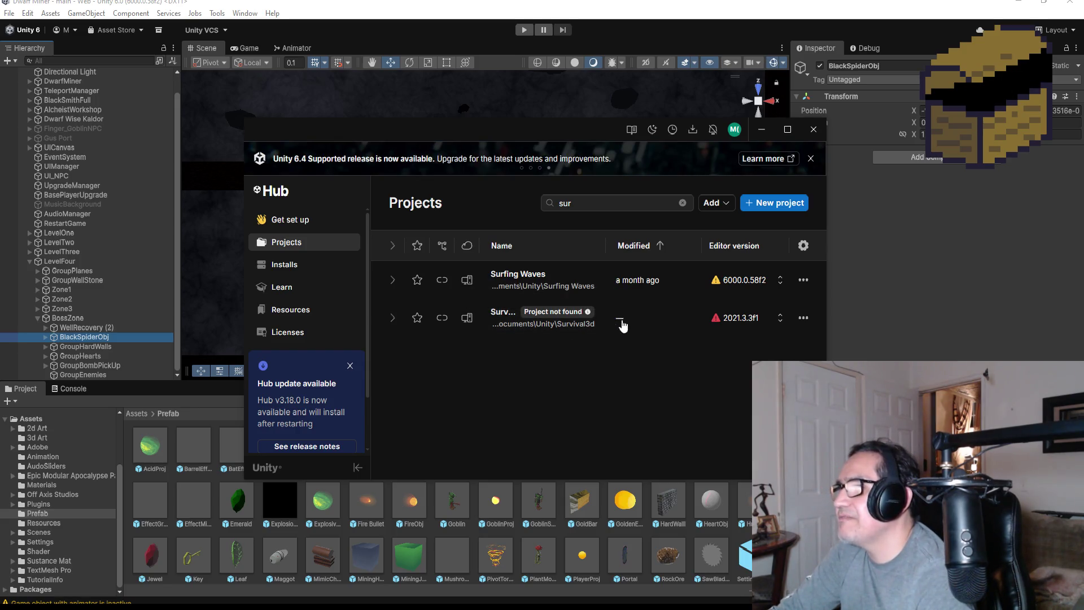
pyautogui.click(519, 327)
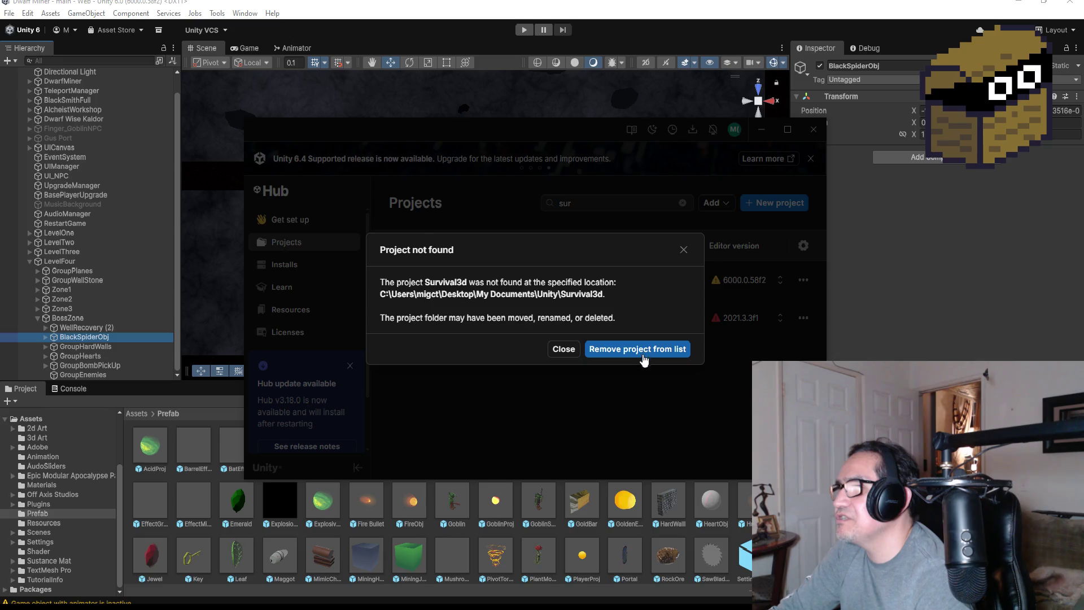
pyautogui.click(563, 349)
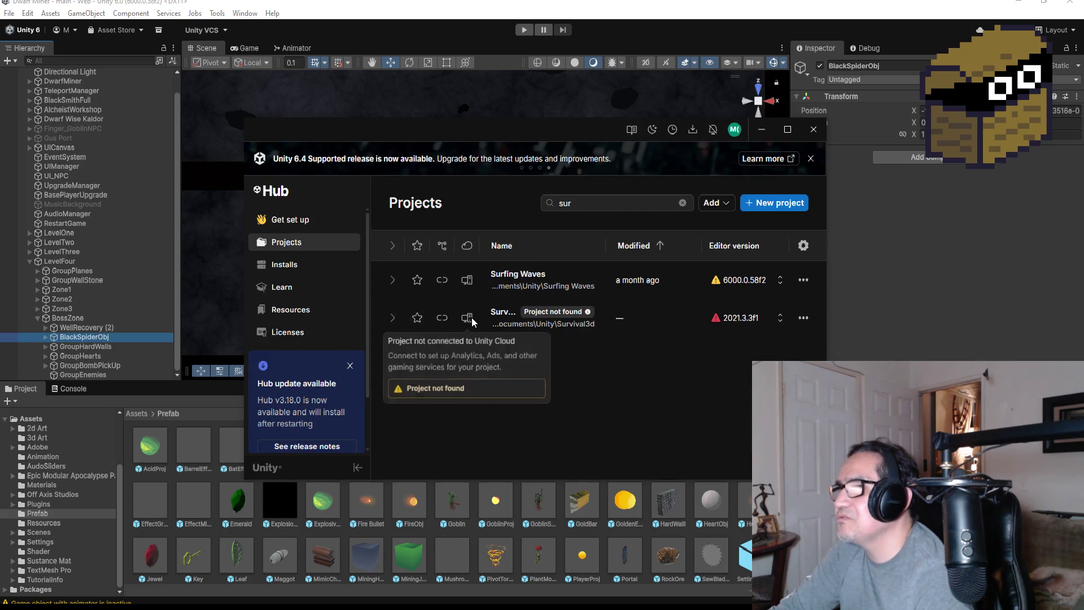
pyautogui.click(802, 318)
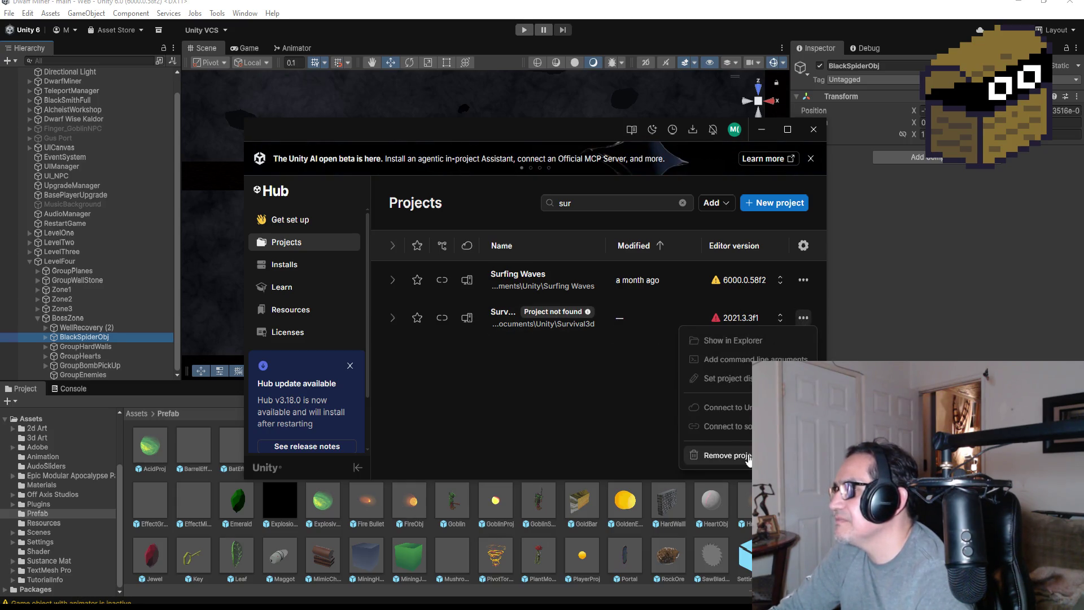
pyautogui.click(717, 456)
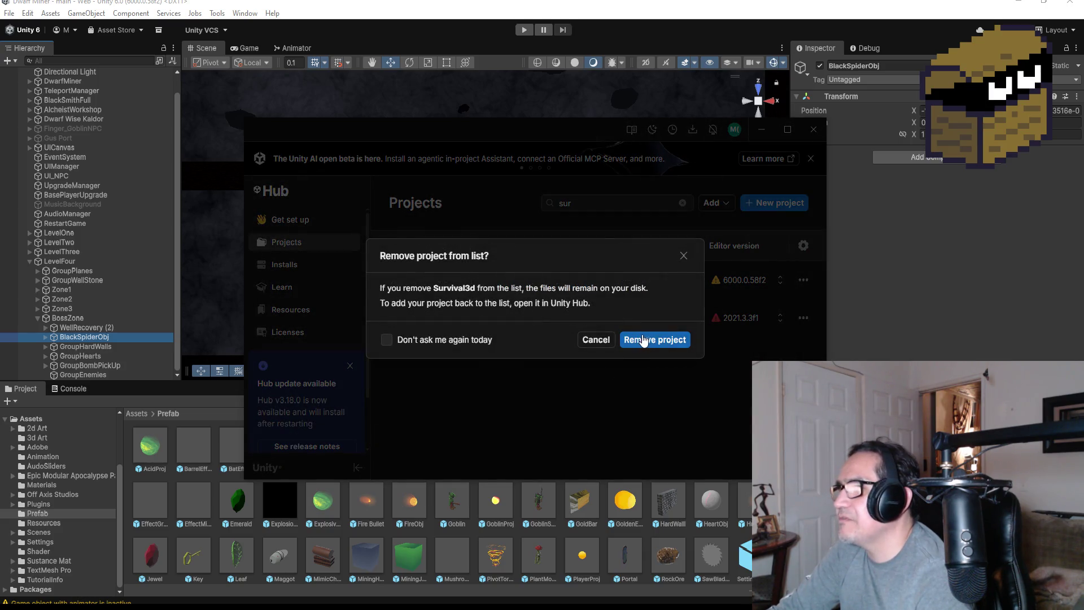
pyautogui.click(645, 341)
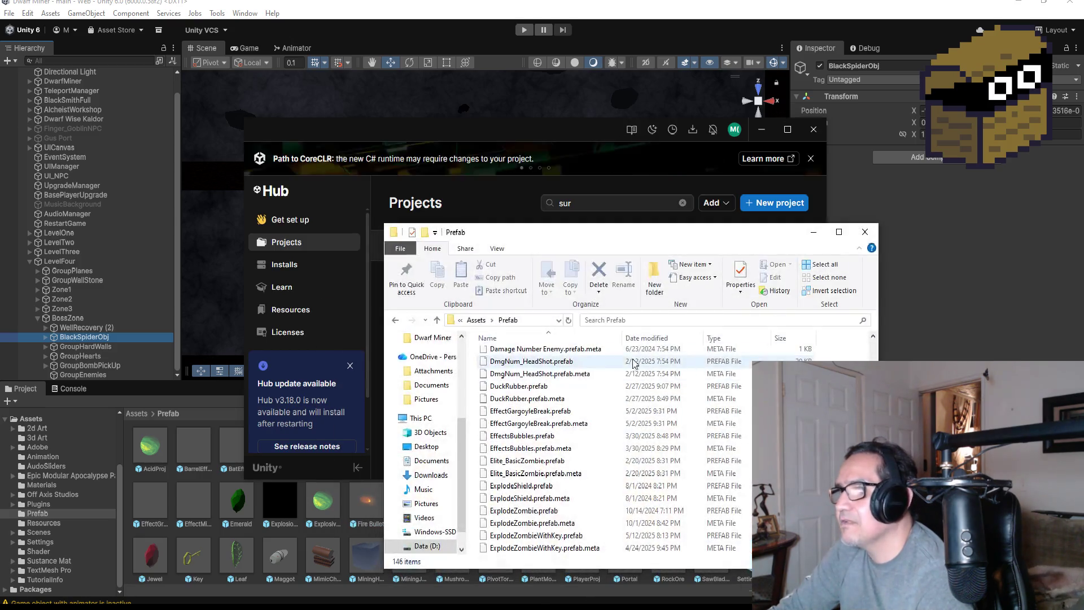
pyautogui.scroll(10, 508, 395)
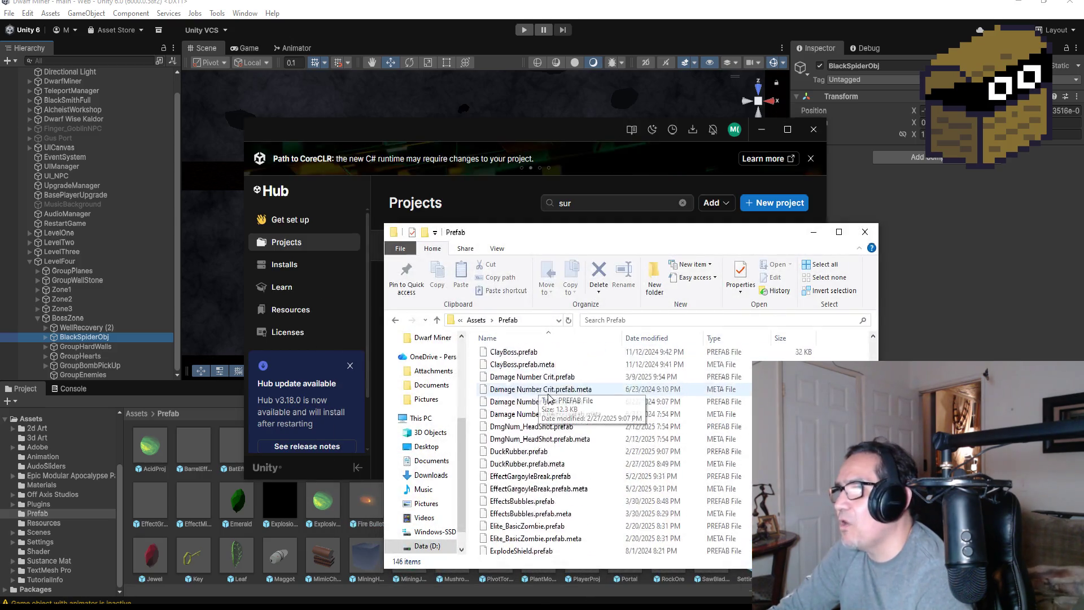
pyautogui.click(477, 320)
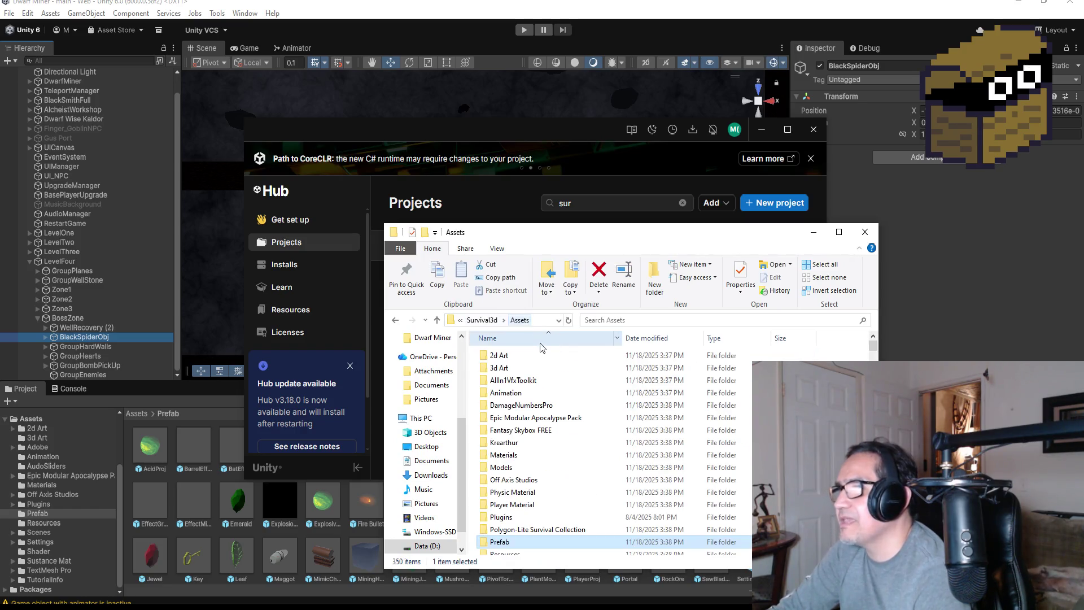
pyautogui.click(478, 320)
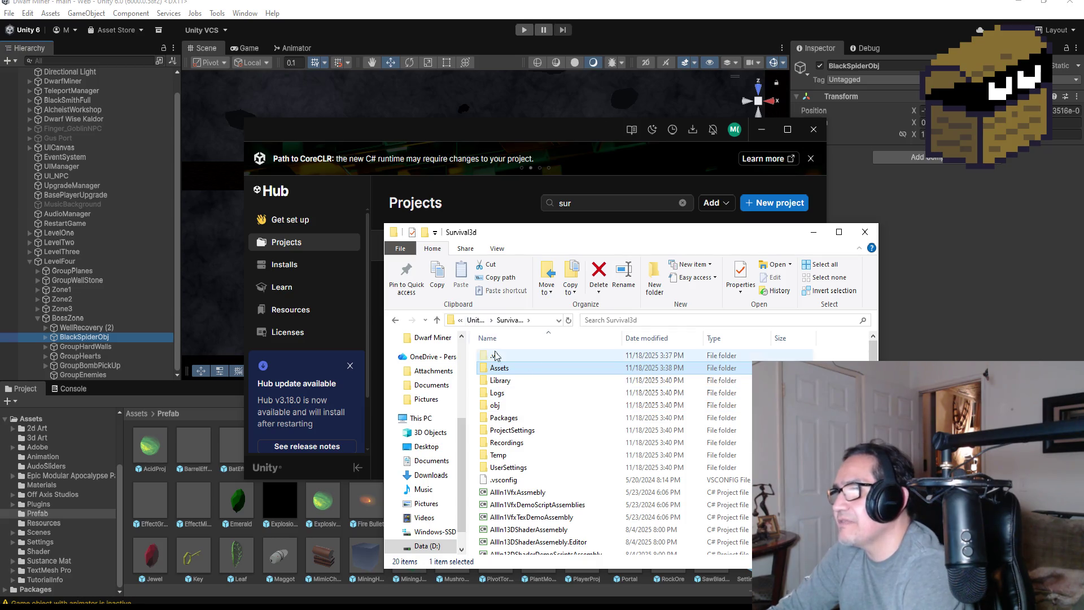
pyautogui.scroll(-2, 526, 390)
pyautogui.scroll(2, 526, 391)
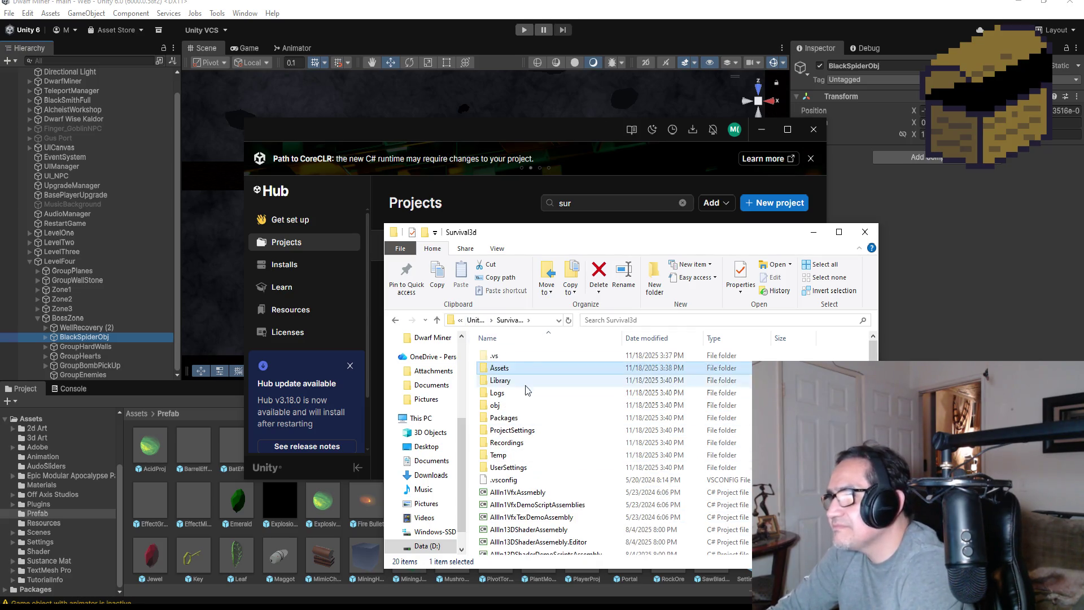
pyautogui.click(476, 320)
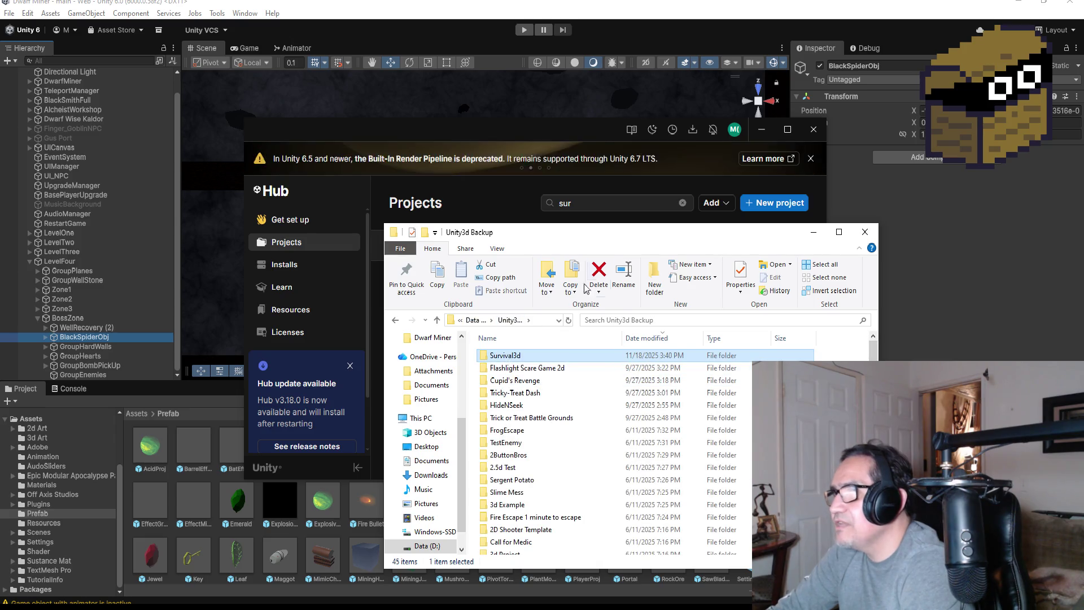
pyautogui.moveTo(652, 237)
pyautogui.mouseDown()
pyautogui.moveTo(731, 270)
pyautogui.moveTo(600, 265)
pyautogui.mouseUp()
pyautogui.click(773, 202)
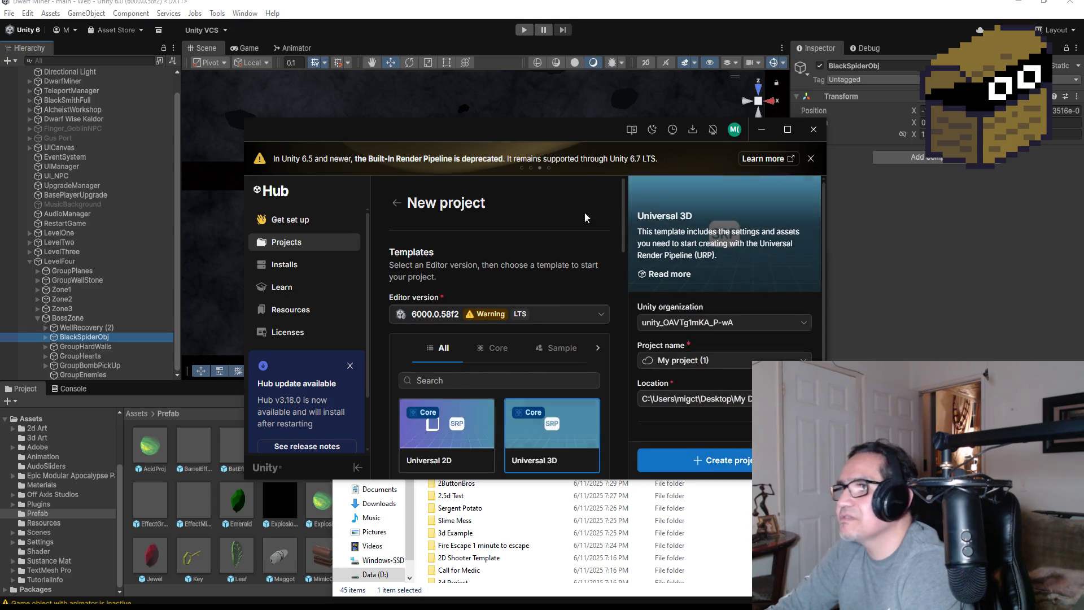
# - Start adding a project from disk and browse to D:\Unity3d Backup
pyautogui.click(293, 242)
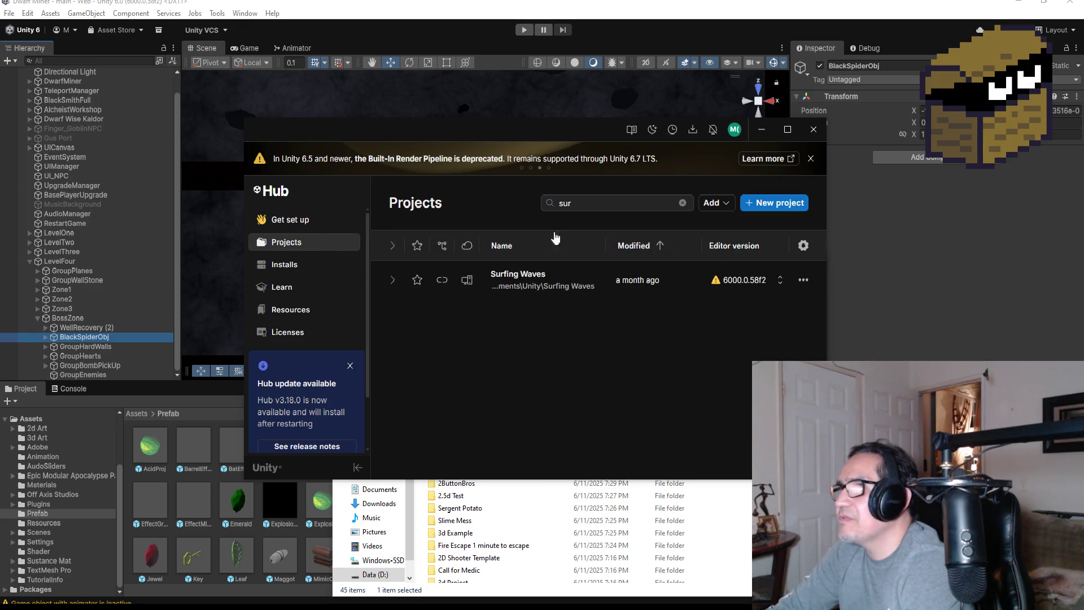
pyautogui.click(715, 203)
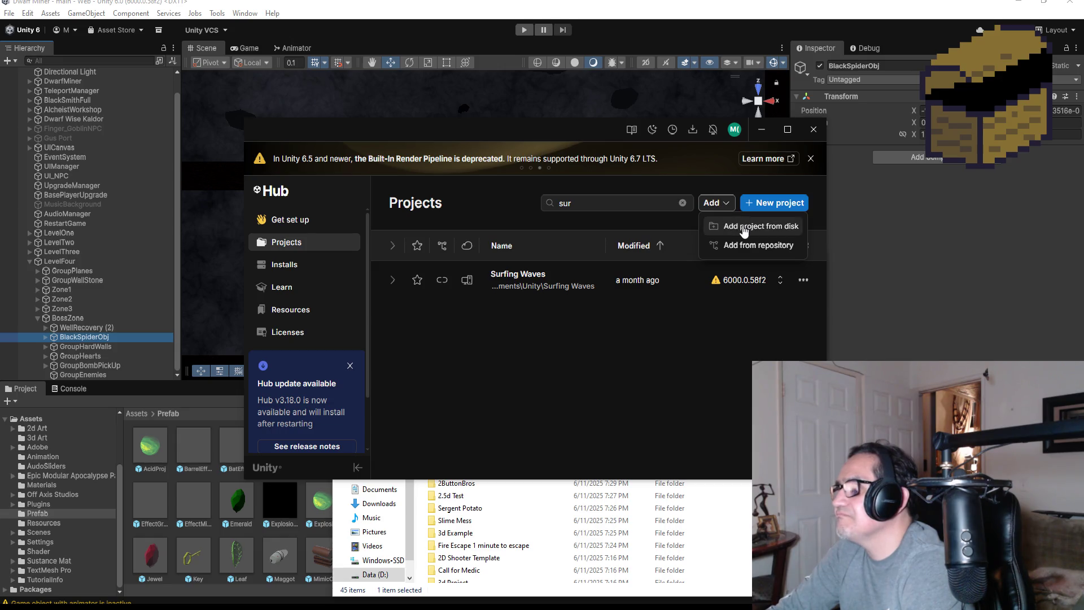
pyautogui.click(745, 227)
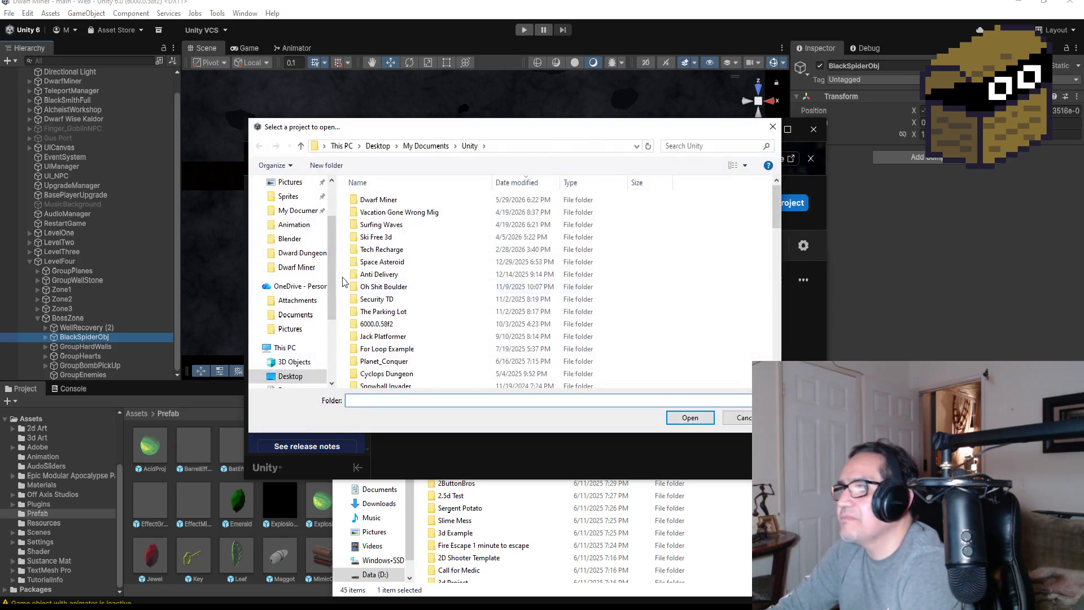
pyautogui.scroll(-2, 288, 271)
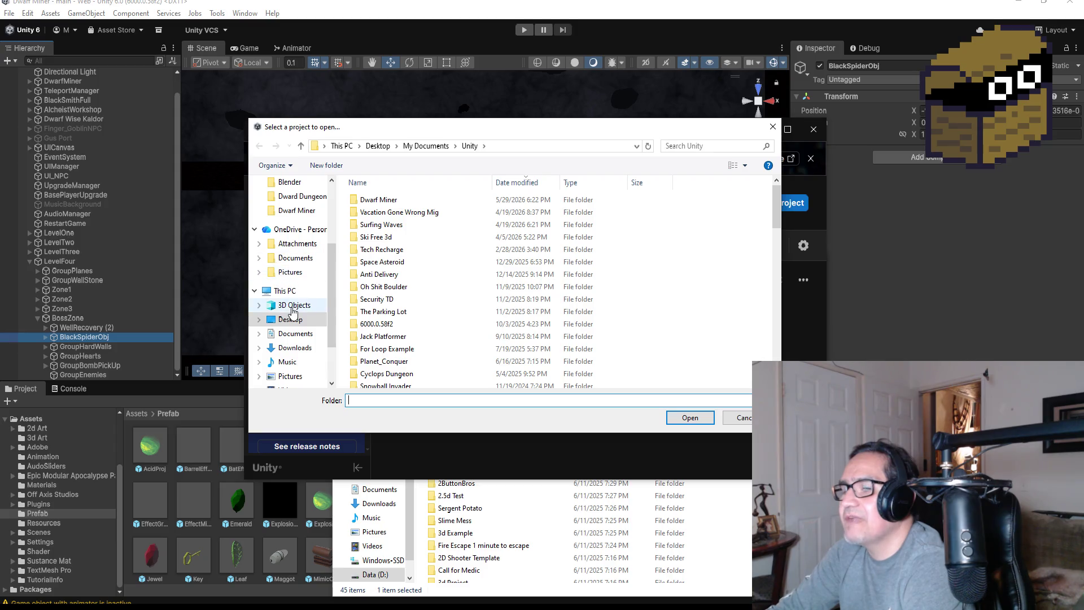
pyautogui.click(284, 291)
pyautogui.doubleClick(556, 330)
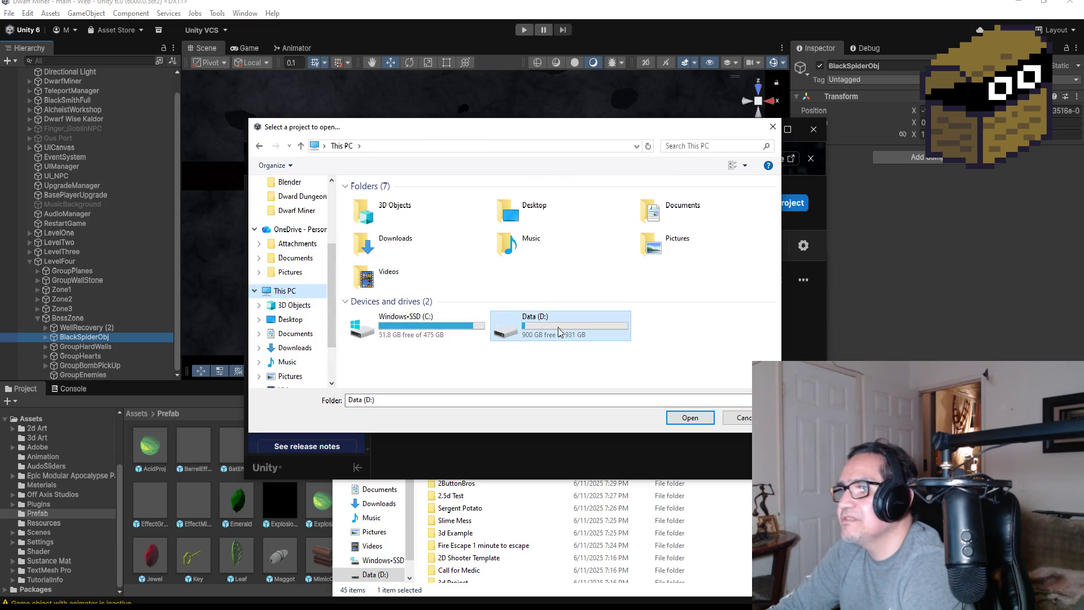
pyautogui.doubleClick(385, 225)
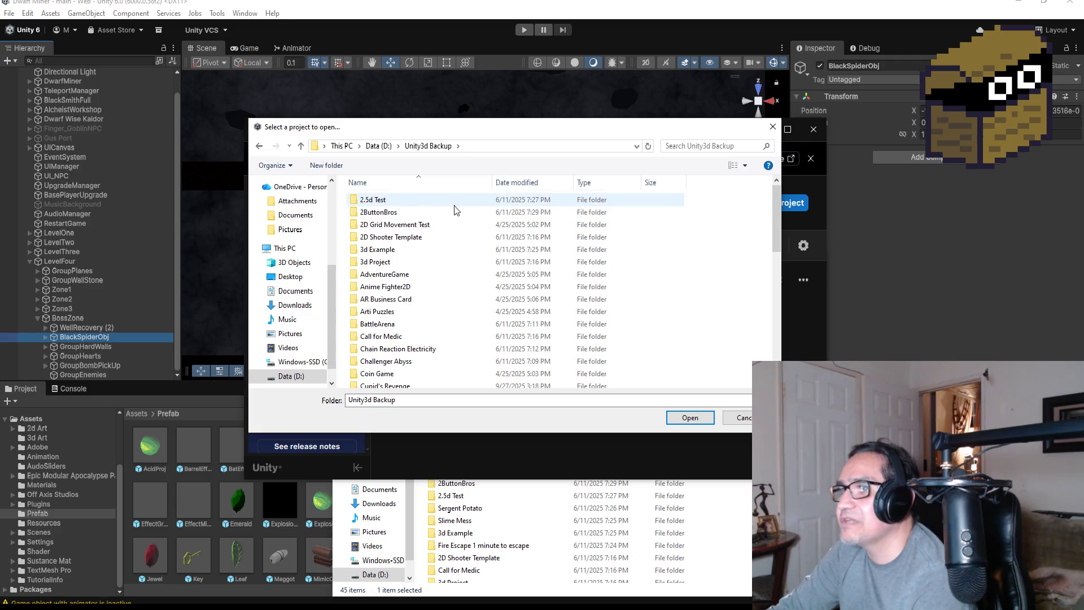
# - Sort the backup folders by date modified and add the Survival3d folder
pyautogui.click(536, 182)
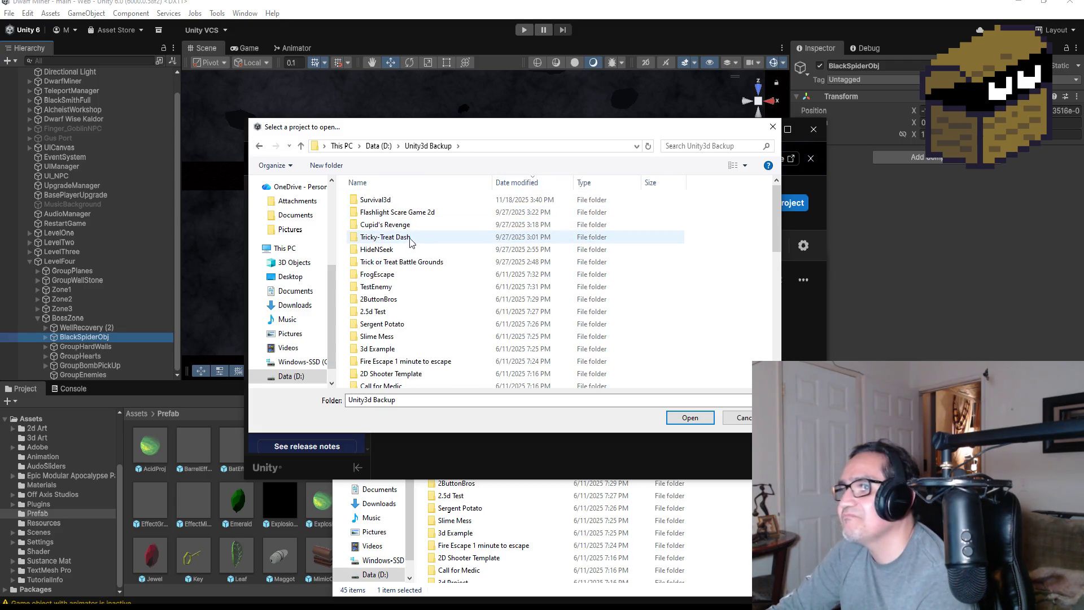
pyautogui.click(389, 201)
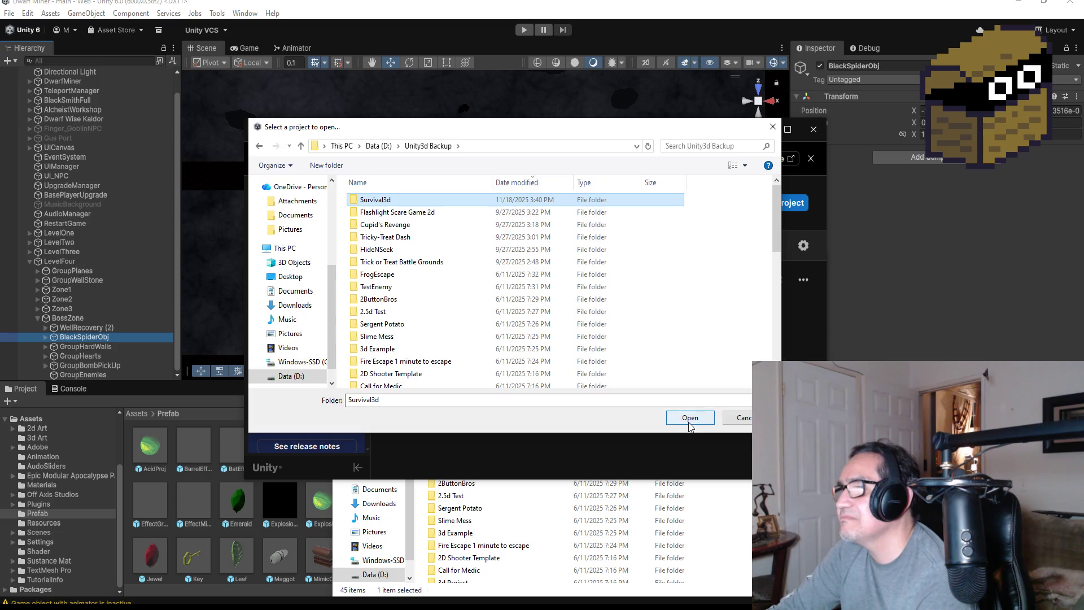
pyautogui.click(671, 418)
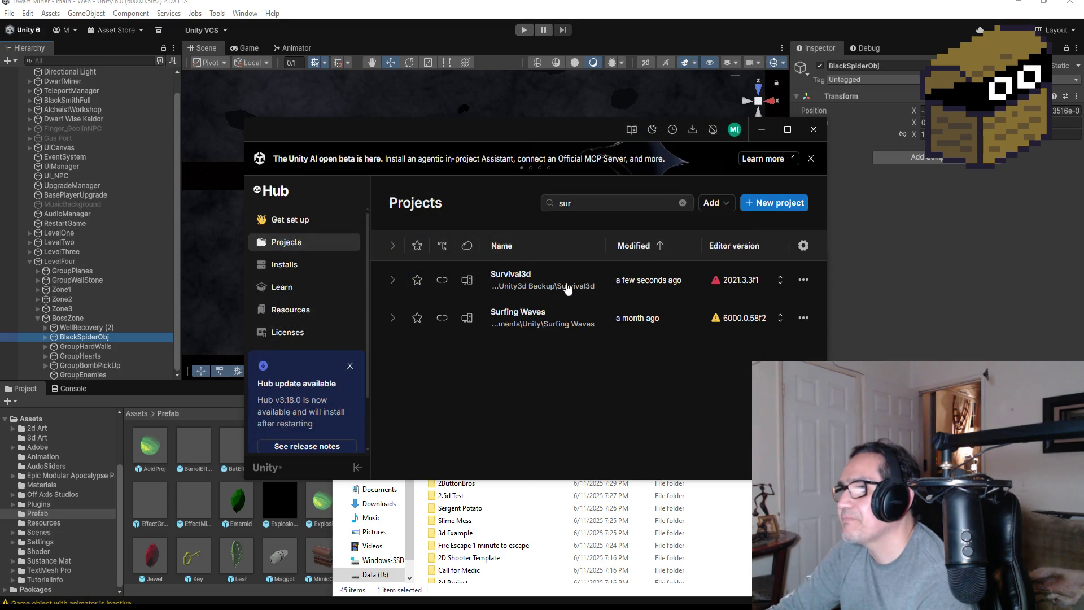
# - Switch Survival3d to editor 6000.0.58f2 and confirm opening it in the newer version
pyautogui.click(781, 281)
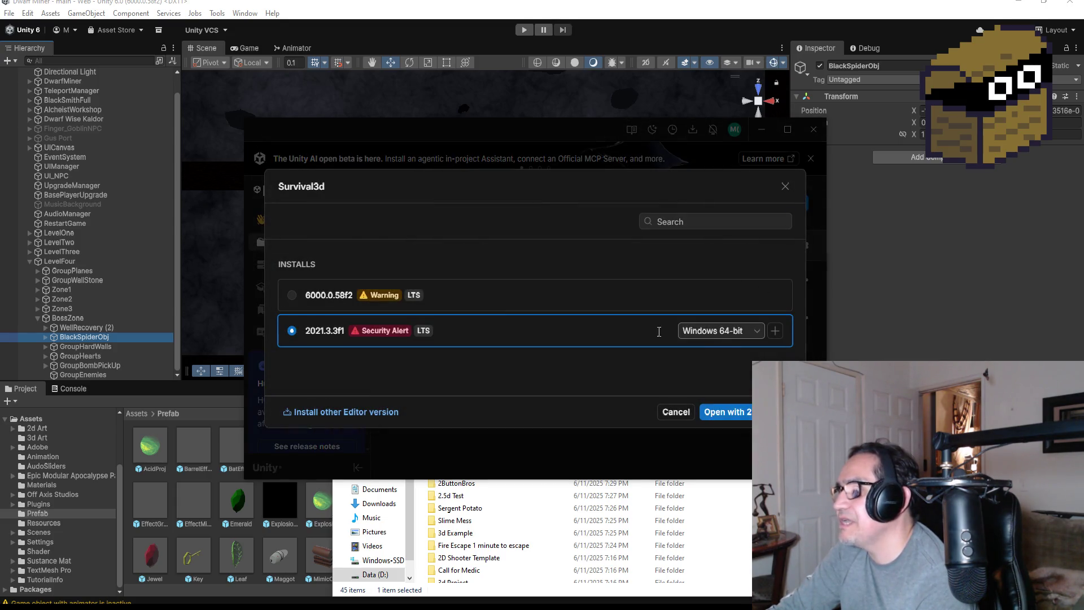
pyautogui.click(291, 296)
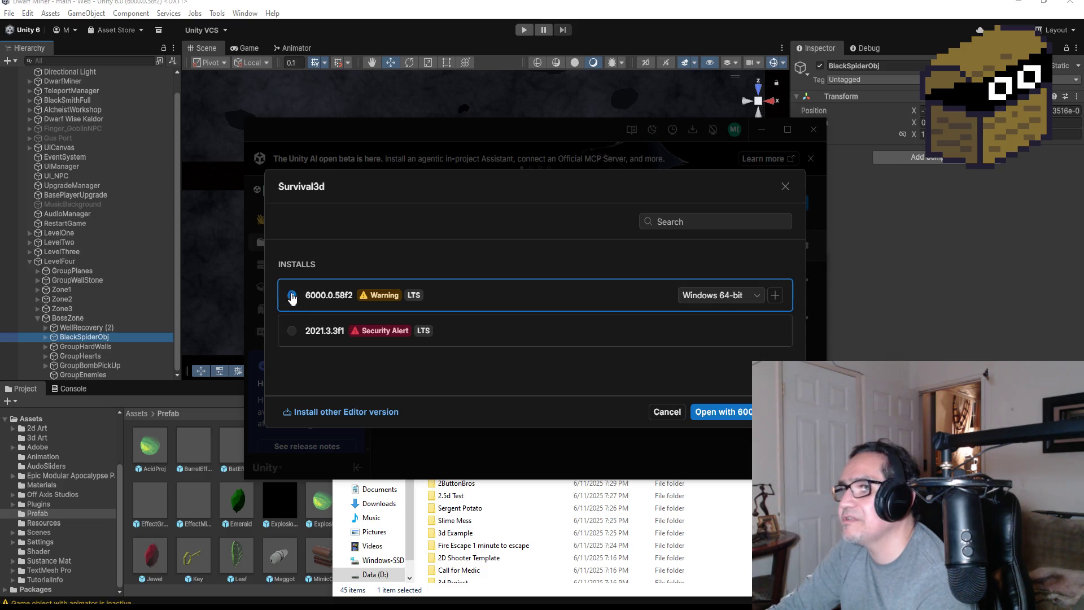
pyautogui.click(737, 416)
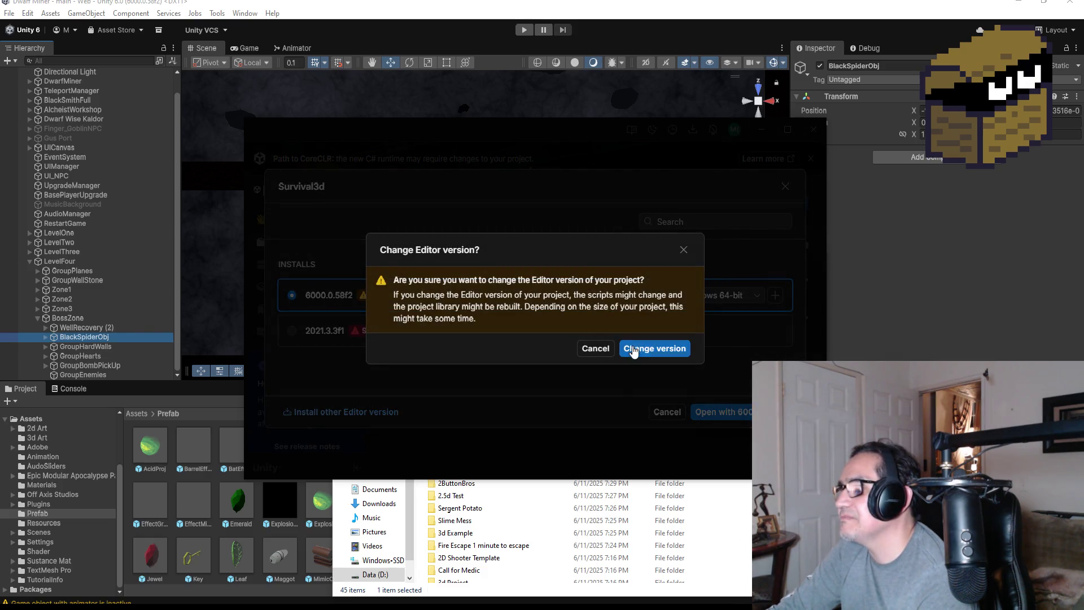
pyautogui.click(633, 350)
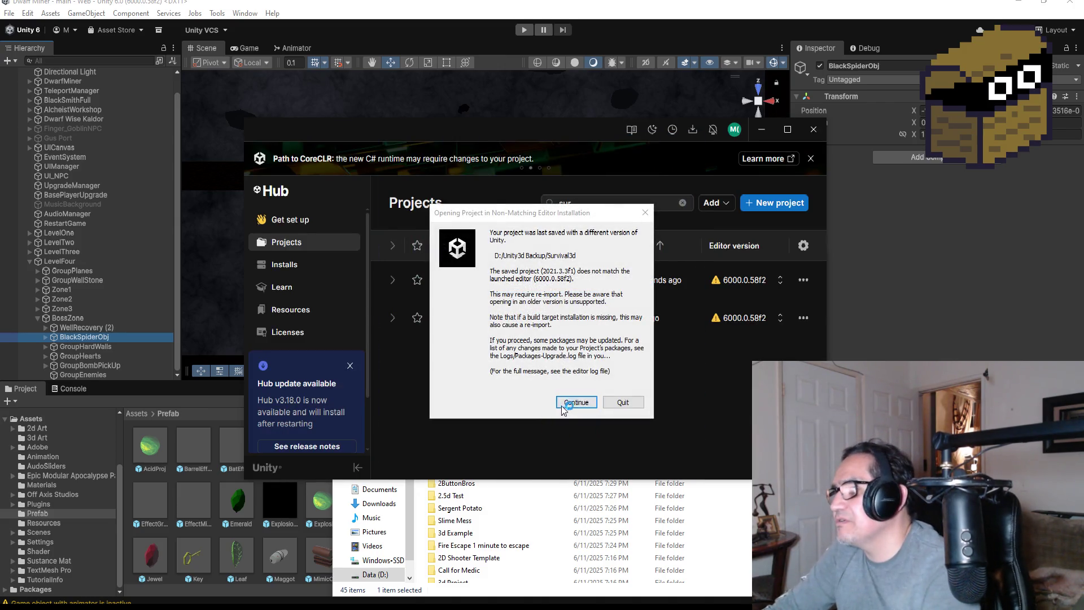
pyautogui.click(564, 404)
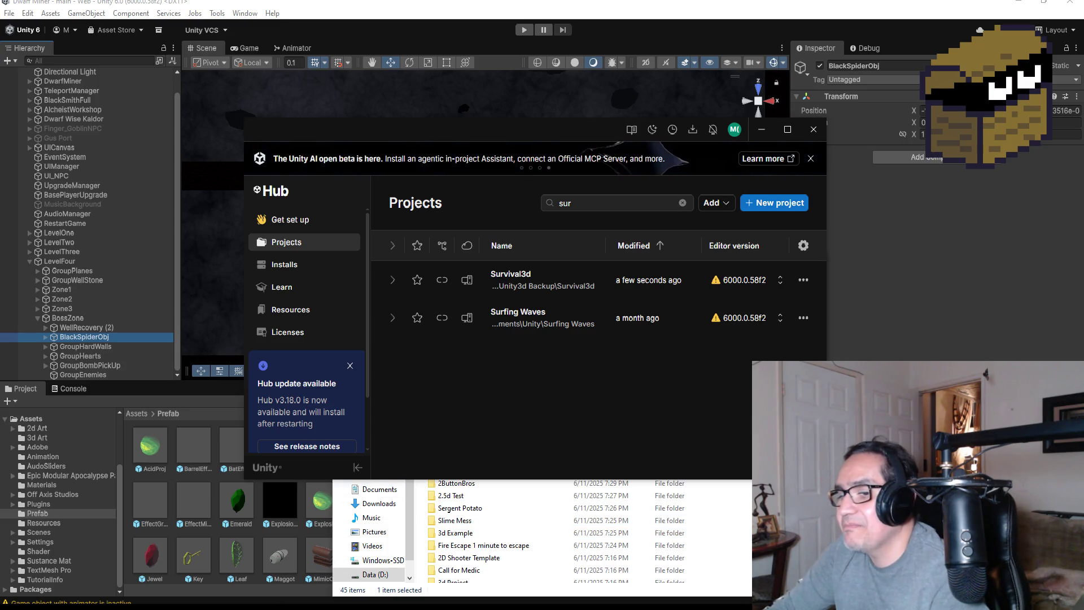
# - Wait for Survival3d to compile until the Script Updating Consent prompt appears
pyautogui.moveTo(237, 607)
pyautogui.moveTo(292, 573)
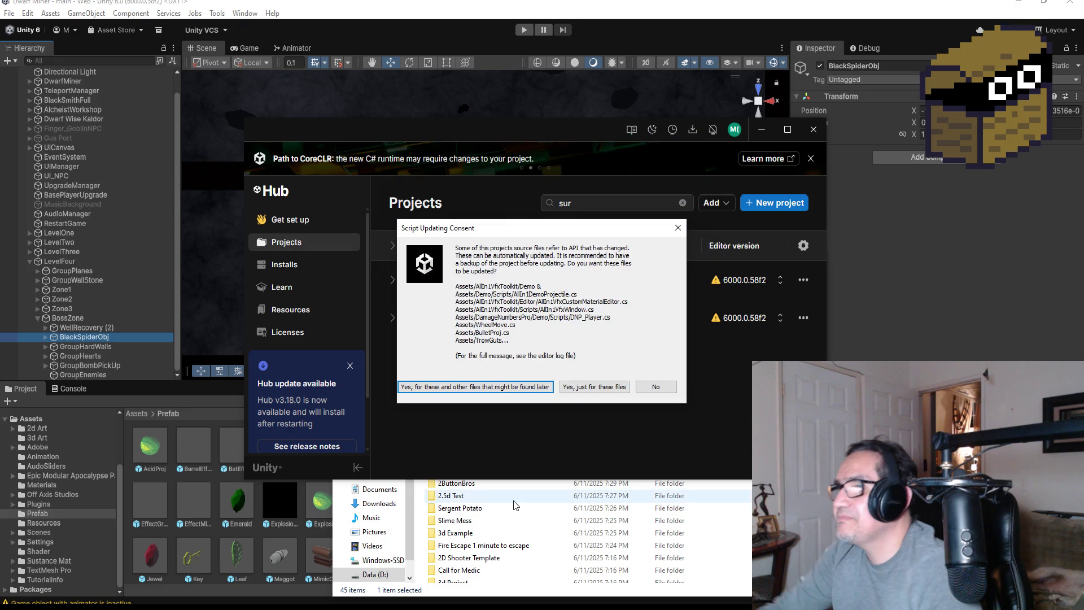
# - Approve automatic updates of outdated scripts, then bring the Hub's project list forward after import
pyautogui.click(498, 387)
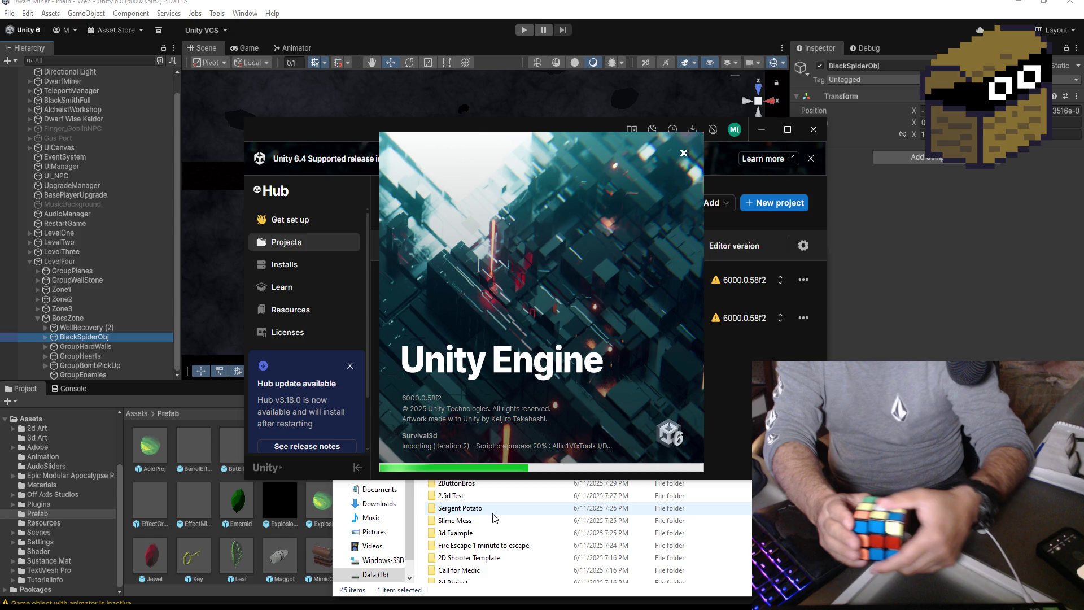
pyautogui.click(337, 157)
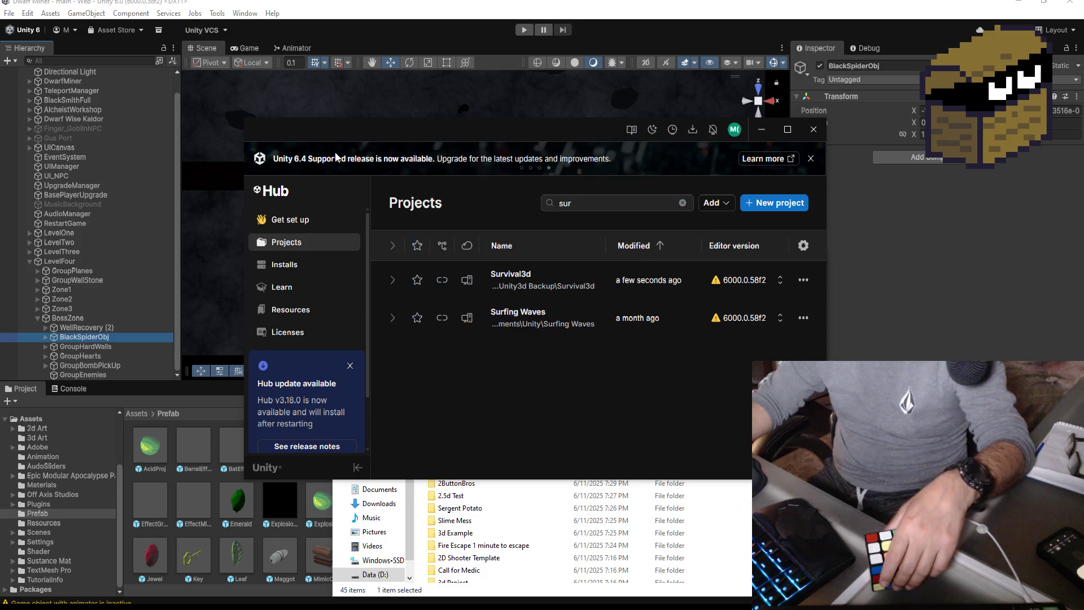
# - Bring the Dwarf Miner editor back to the front and show its File menu
pyautogui.click(440, 24)
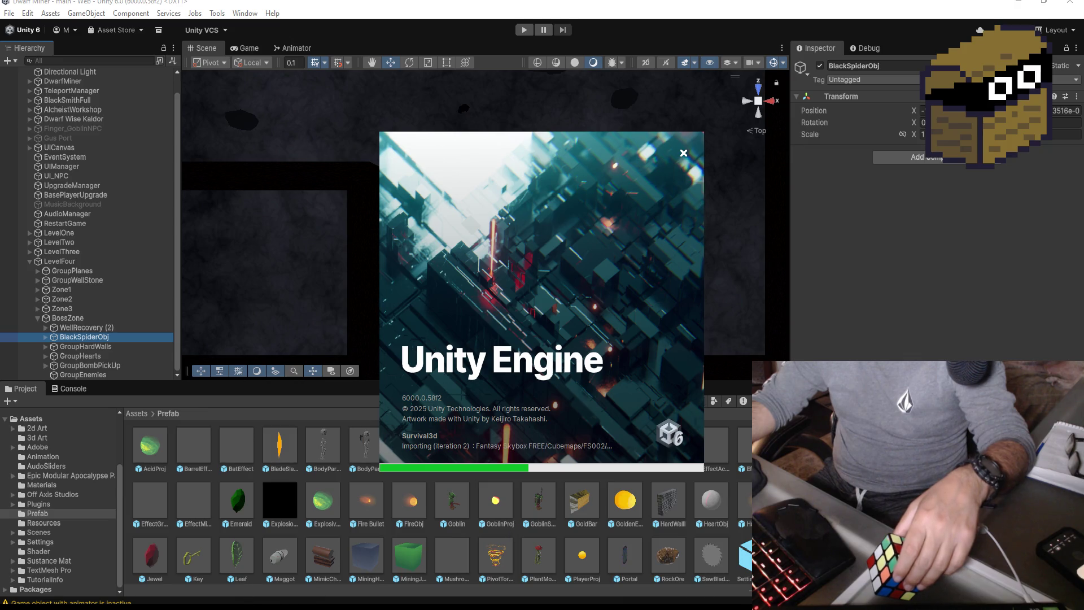
pyautogui.moveTo(237, 607)
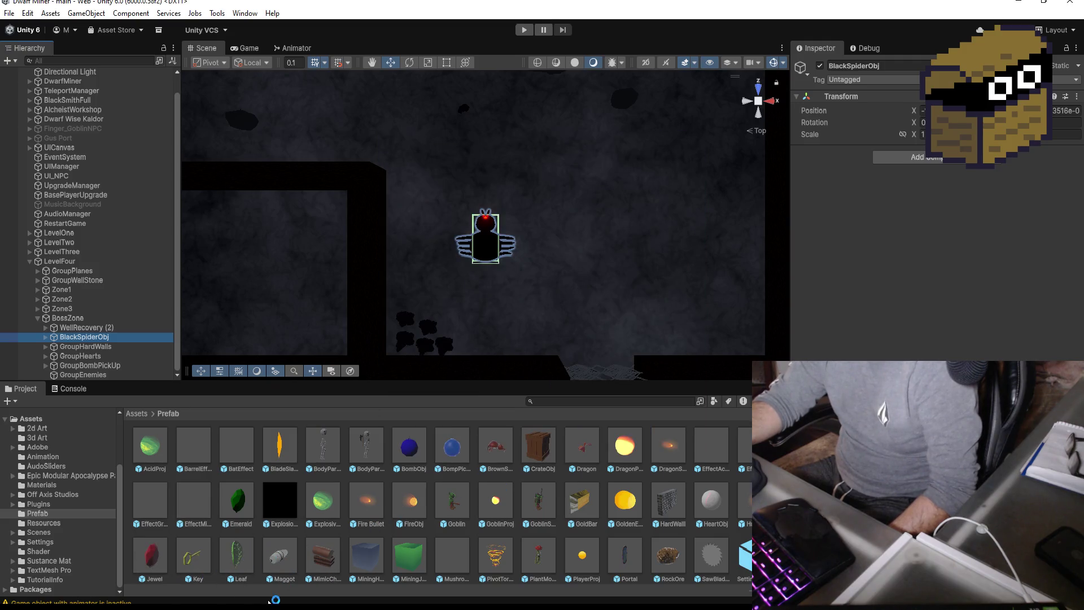
pyautogui.click(14, 15)
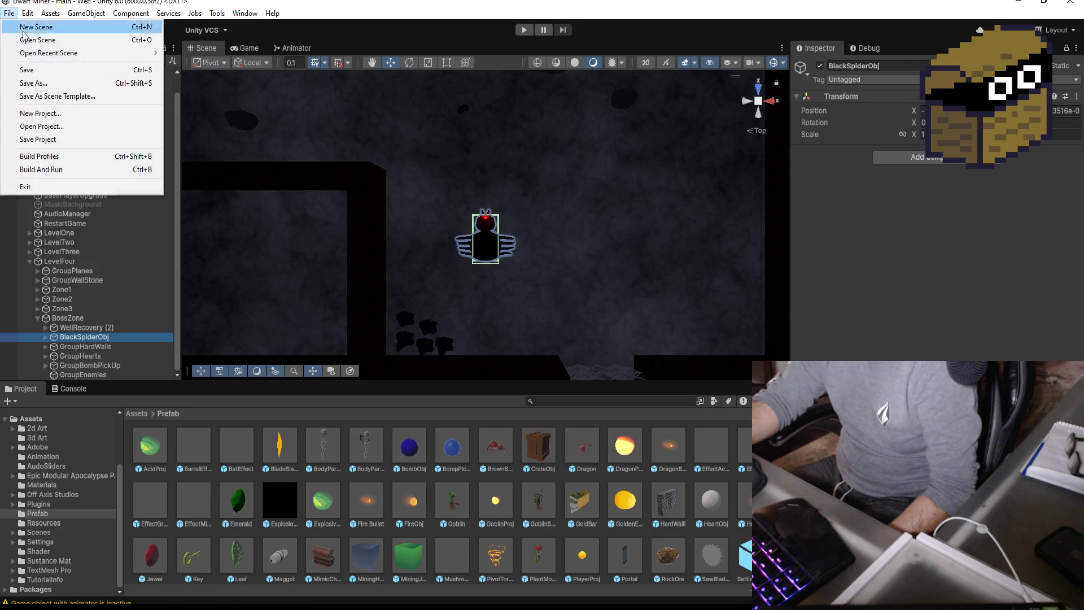
# - Save the Dwarf Miner scene and close Unity Hub
pyautogui.click(23, 70)
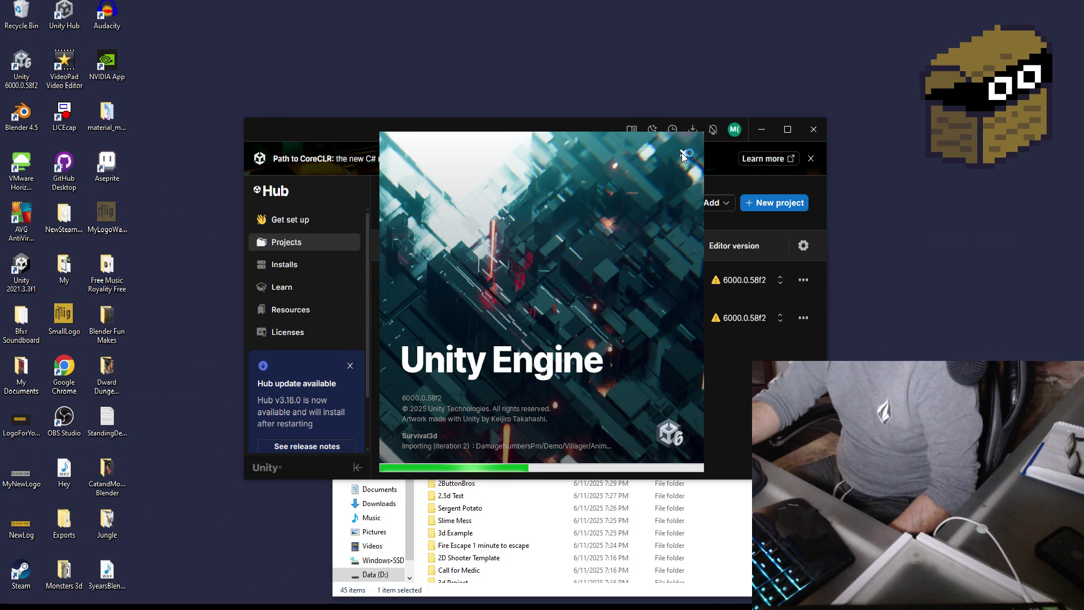
pyautogui.click(813, 133)
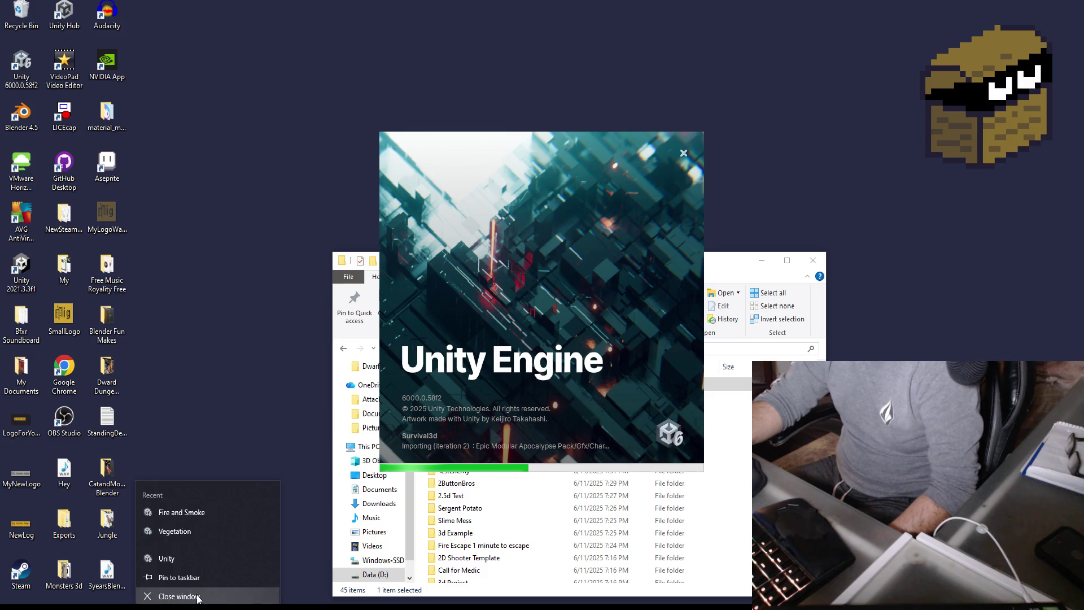
# - Close File Explorer, relaunch Unity Hub, clear the project search, and open Dwarf Miner
pyautogui.click(813, 260)
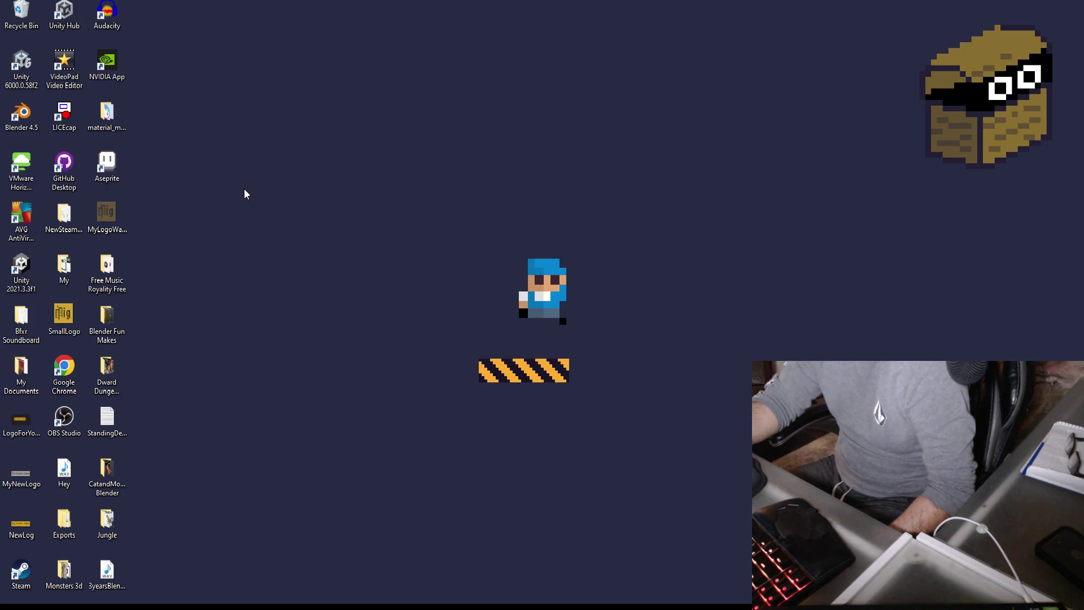
pyautogui.click(25, 66)
pyautogui.doubleClick(64, 13)
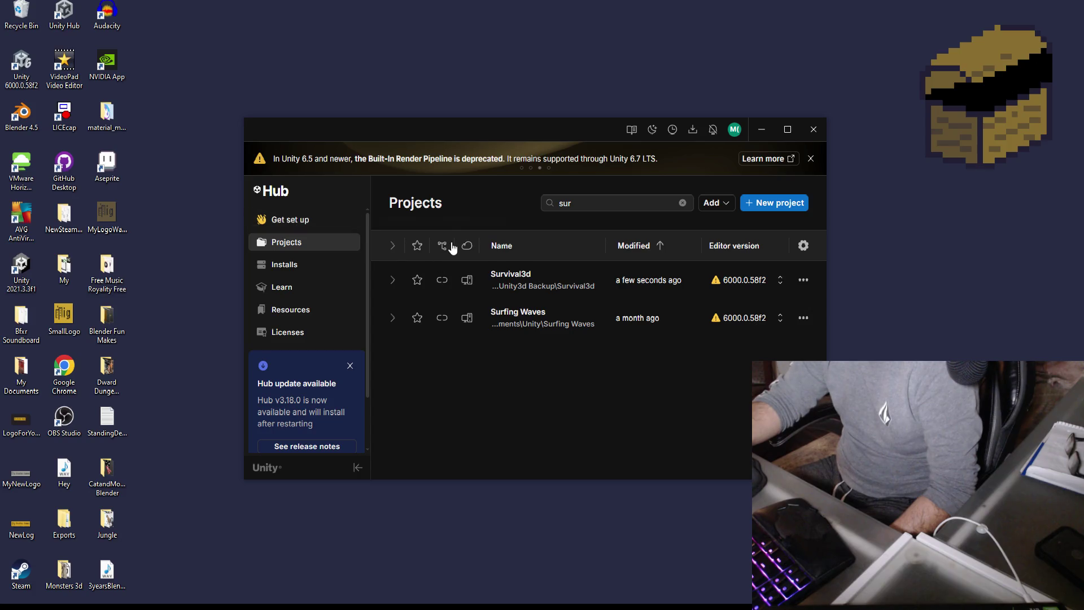
pyautogui.click(682, 203)
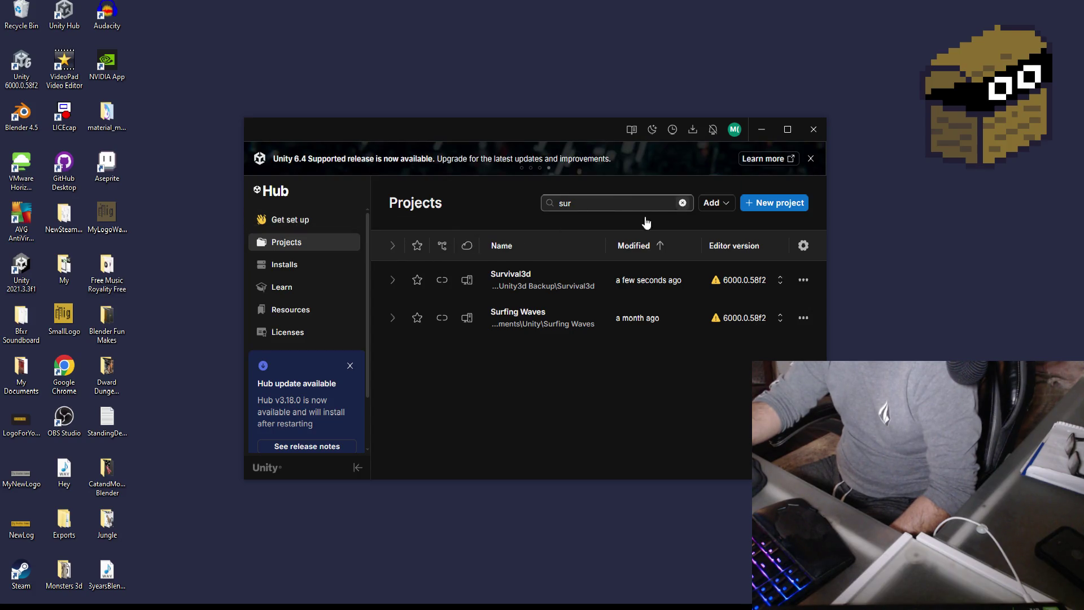
pyautogui.click(516, 318)
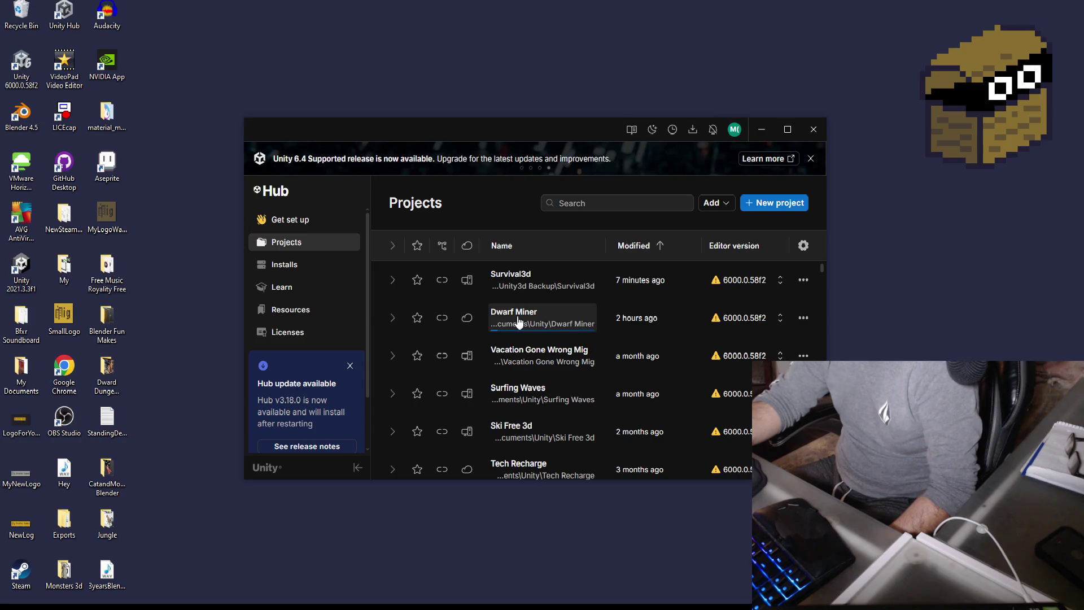
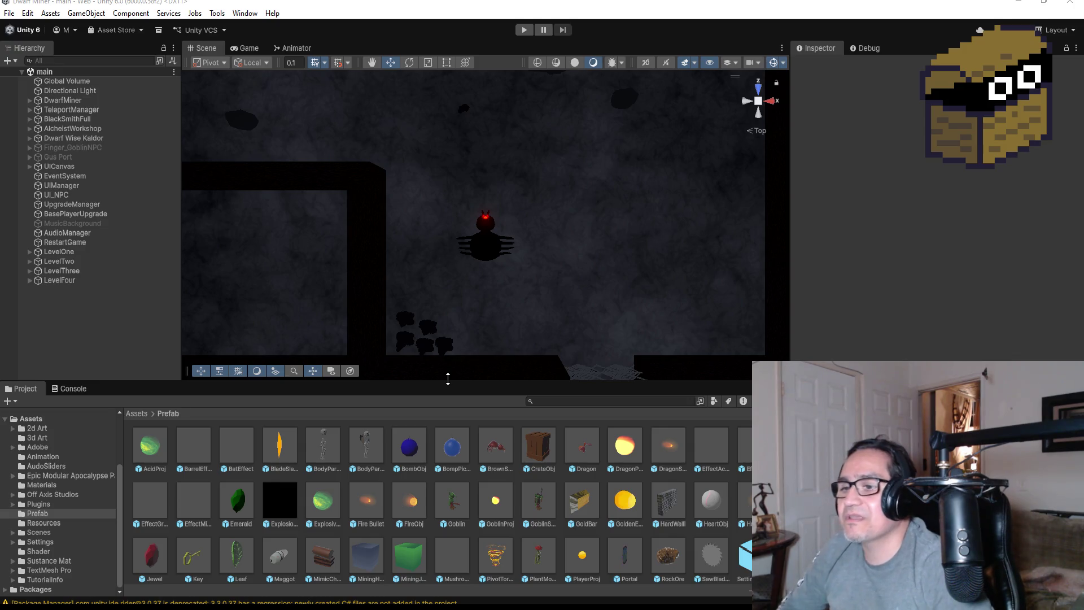
# - Select LevelFour and orbit around the black spider boss to inspect its placement
pyautogui.click(100, 280)
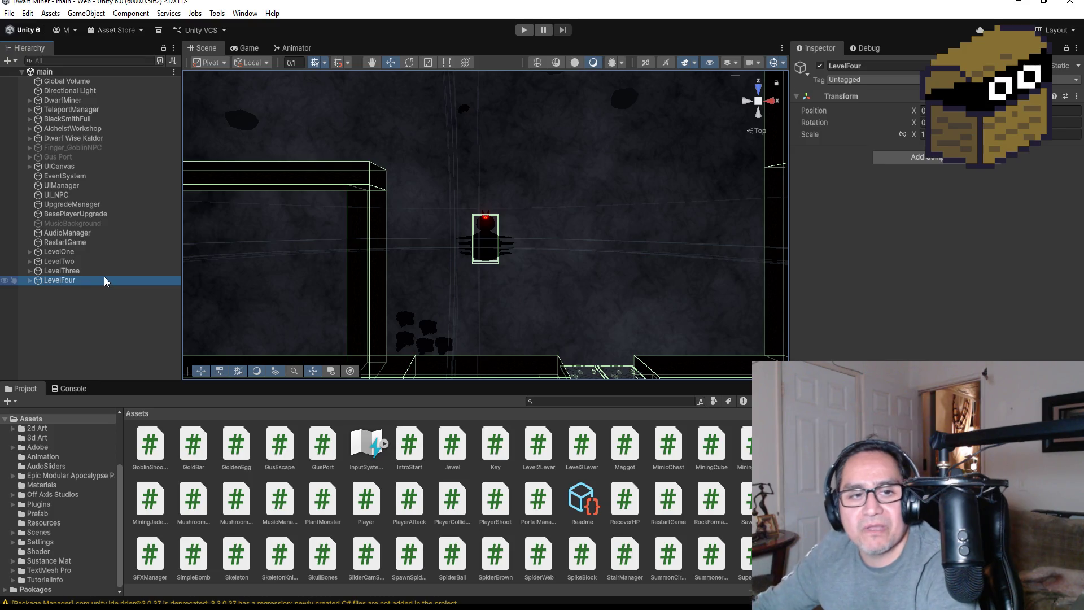
pyautogui.scroll(4, 571, 235)
pyautogui.scroll(-3, 581, 248)
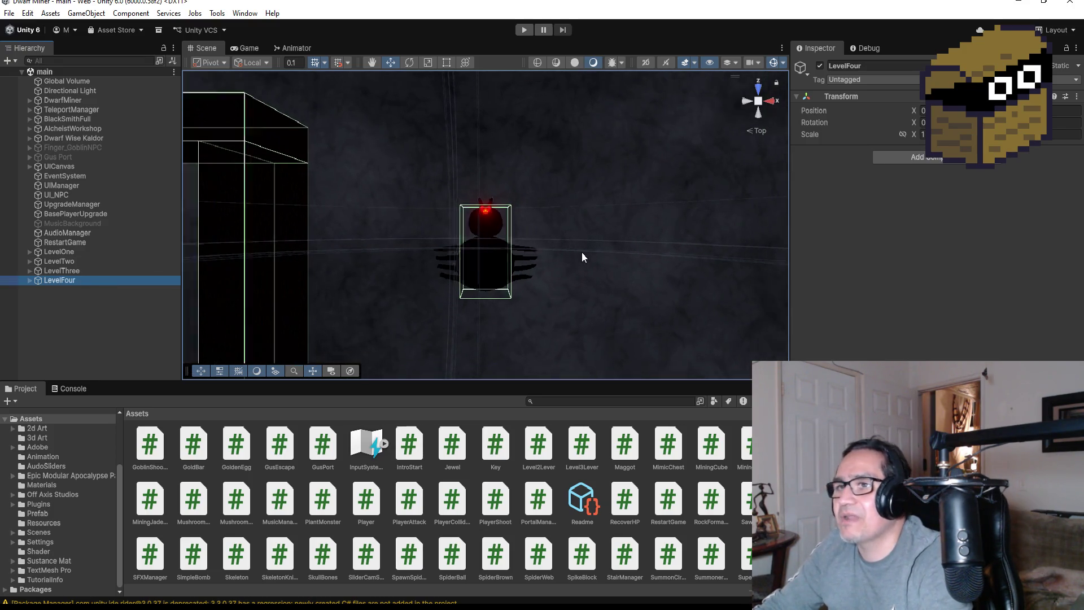
pyautogui.moveTo(568, 272)
pyautogui.mouseDown()
pyautogui.moveTo(469, 60)
pyautogui.moveTo(565, 137)
pyautogui.mouseUp()
pyautogui.click(508, 248)
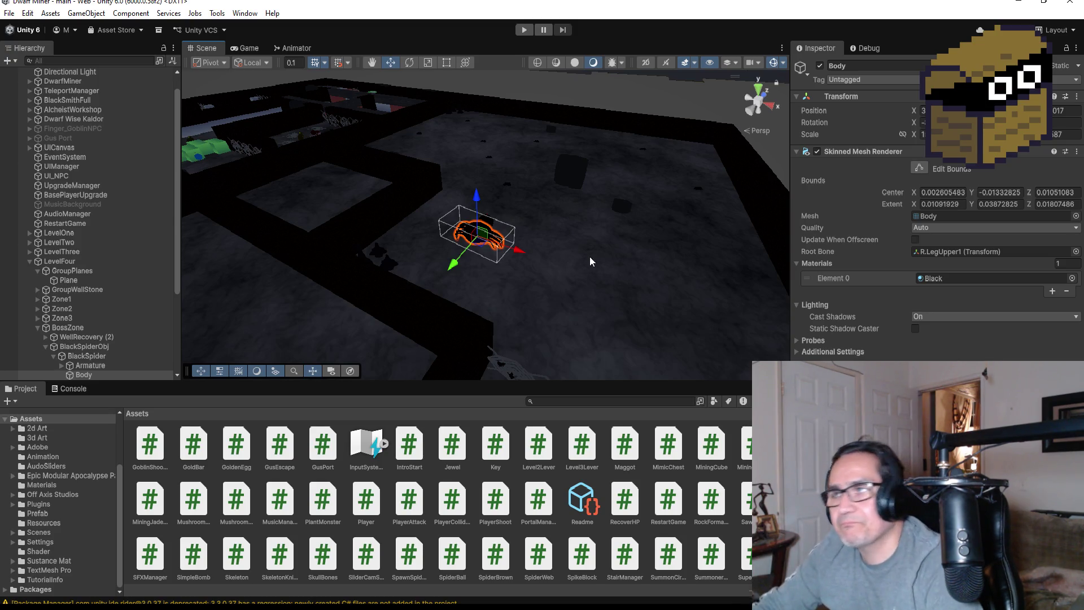
pyautogui.moveTo(657, 218); pyautogui.dragTo(516, 216)
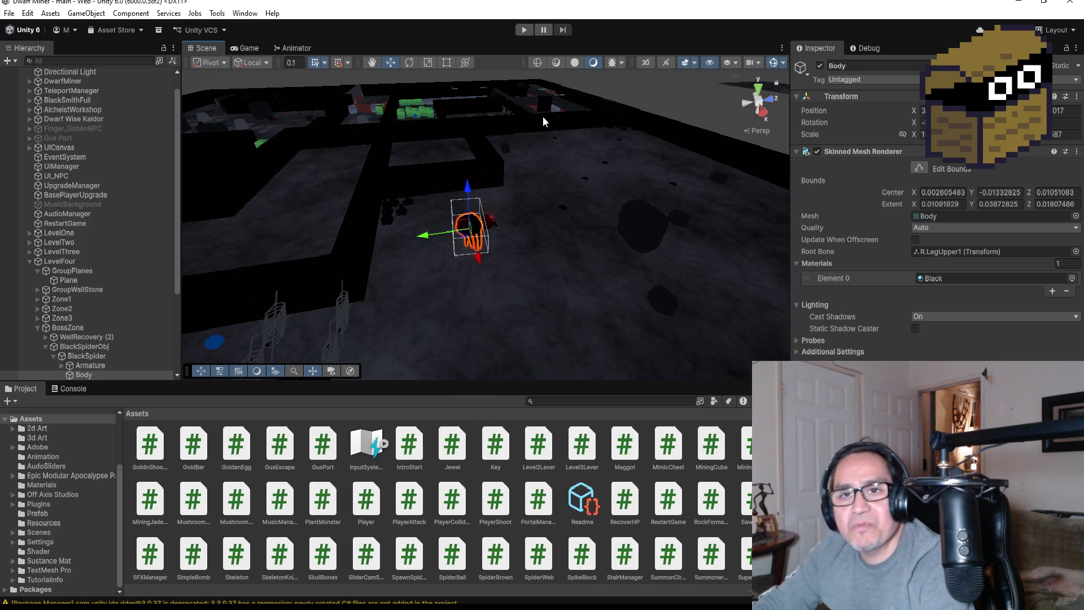
pyautogui.scroll(3, 537, 177)
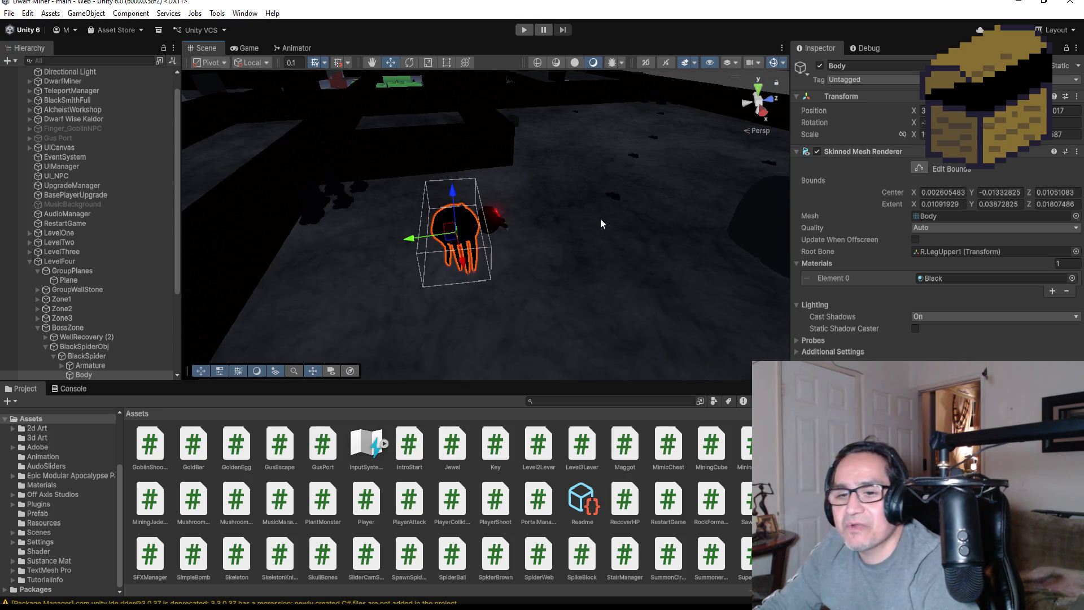
pyautogui.moveTo(601, 218)
pyautogui.mouseDown()
pyautogui.moveTo(542, 208)
pyautogui.moveTo(602, 217)
pyautogui.mouseUp()
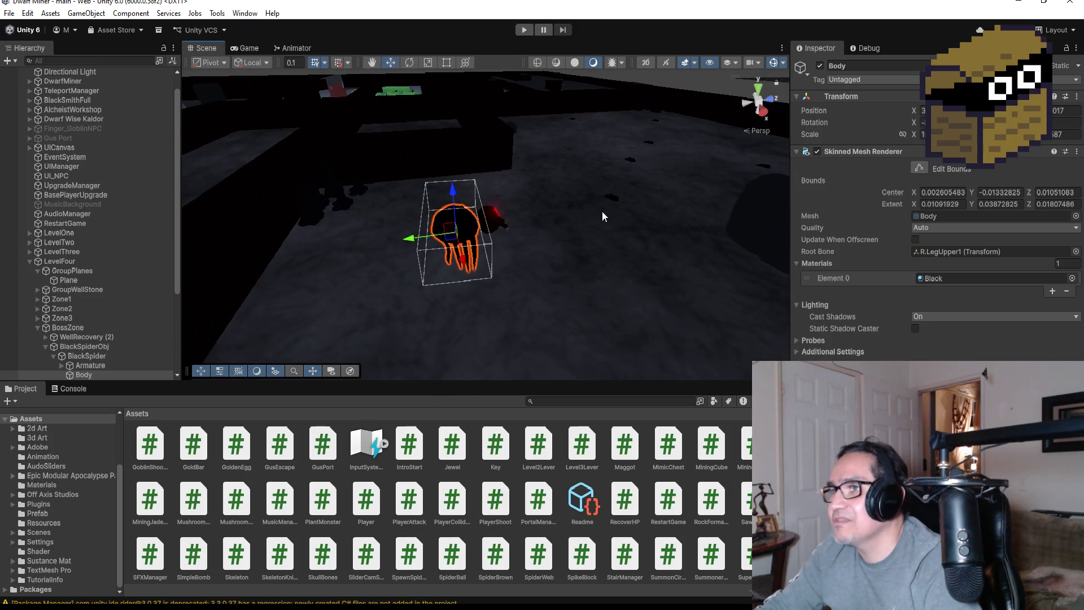
pyautogui.scroll(-4, 565, 243)
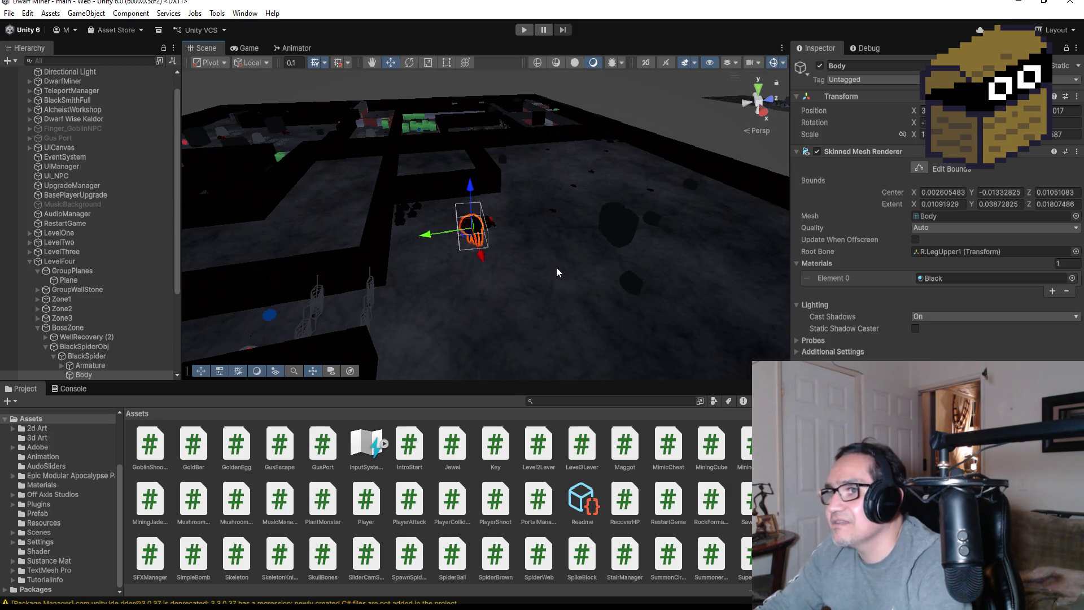
pyautogui.scroll(-2, 556, 267)
pyautogui.scroll(-2, 558, 258)
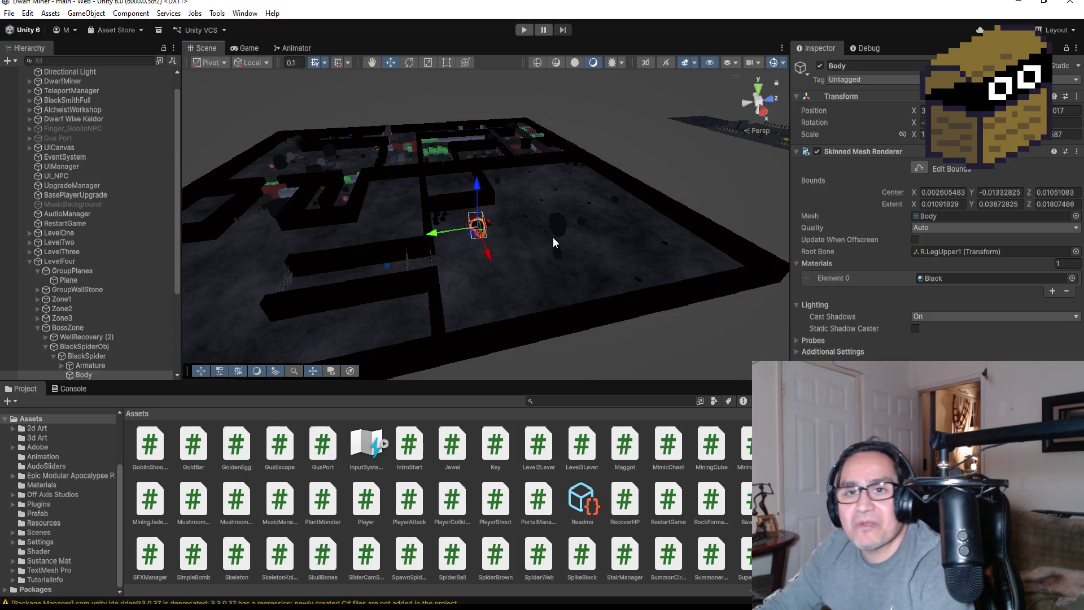
# - Save the main scene and view the whole level from the Top axis
pyautogui.click(10, 13)
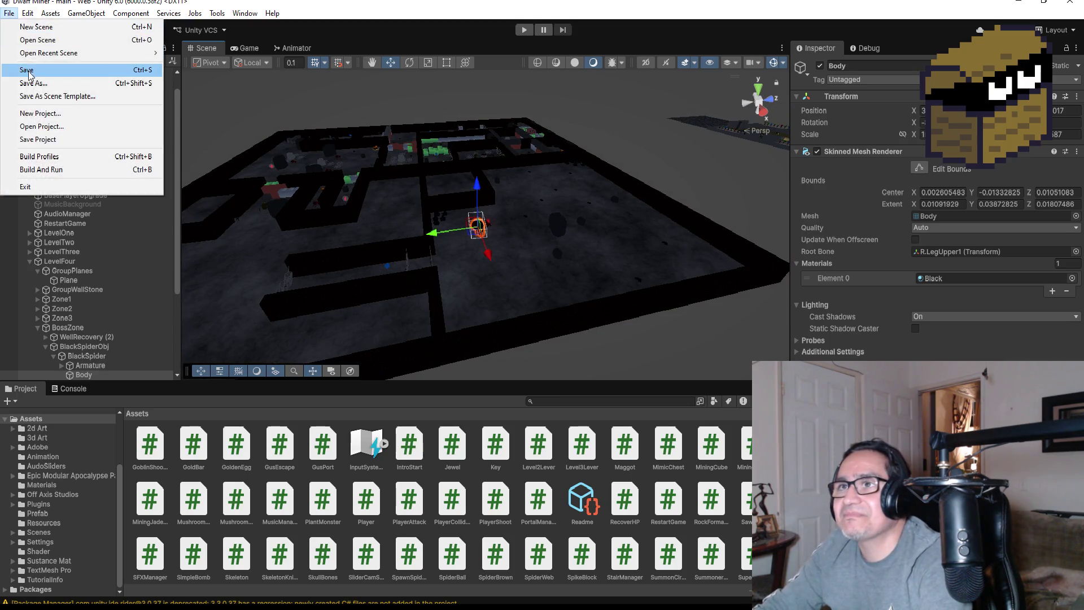
pyautogui.click(18, 70)
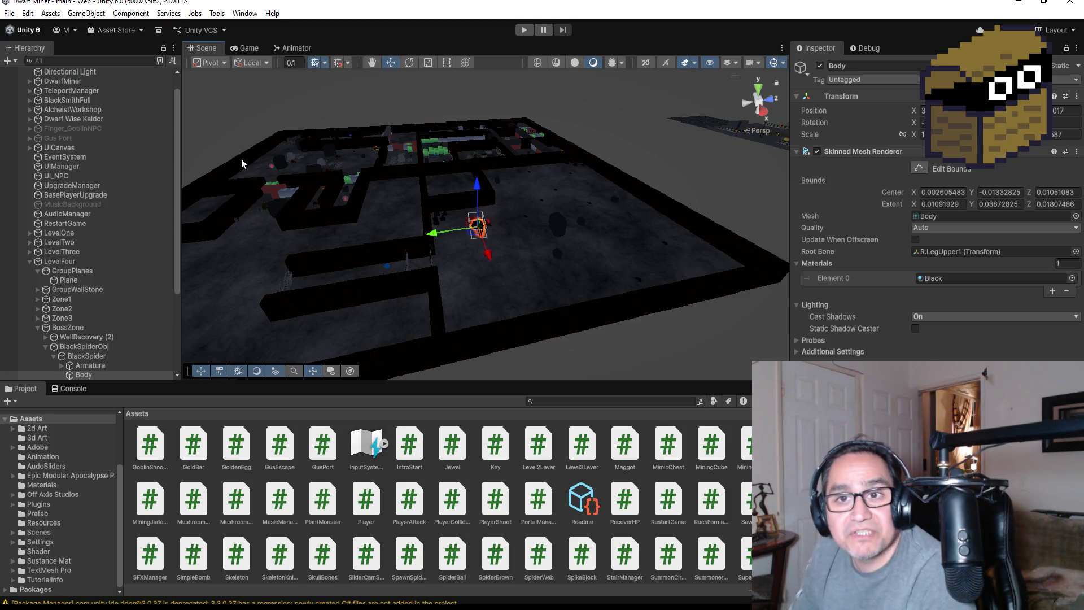
pyautogui.scroll(-5, 647, 153)
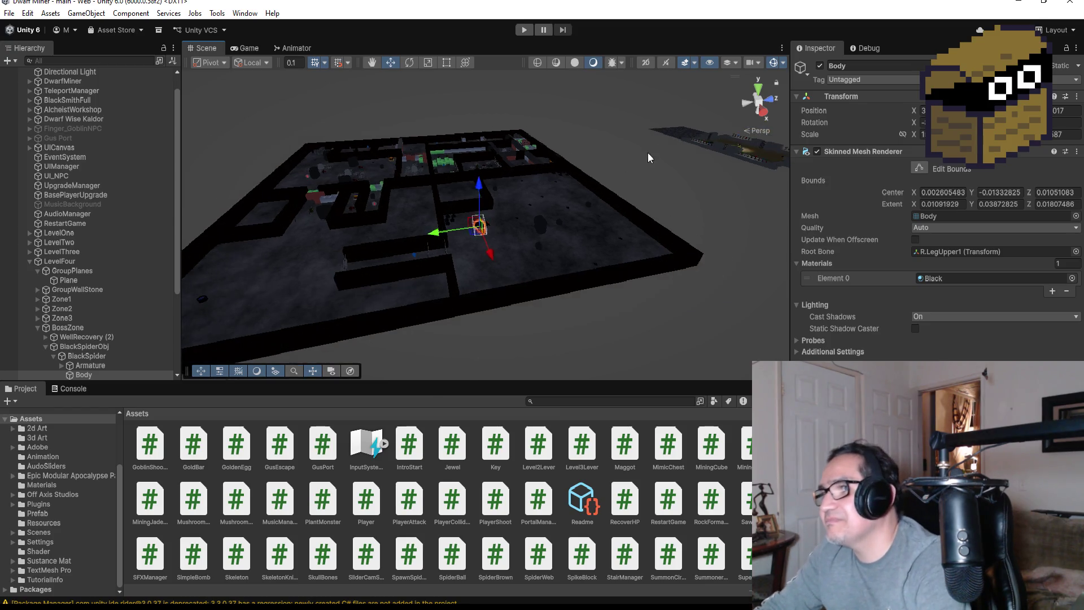
pyautogui.scroll(-1, 631, 151)
pyautogui.click(760, 93)
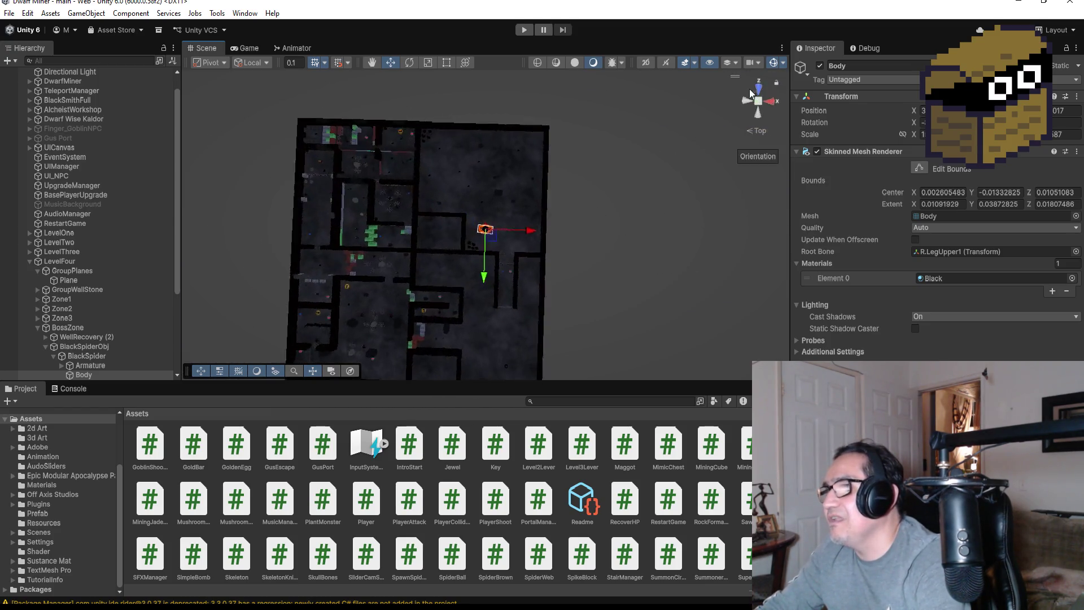
pyautogui.scroll(-2, 373, 227)
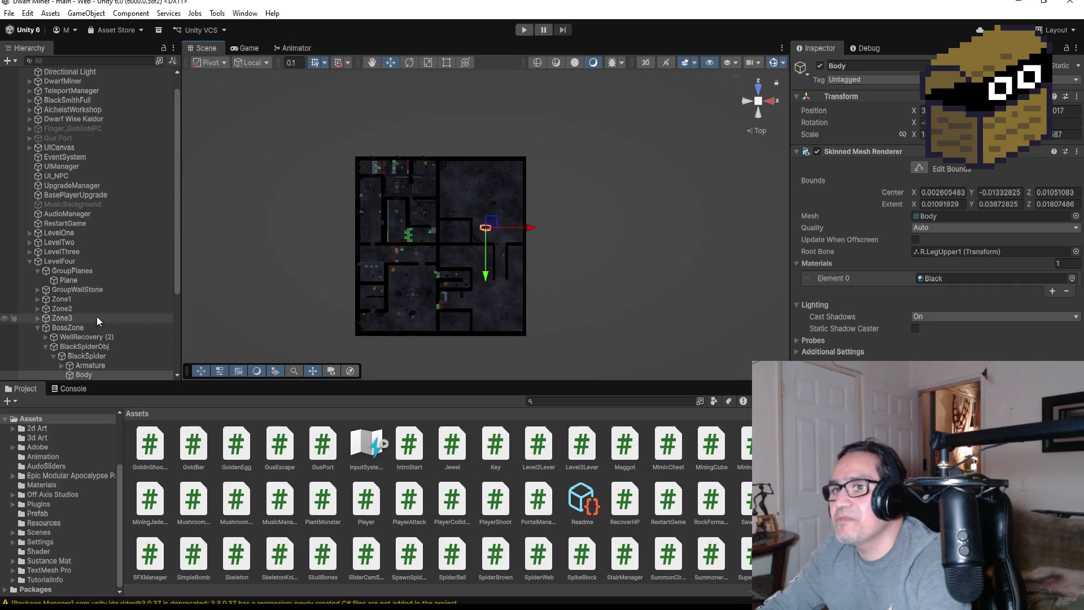
# - Collapse LevelFour in the Hierarchy and expand DwarfMiner to show its child objects
pyautogui.click(30, 262)
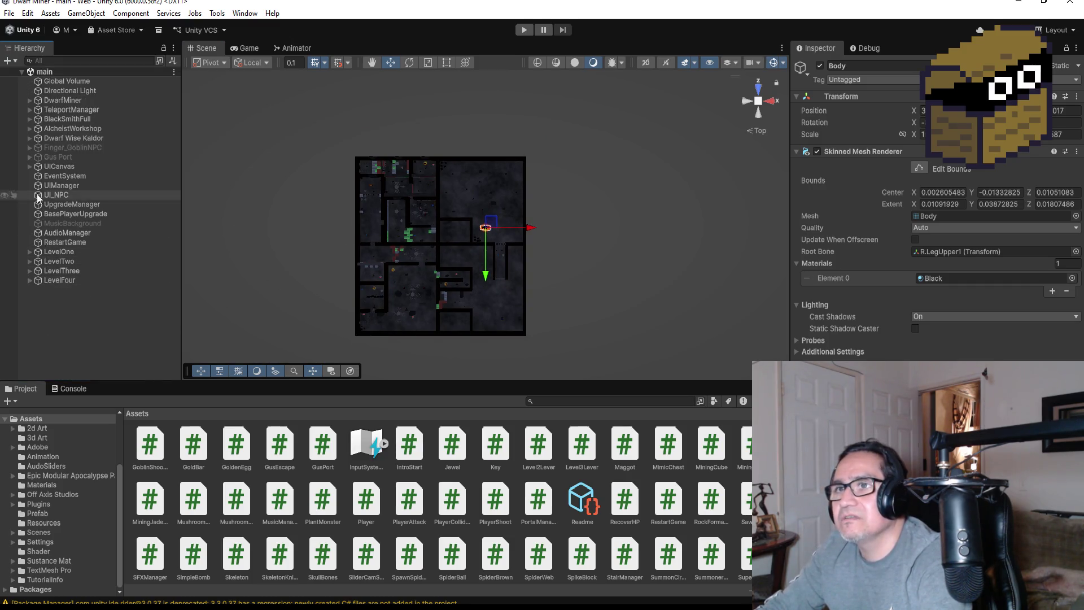
pyautogui.click(29, 101)
pyautogui.click(29, 101)
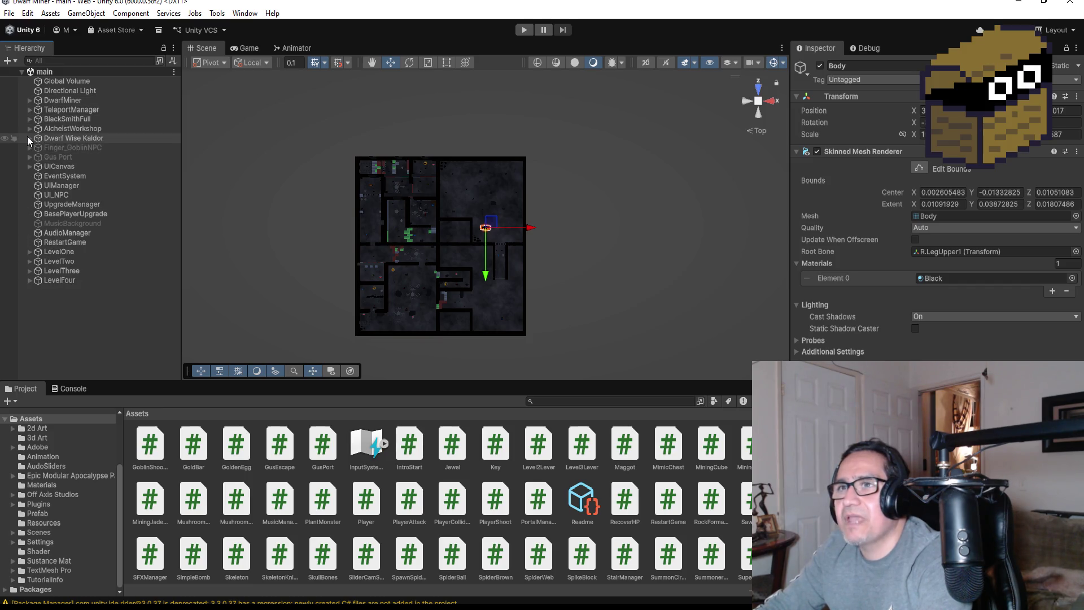
pyautogui.click(29, 101)
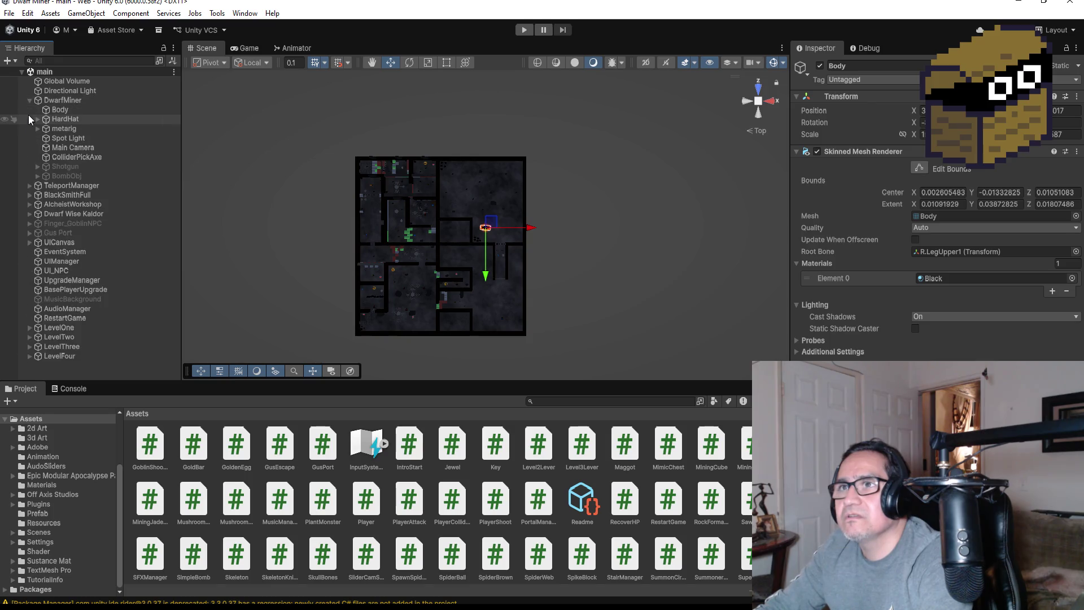
# - Collapse DwarfMiner and select the Zone4 teleport point under TeleportManager
pyautogui.click(29, 100)
pyautogui.click(30, 109)
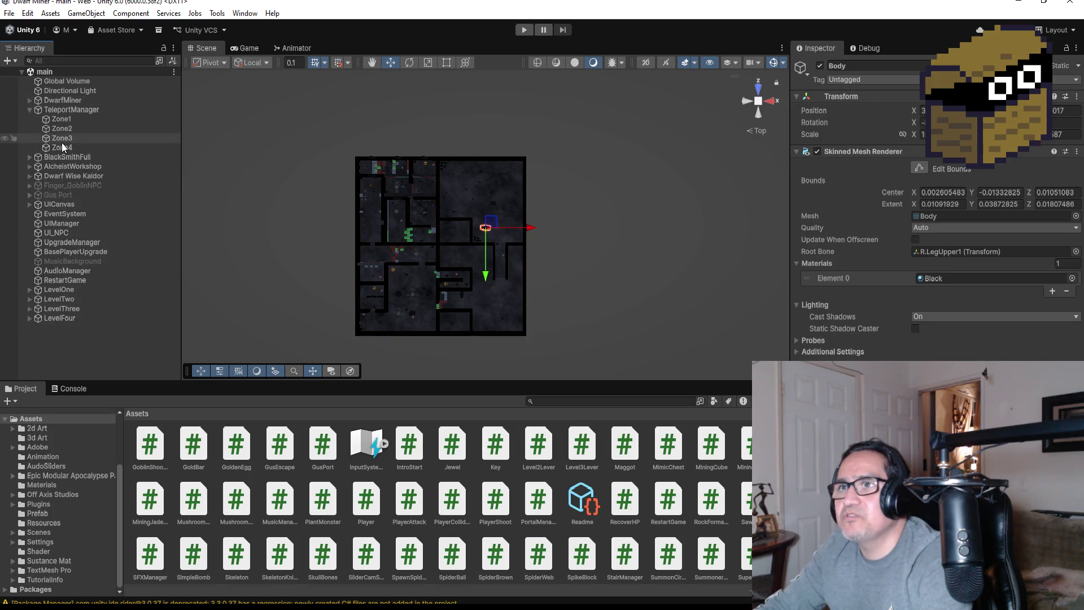
pyautogui.click(62, 139)
pyautogui.click(84, 148)
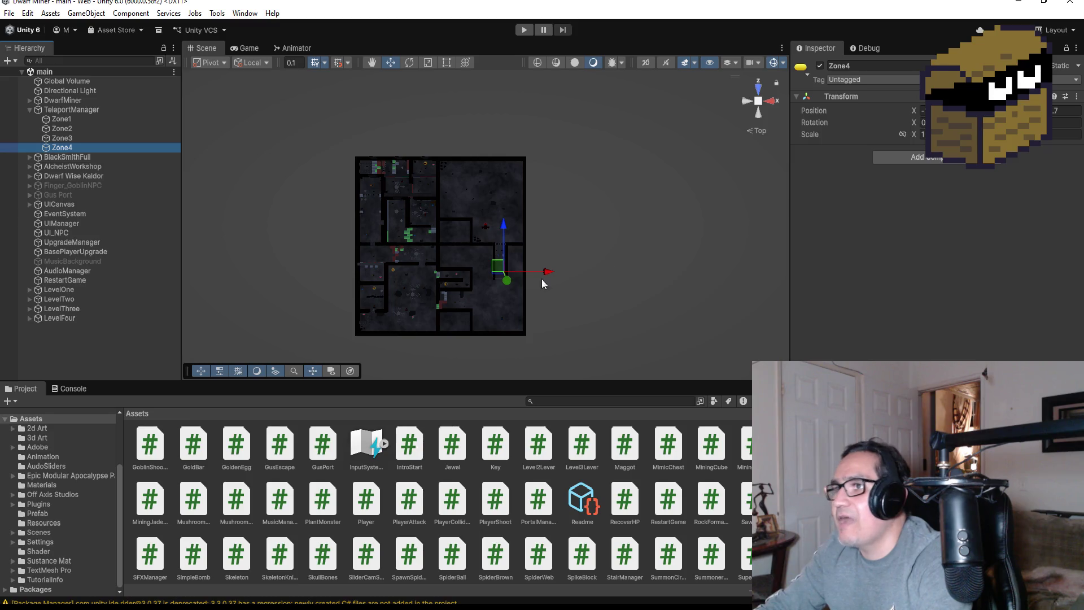
# - Move Zone4 left and up to the level's top-left edge, frame it, and enter Play mode
pyautogui.moveTo(551, 271); pyautogui.dragTo(401, 239)
pyautogui.click(363, 220)
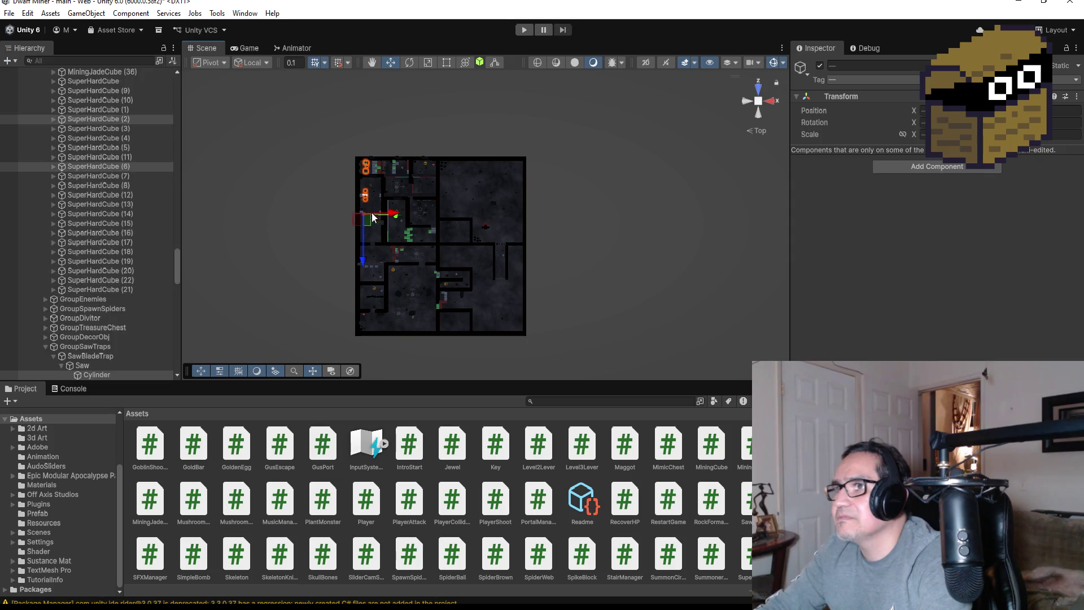
pyautogui.scroll(10, 57, 171)
pyautogui.hotkey('ctrl', 'z')
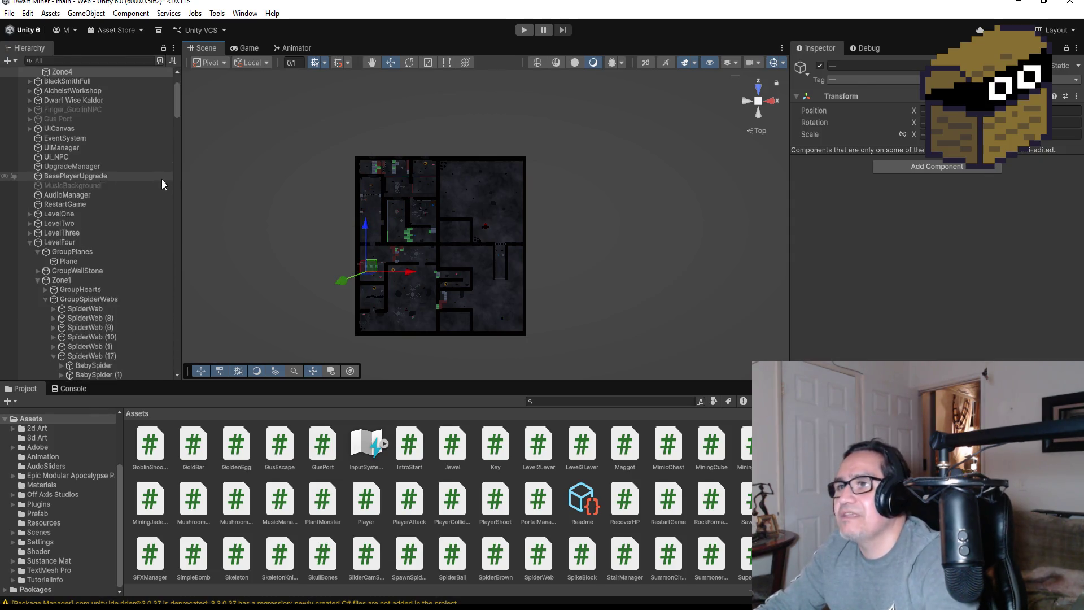
pyautogui.scroll(3, 143, 180)
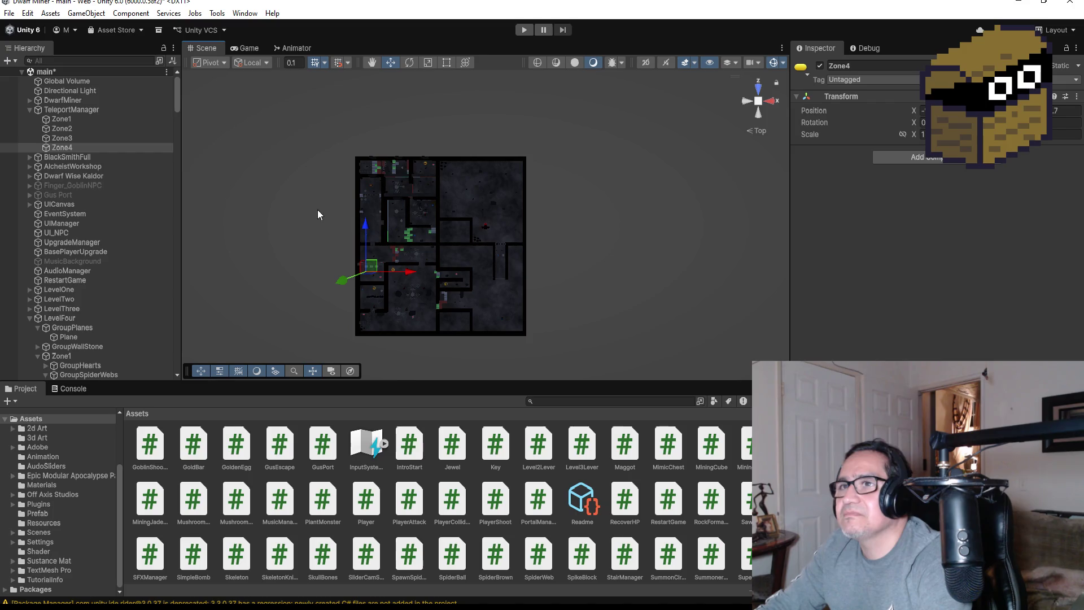
pyautogui.moveTo(364, 228); pyautogui.dragTo(365, 180)
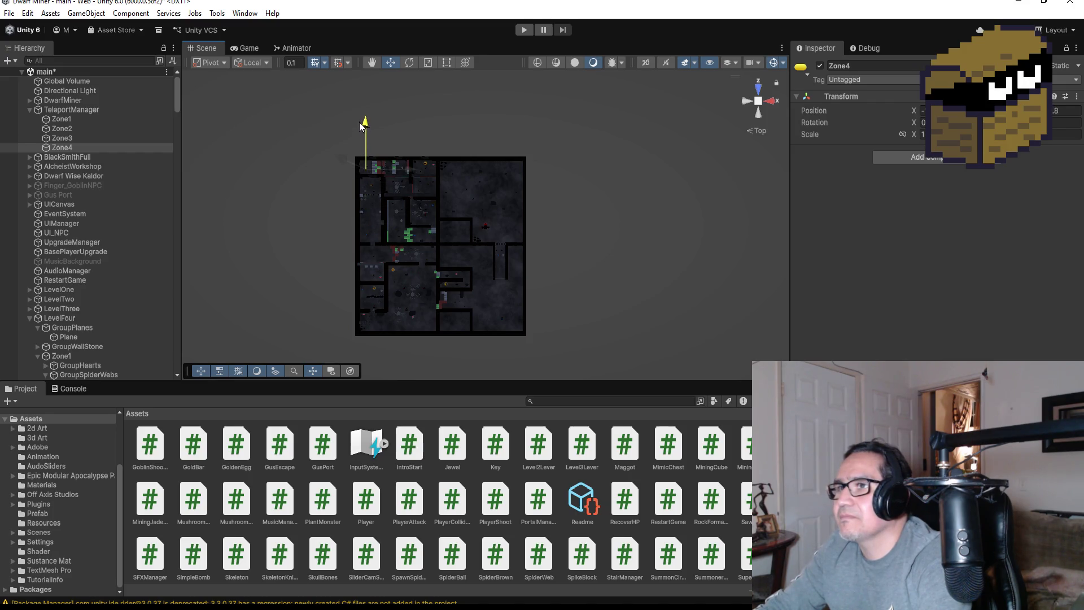
pyautogui.press('f')
pyautogui.scroll(3, 600, 232)
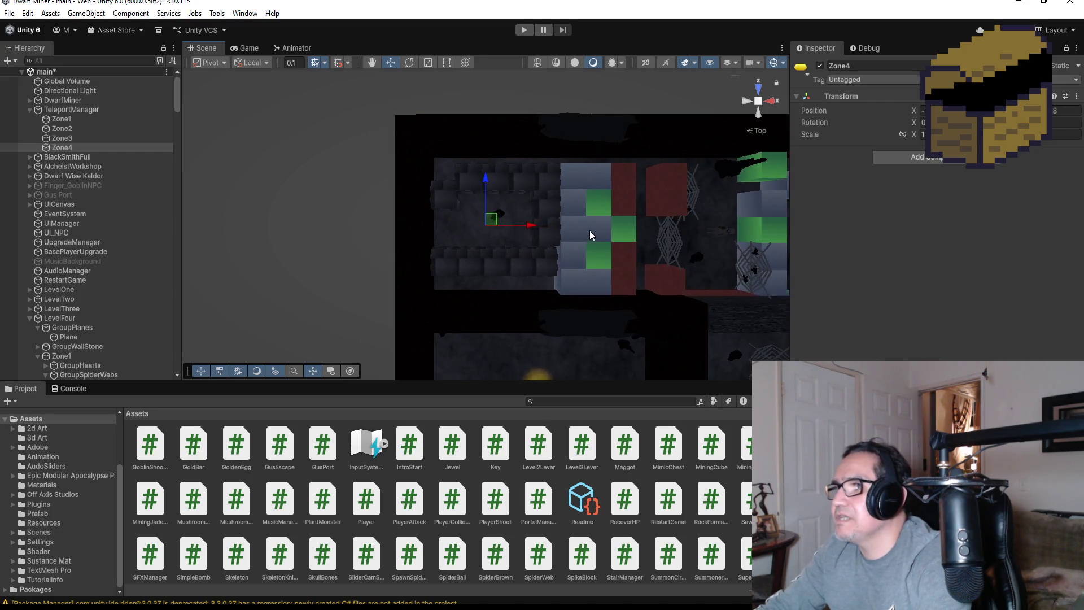
pyautogui.click(522, 31)
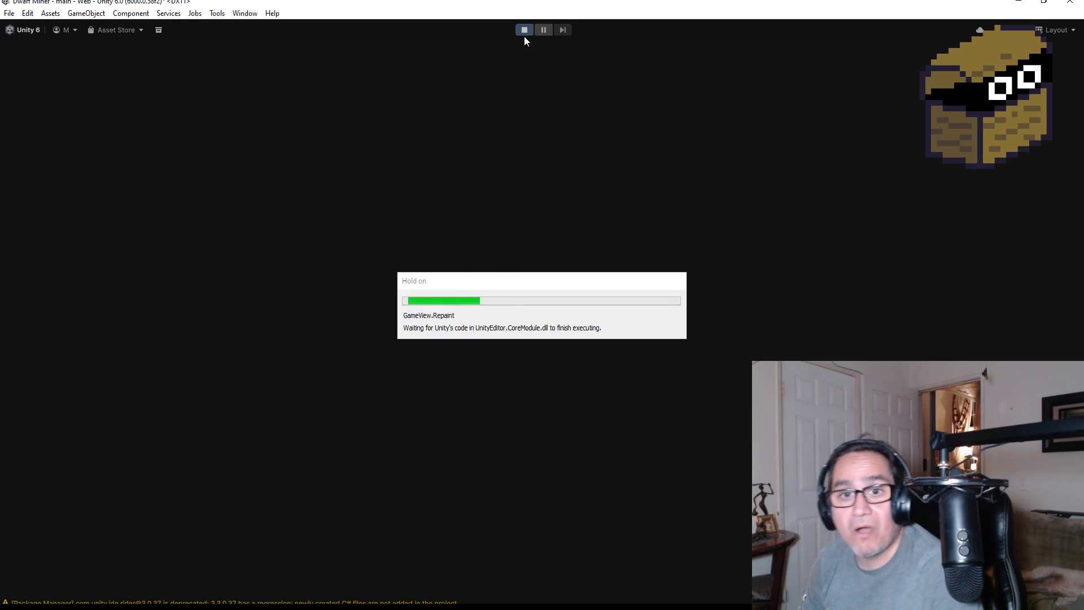
# - Walk the miner through the mine corridor toward the lit rock wall
pyautogui.press('Escape')
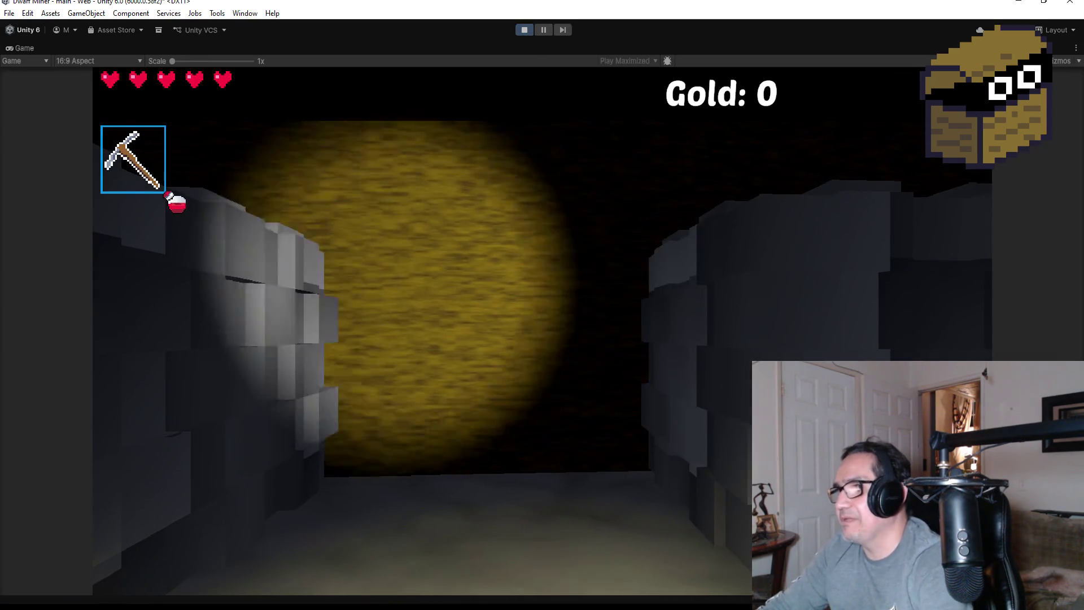
pyautogui.press('w')
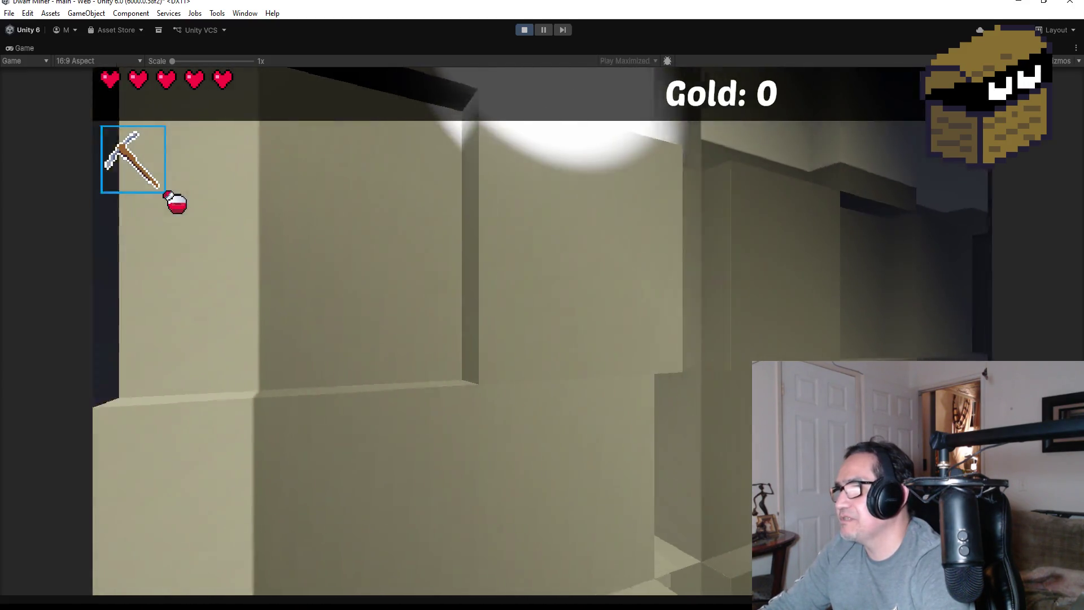
pyautogui.press('a')
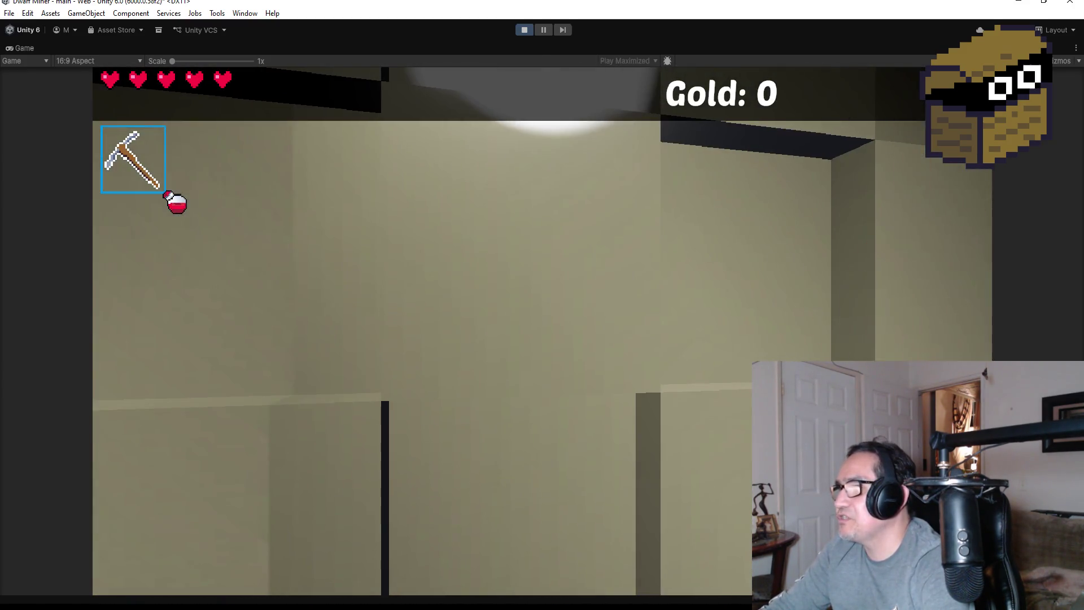
pyautogui.press('w')
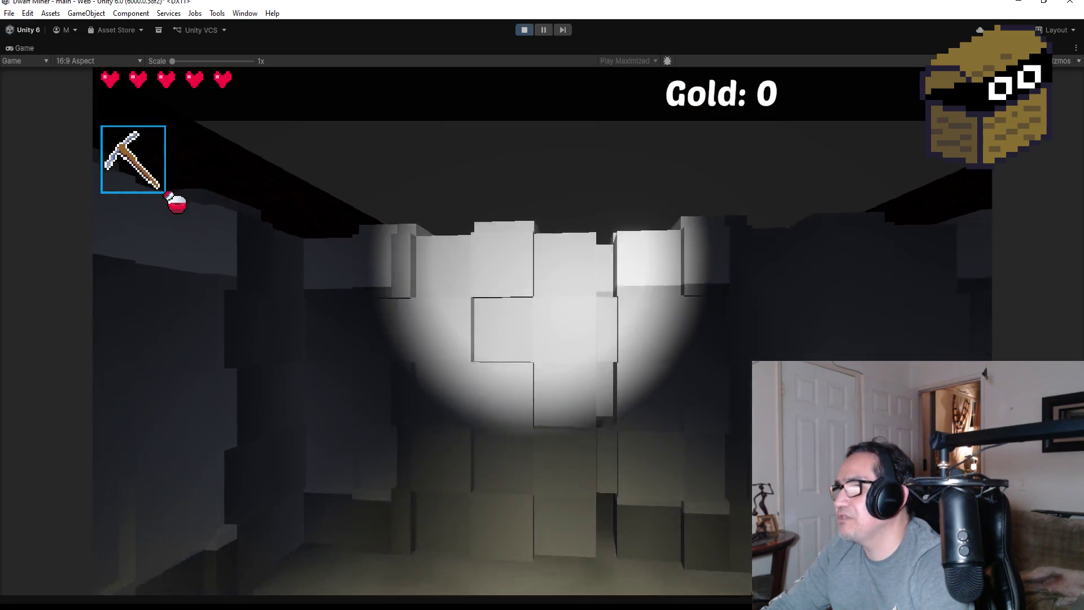
# - Bomb the rock wall, then walk in to collect the red gems, raising Gold to 48
pyautogui.press('2')
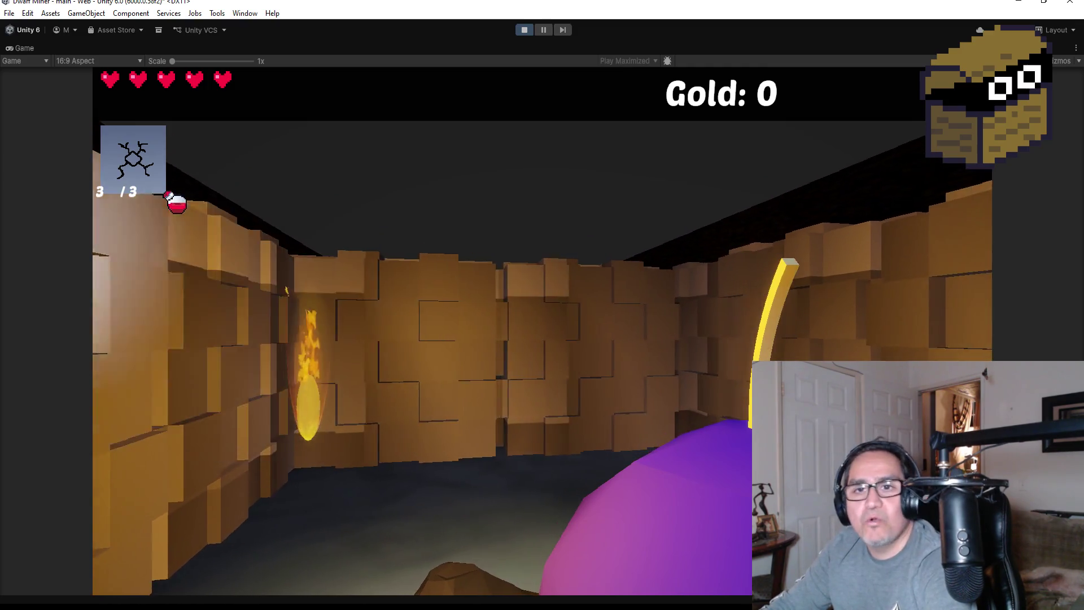
pyautogui.press('e')
pyautogui.press('s')
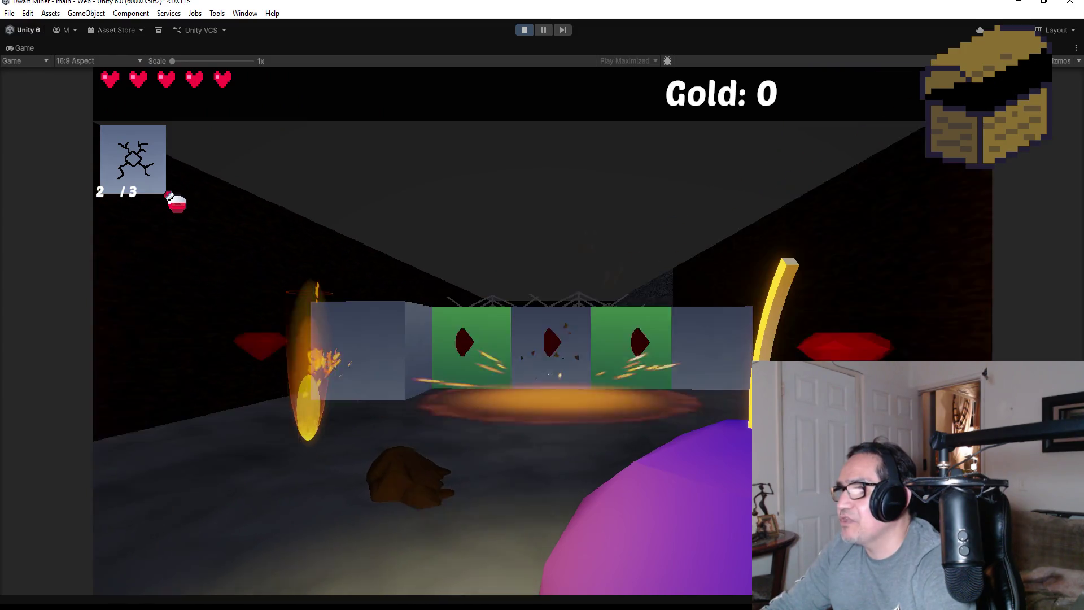
pyautogui.press('w')
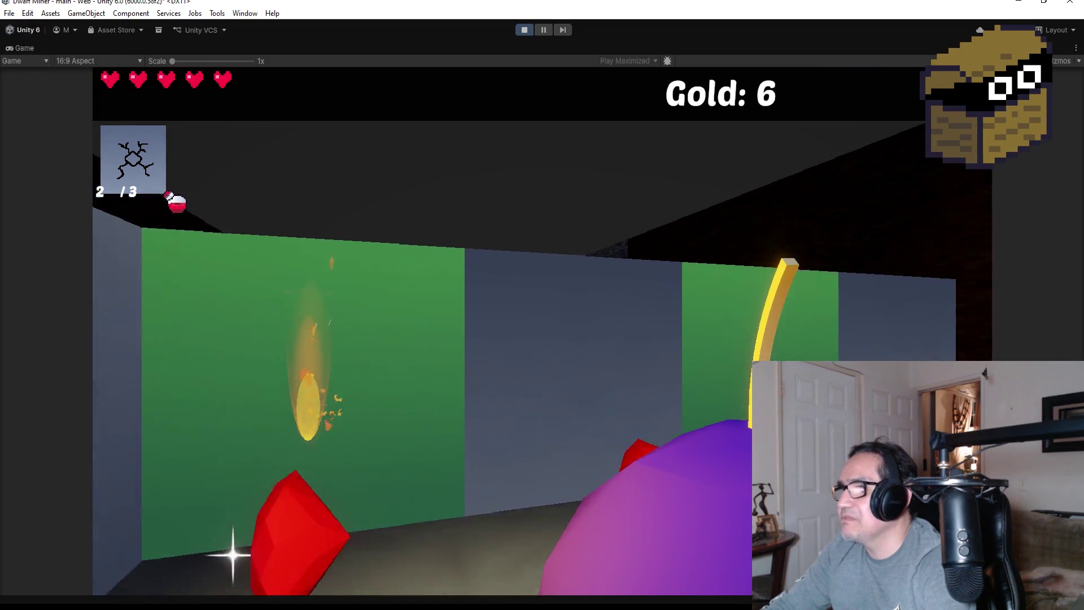
pyautogui.press('w')
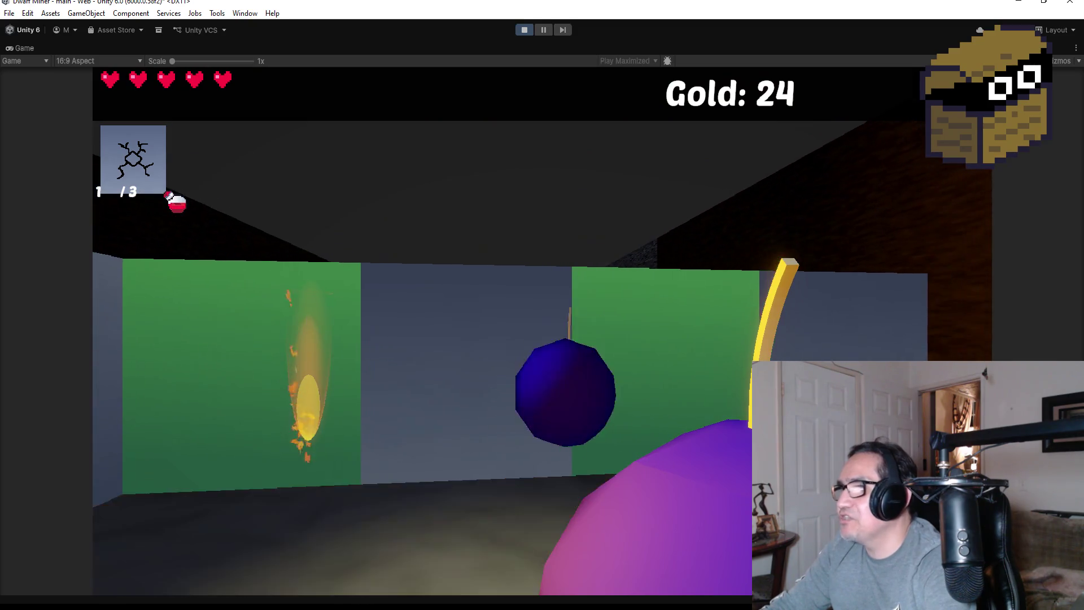
pyautogui.press('s')
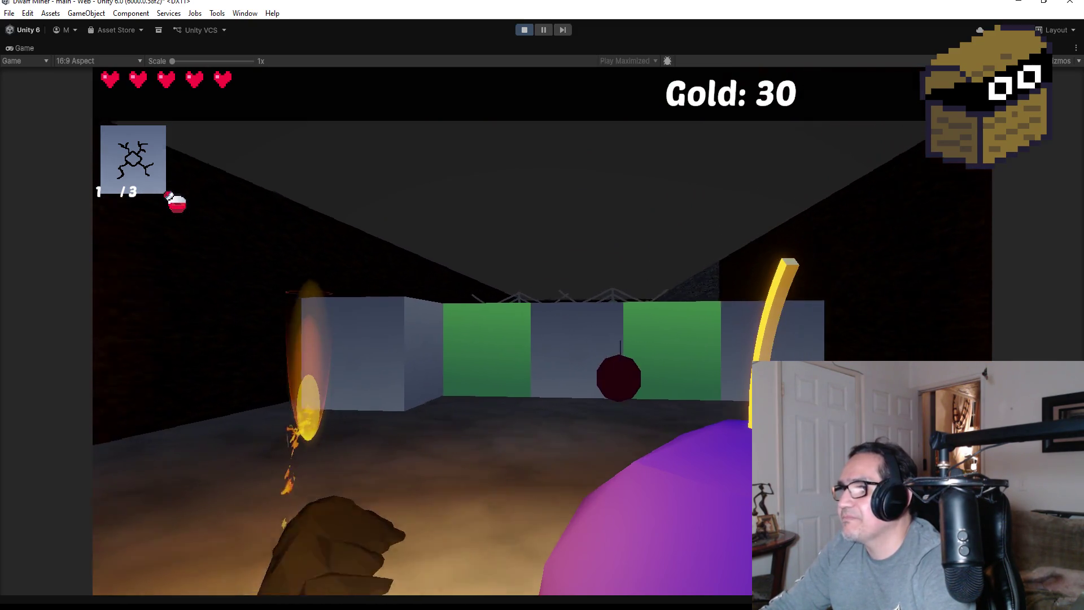
# - Switch to the pickaxe, pass the spider web, and smash the skeleton with three hits
pyautogui.press('w')
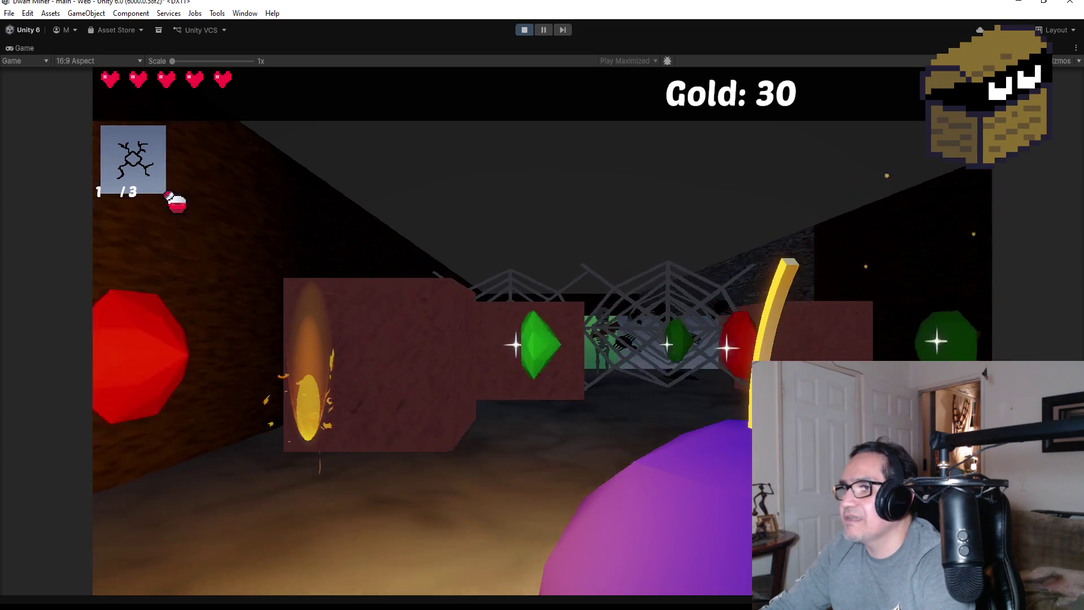
pyautogui.press('1')
pyautogui.press('w')
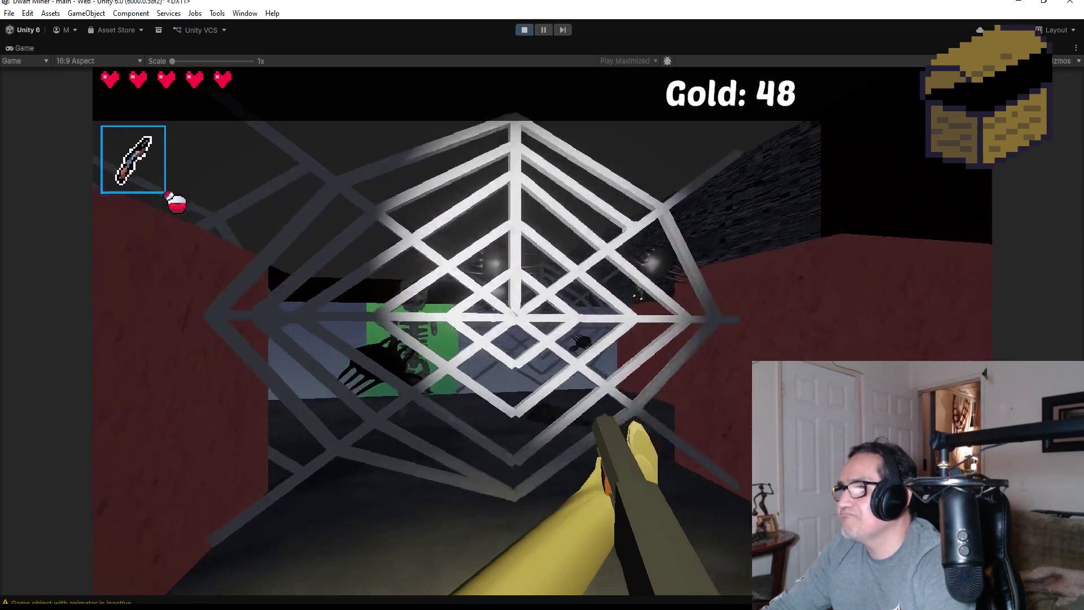
pyautogui.click(542, 330)
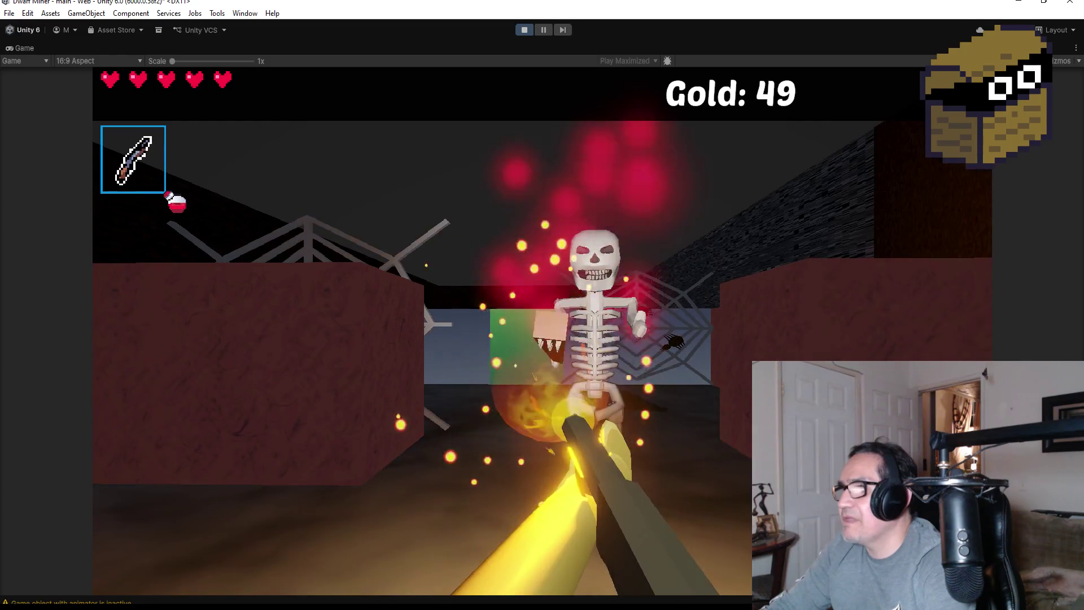
pyautogui.click(542, 330)
pyautogui.click(542, 330)
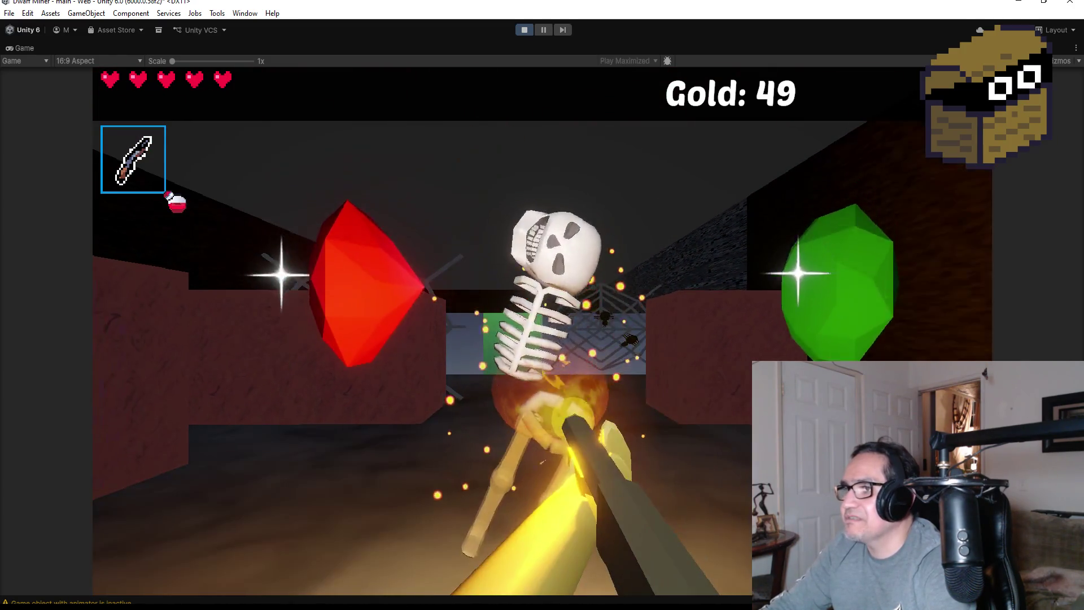
# - Scroll the hotbar and walk the webbed corridor collecting pickups, bringing Gold to 73
pyautogui.press('w')
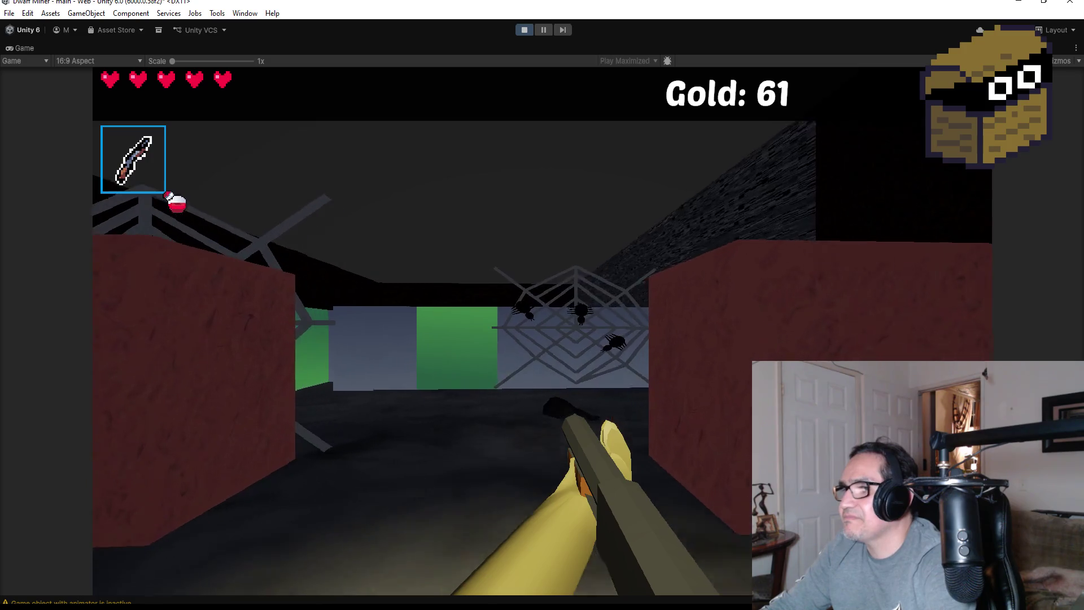
pyautogui.scroll(-1, 542, 305)
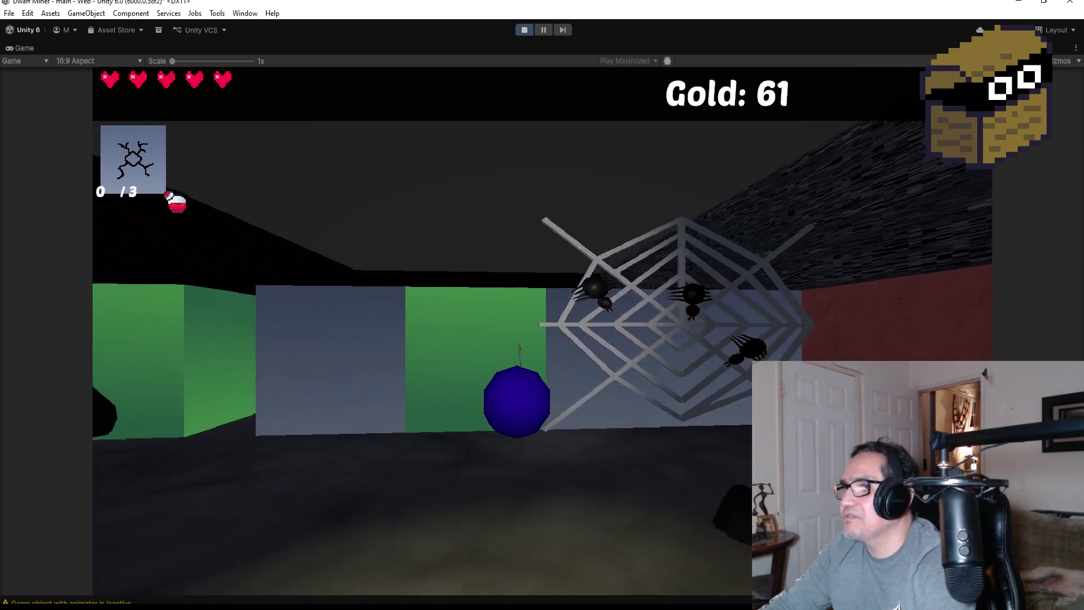
pyautogui.scroll(-1, 542, 331)
pyautogui.scroll(-1, 542, 330)
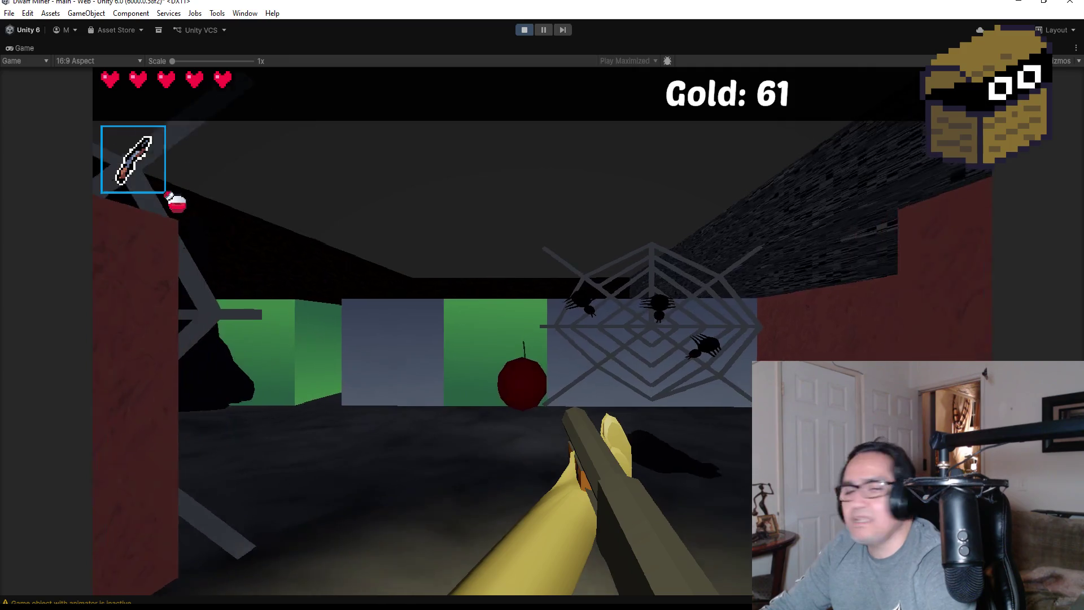
pyautogui.press('w')
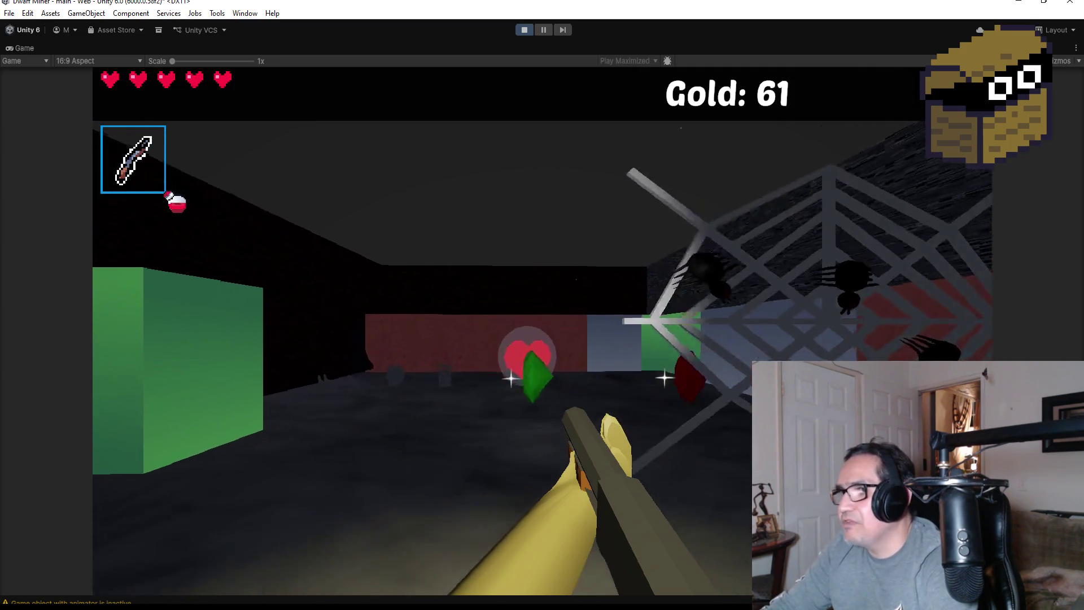
pyautogui.press('w')
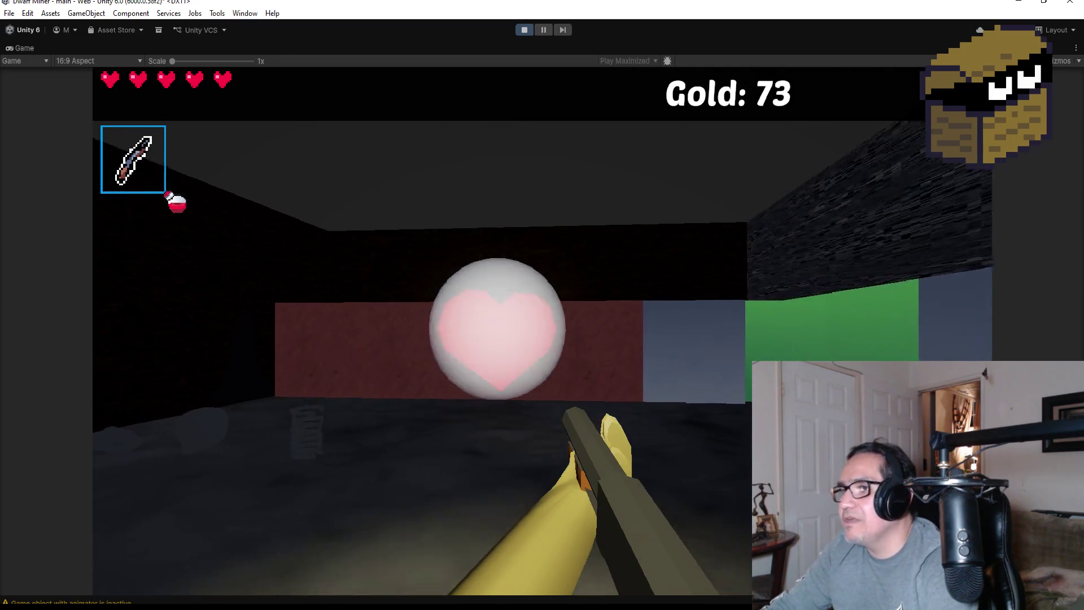
pyautogui.press('w')
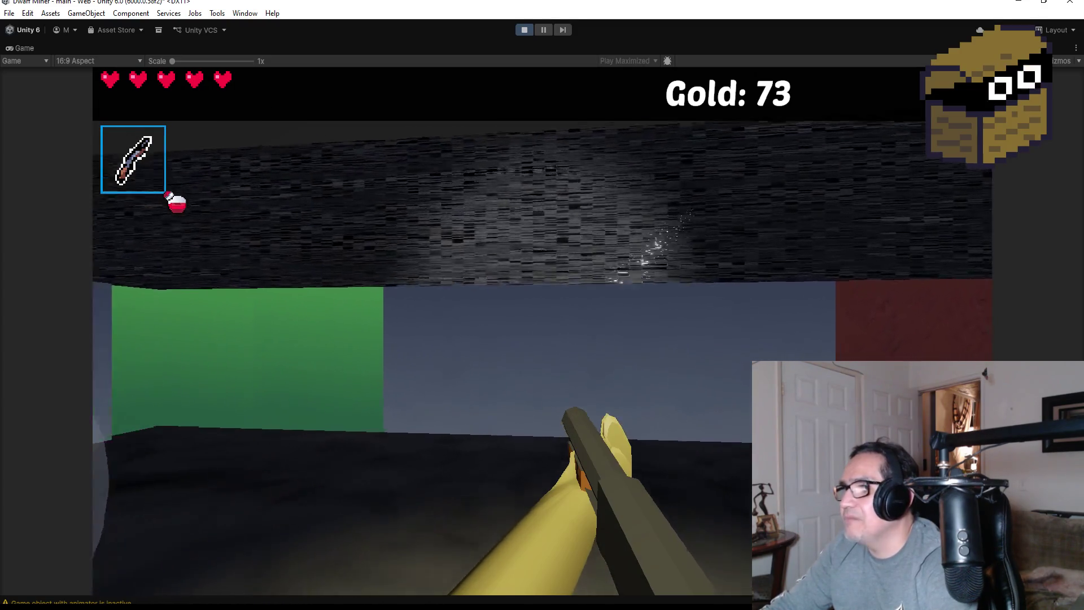
pyautogui.scroll(-1, 542, 305)
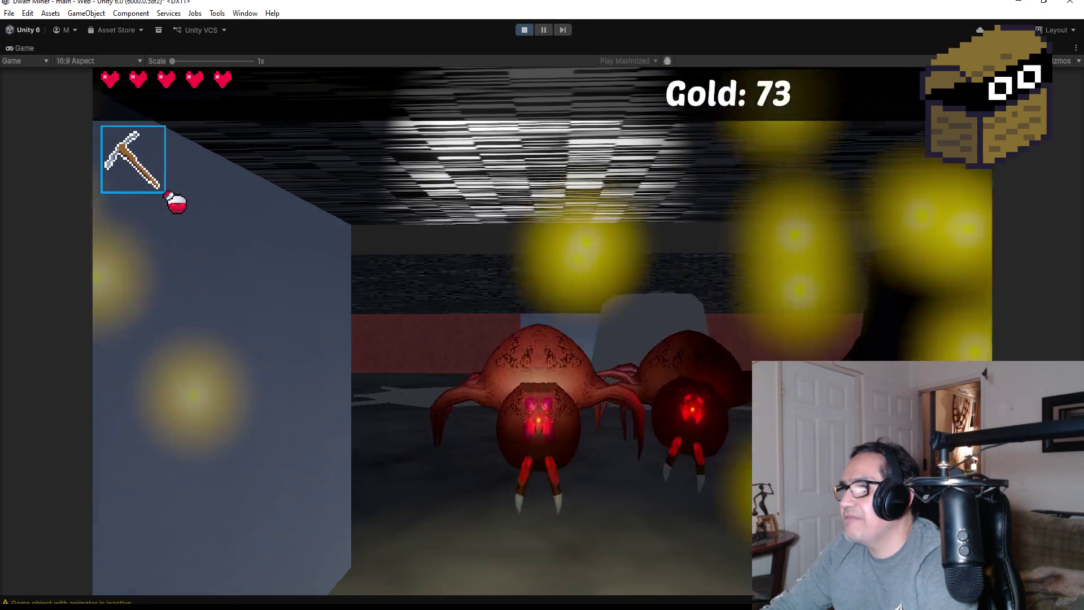
# - Attack the giant spiders and drink the healing potion to restore hearts
pyautogui.scroll(1, 542, 304)
pyautogui.click(542, 305)
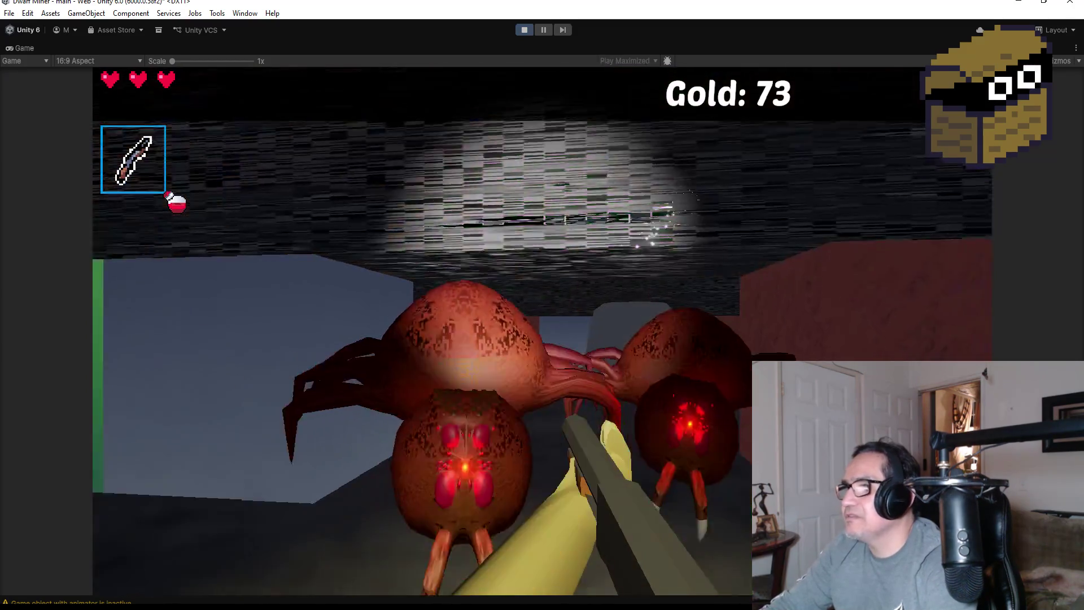
pyautogui.click(542, 305)
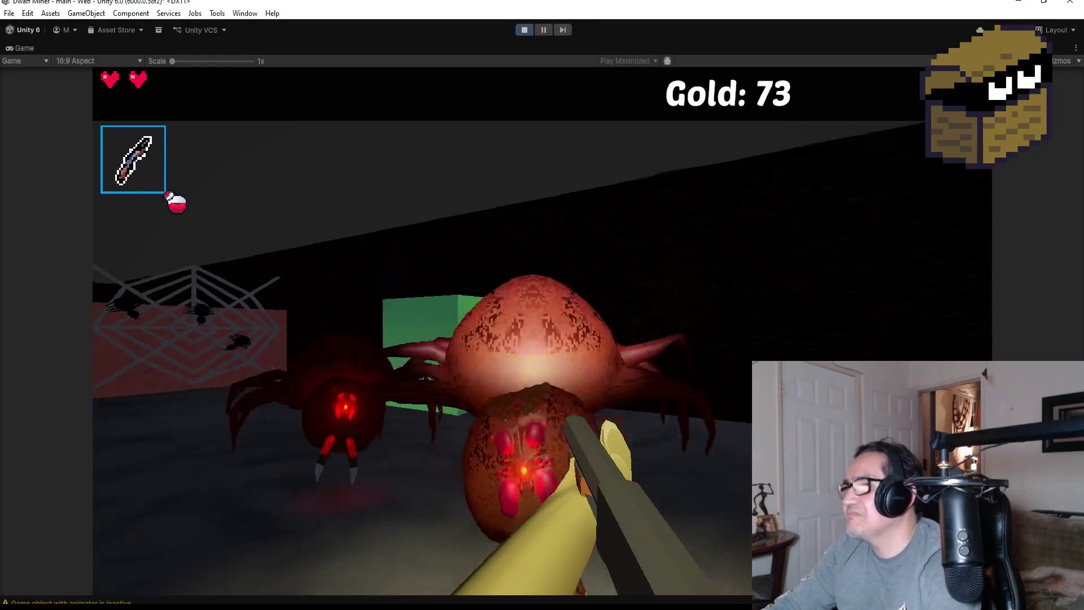
pyautogui.click(542, 305)
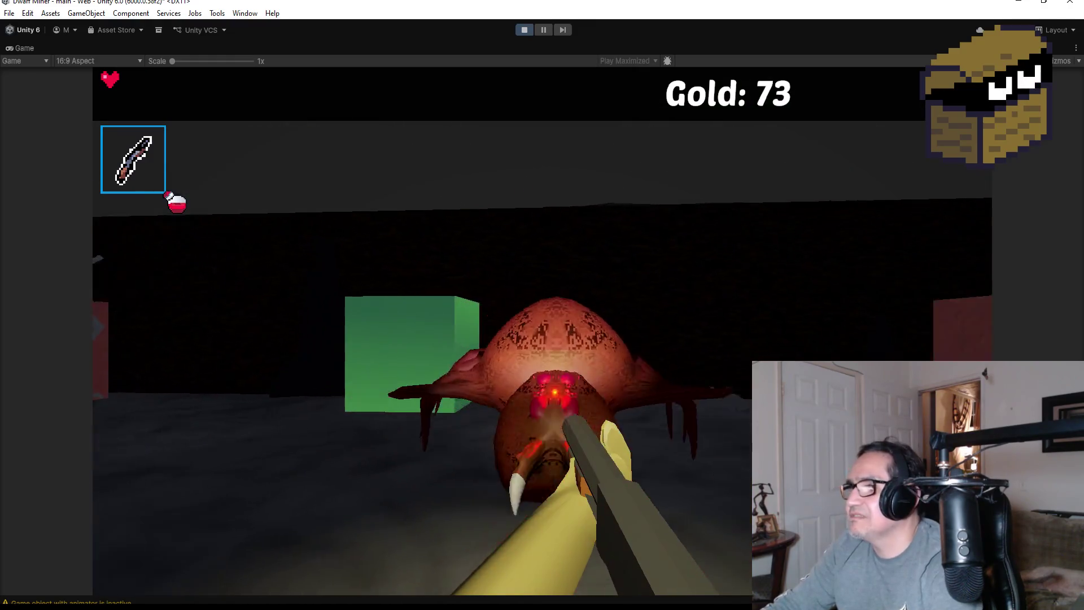
pyautogui.press('q')
# - Finish off the remaining spiders, ending on one heart, then switch back to the pickaxe
pyautogui.click(542, 305)
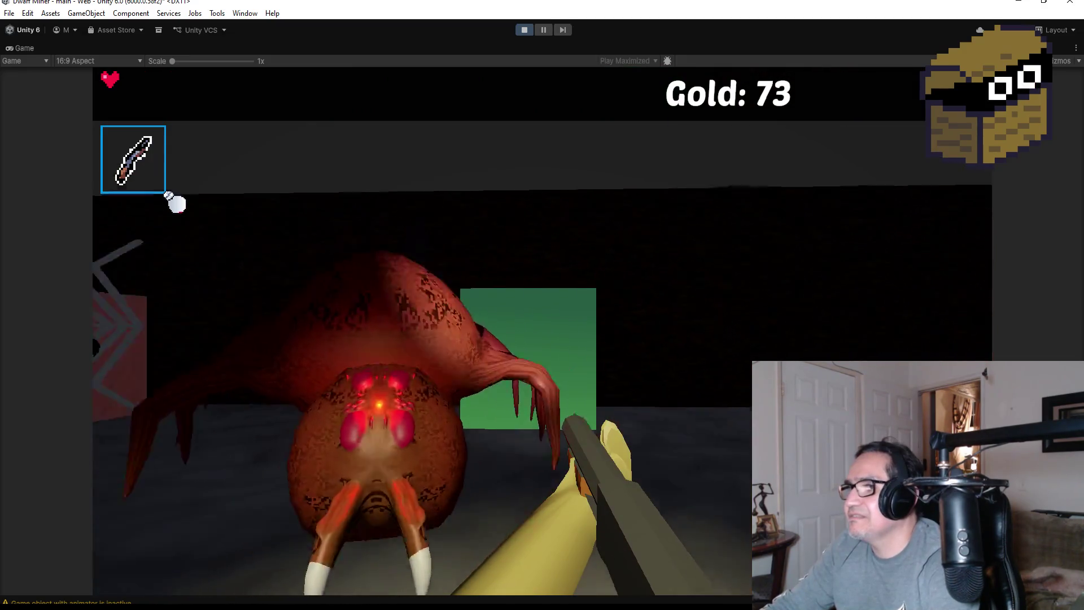
pyautogui.click(542, 305)
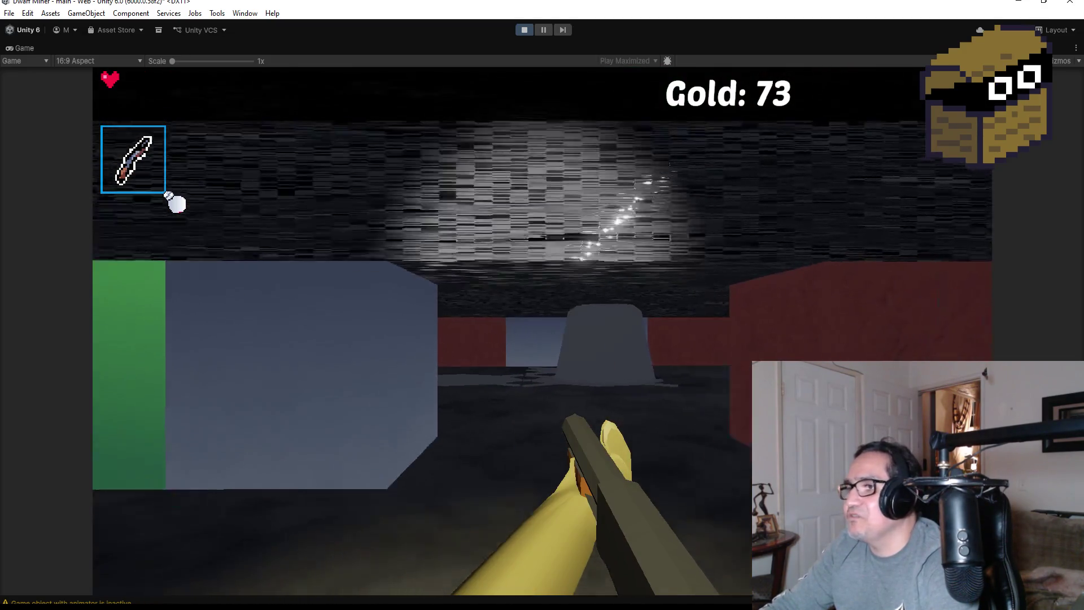
pyautogui.click(542, 304)
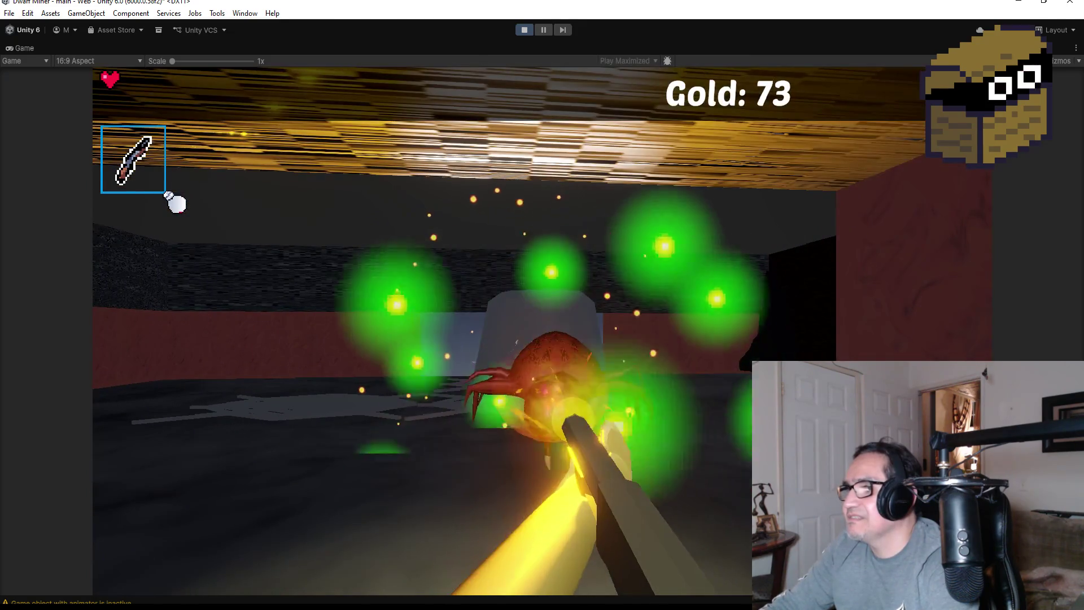
pyautogui.click(542, 305)
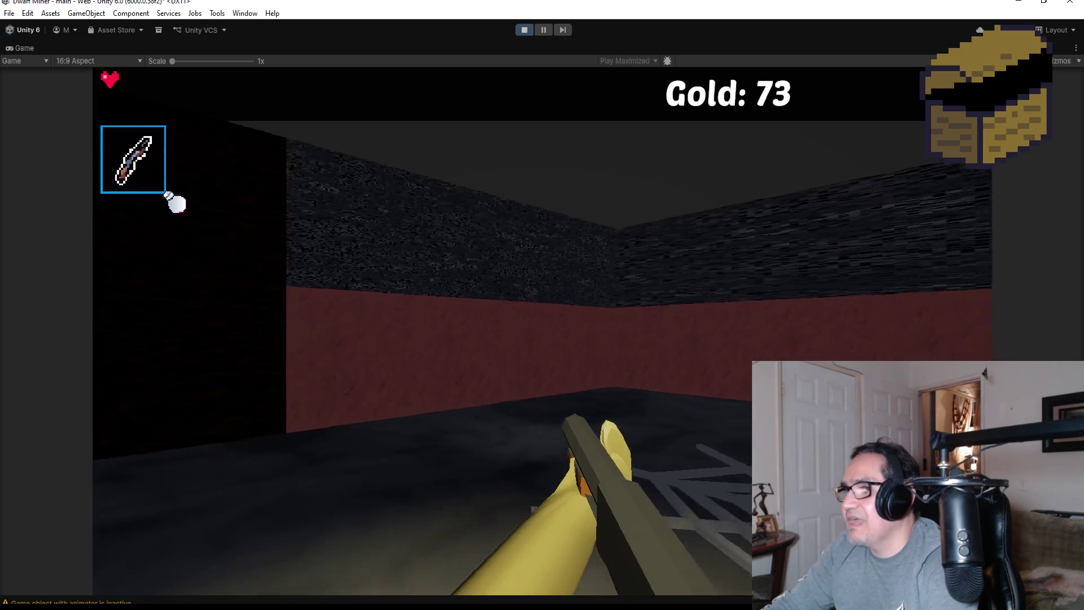
pyautogui.press('2')
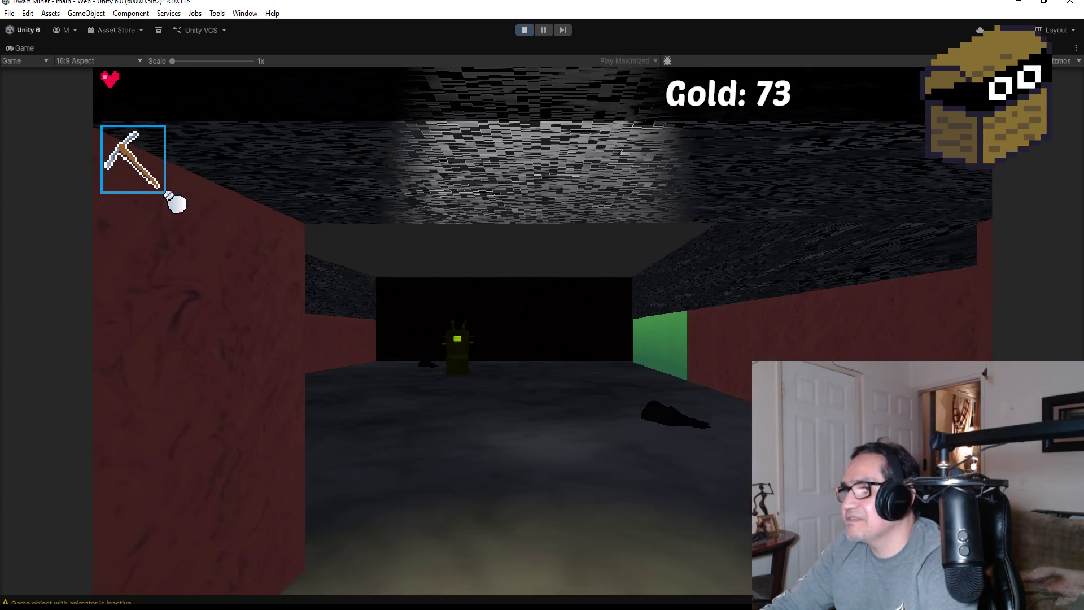